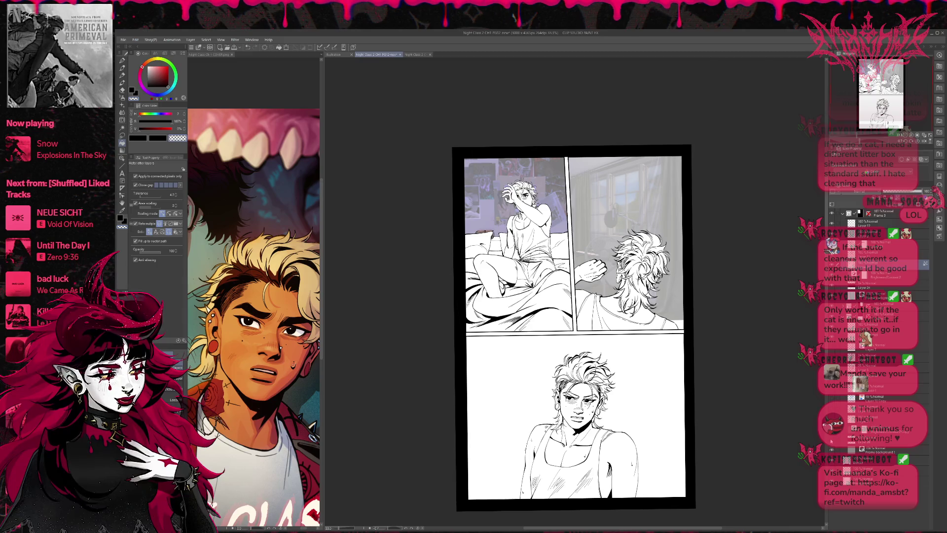
# - Hide the reference photo and fill the bottom panel's background with red on the flats layer
pyautogui.hotkey('ctrl', 'z')
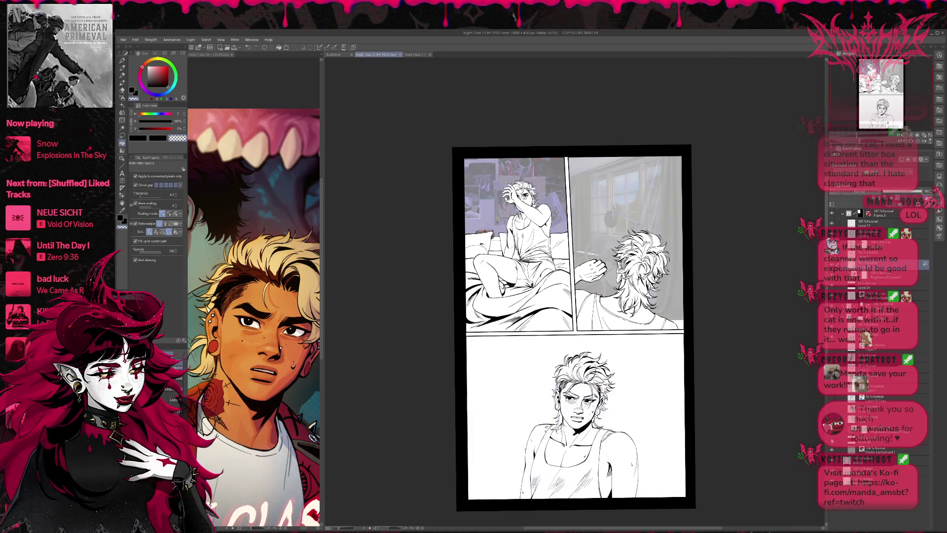
pyautogui.hotkey('ctrl', 'z')
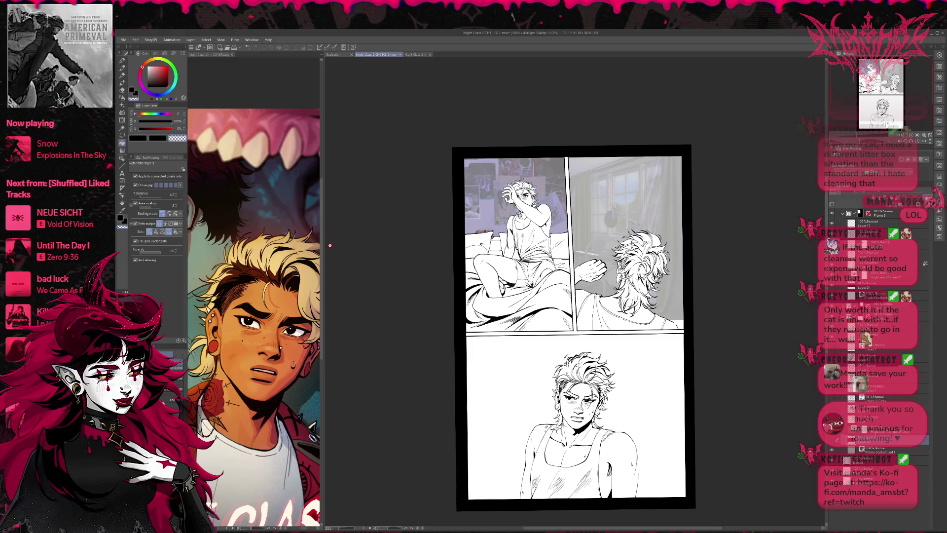
pyautogui.moveTo(166, 81); pyautogui.dragTo(168, 72)
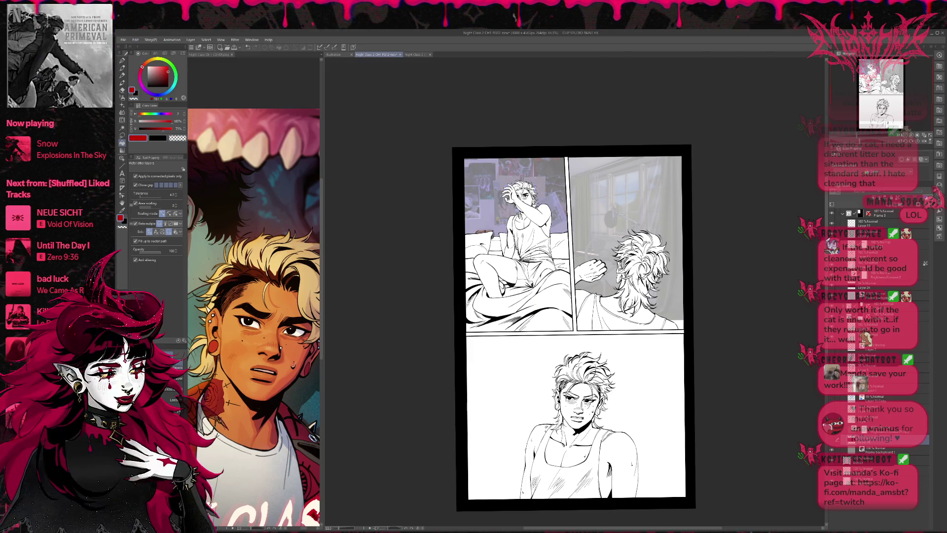
pyautogui.click(641, 420)
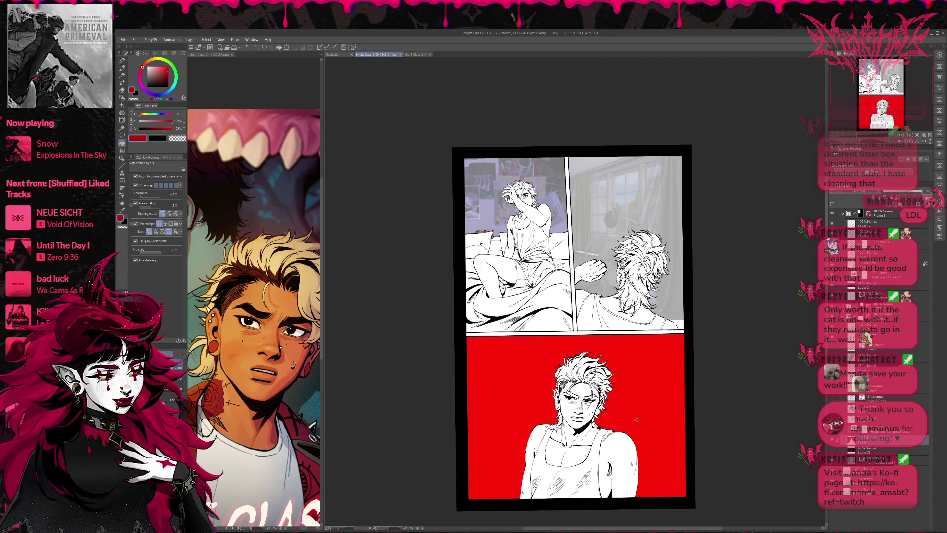
# - Select the red area of the bottom panel, extend it to the border, and delete it
pyautogui.scroll(1, 603, 411)
pyautogui.scroll(1, 603, 412)
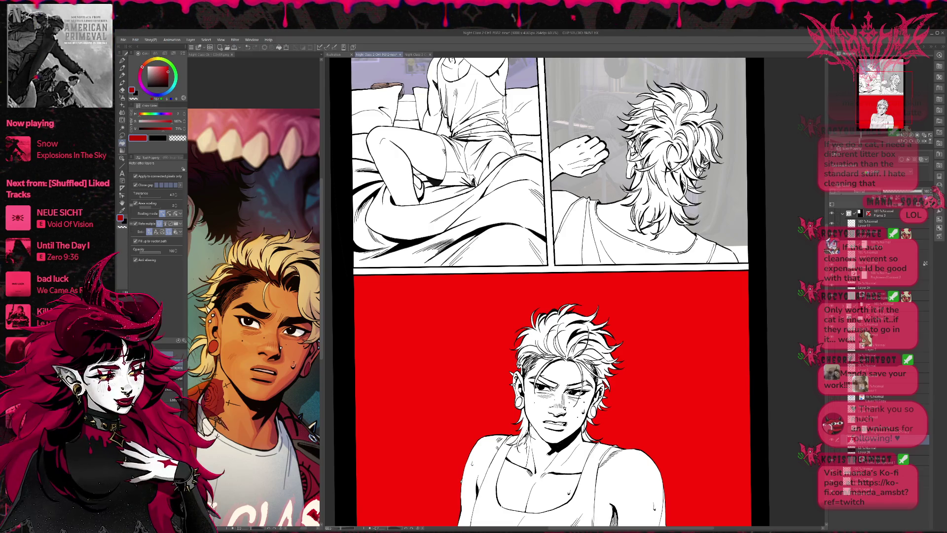
pyautogui.scroll(-1, 487, 125)
pyautogui.scroll(-1, 487, 126)
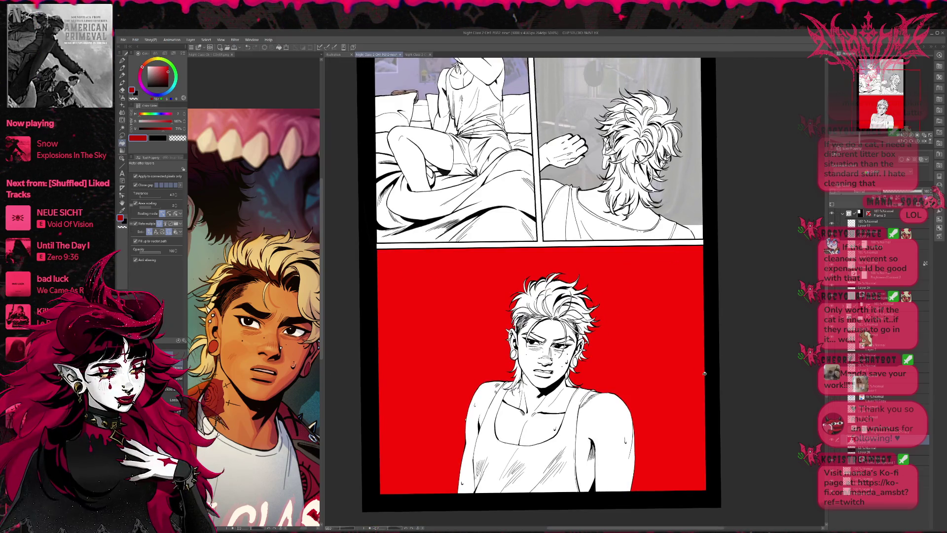
pyautogui.click(624, 306)
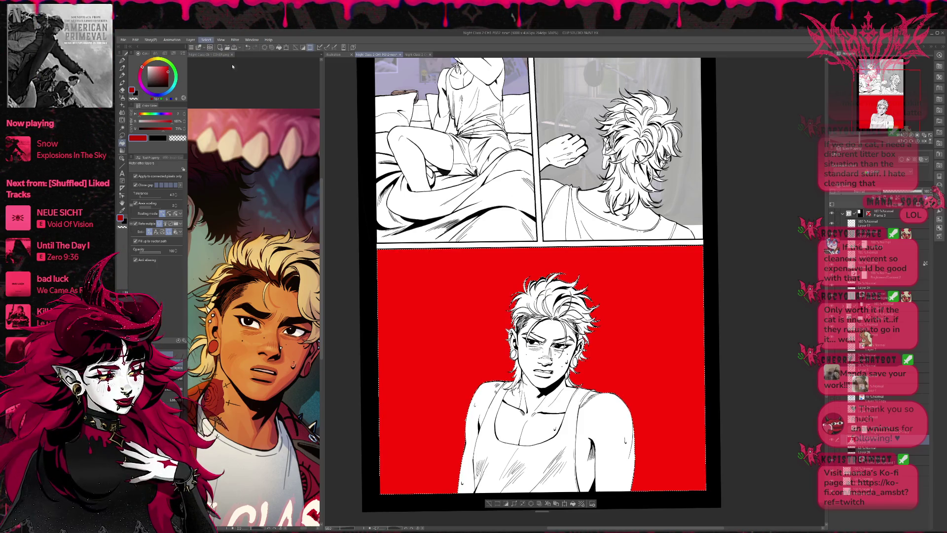
pyautogui.click(217, 48)
pyautogui.press('Delete')
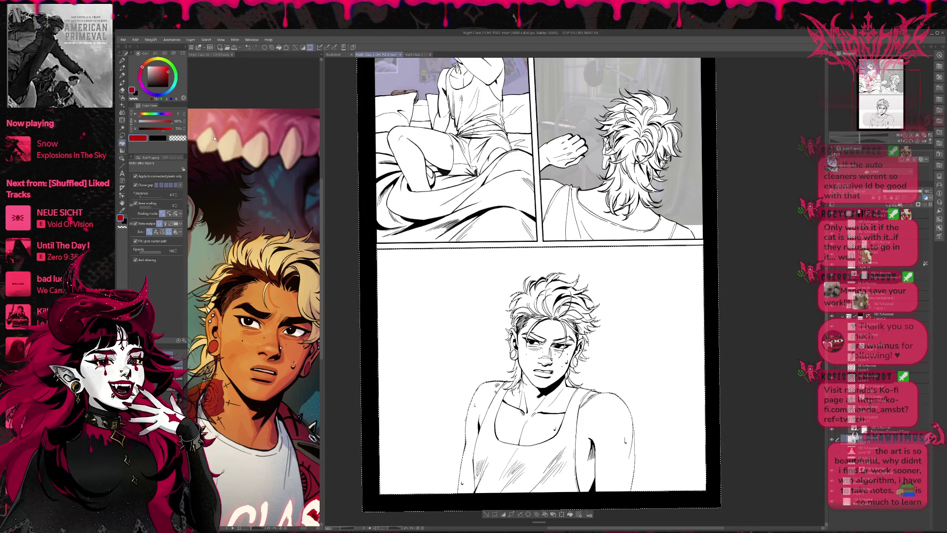
# - Save the page and set up a size-1500 pen in light pink
pyautogui.hotkey('ctrl', 's')
pyautogui.click(121, 62)
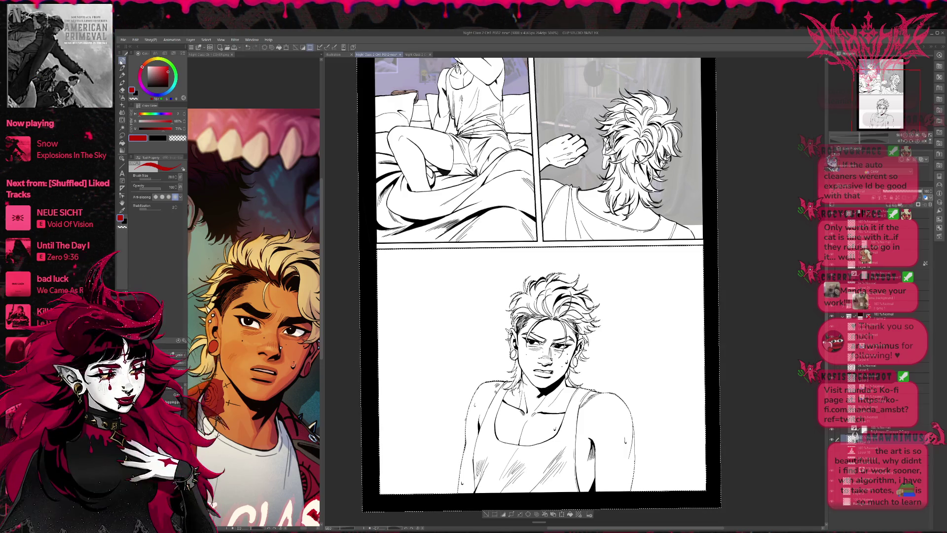
pyautogui.press('p')
pyautogui.click(148, 66)
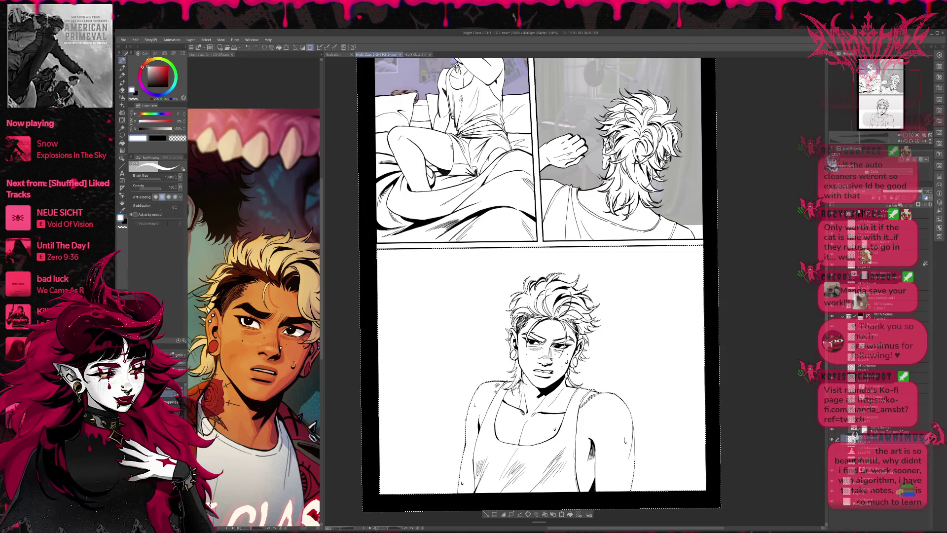
pyautogui.click(152, 66)
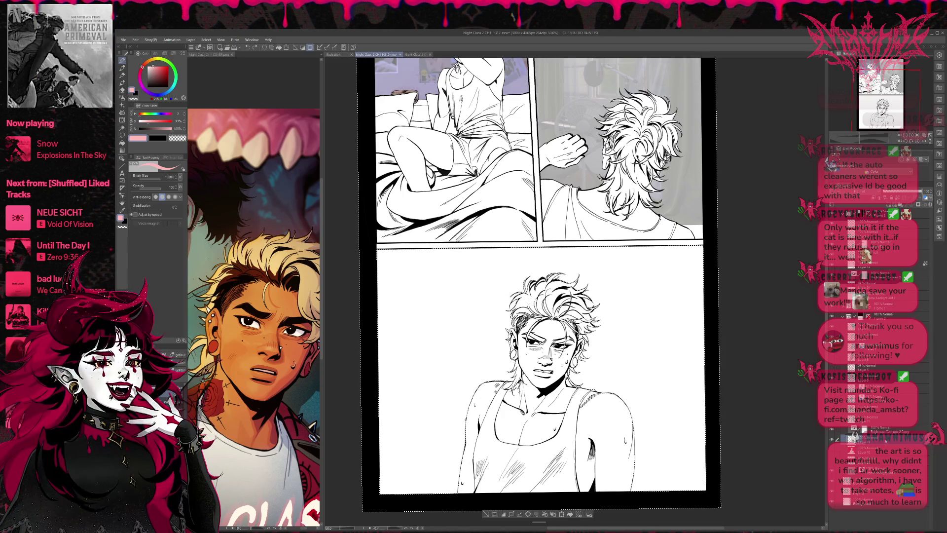
# - Brush pink flats over the bottom-panel character and show the room photo
pyautogui.moveTo(548, 296)
pyautogui.mouseDown()
pyautogui.moveTo(542, 434)
pyautogui.moveTo(587, 503)
pyautogui.mouseUp()
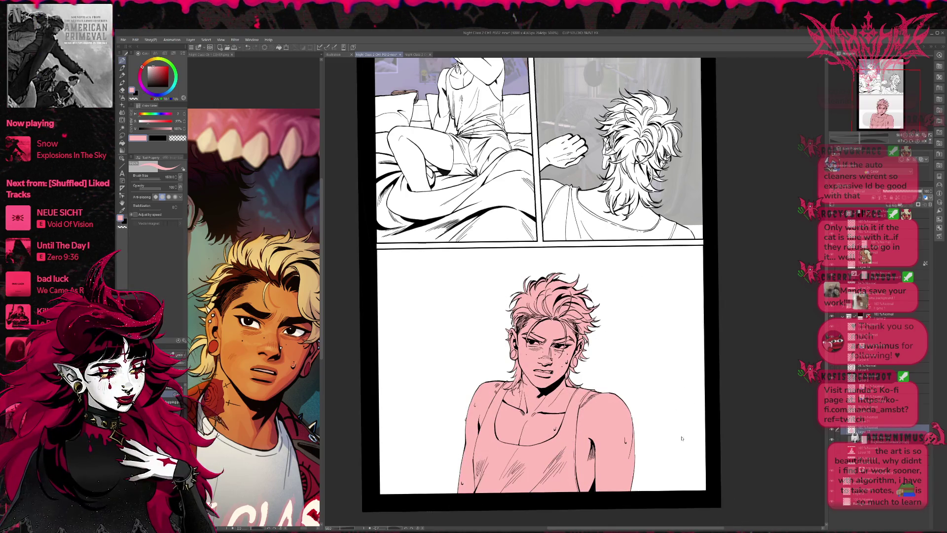
pyautogui.moveTo(700, 345)
pyautogui.mouseDown()
pyautogui.moveTo(708, 327)
pyautogui.moveTo(699, 336)
pyautogui.mouseUp()
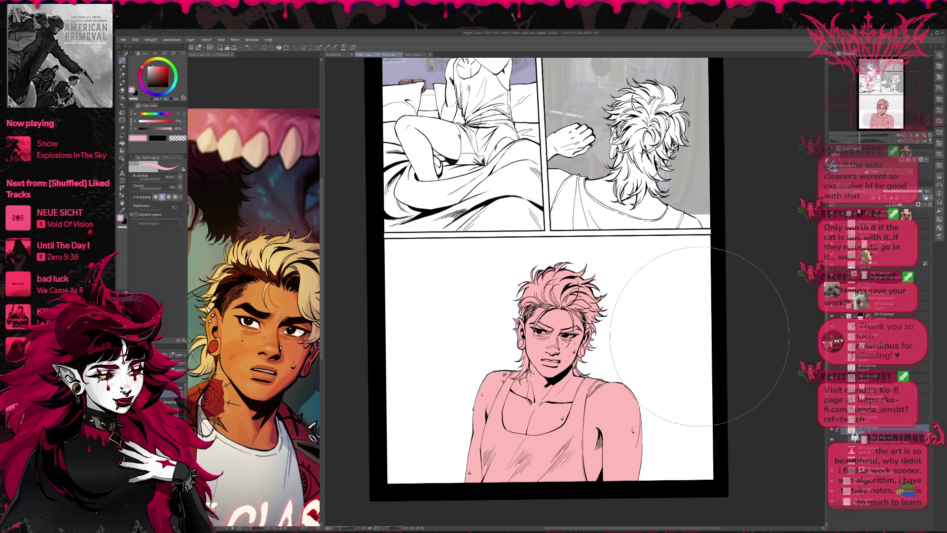
pyautogui.hotkey('ctrl', 'v')
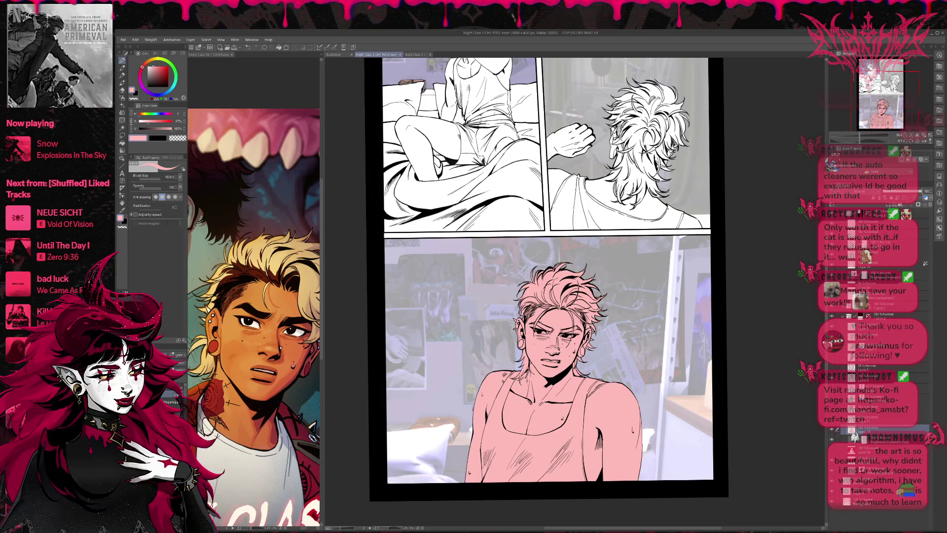
# - Paint over the pink flats in white
pyautogui.press('x')
pyautogui.moveTo(518, 348); pyautogui.dragTo(592, 444)
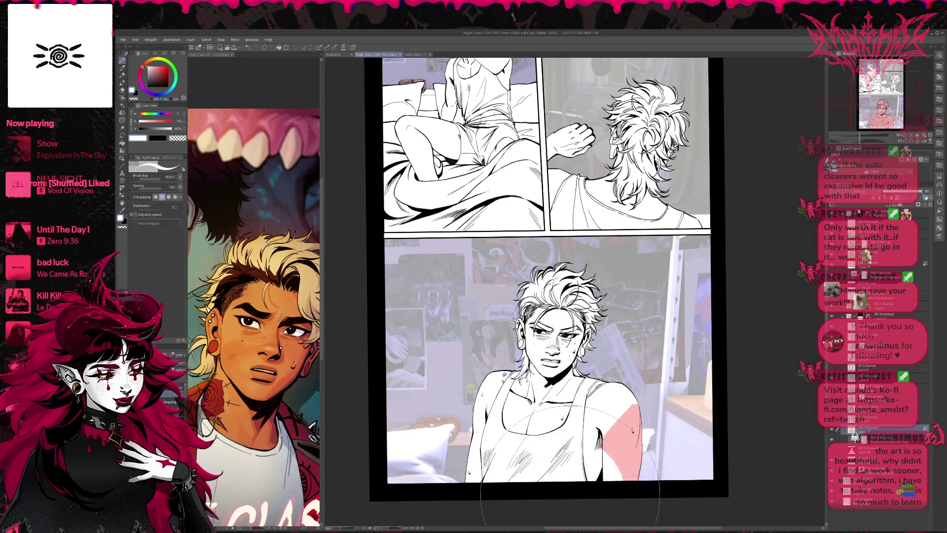
pyautogui.scroll(3, 655, 346)
pyautogui.scroll(1, 656, 346)
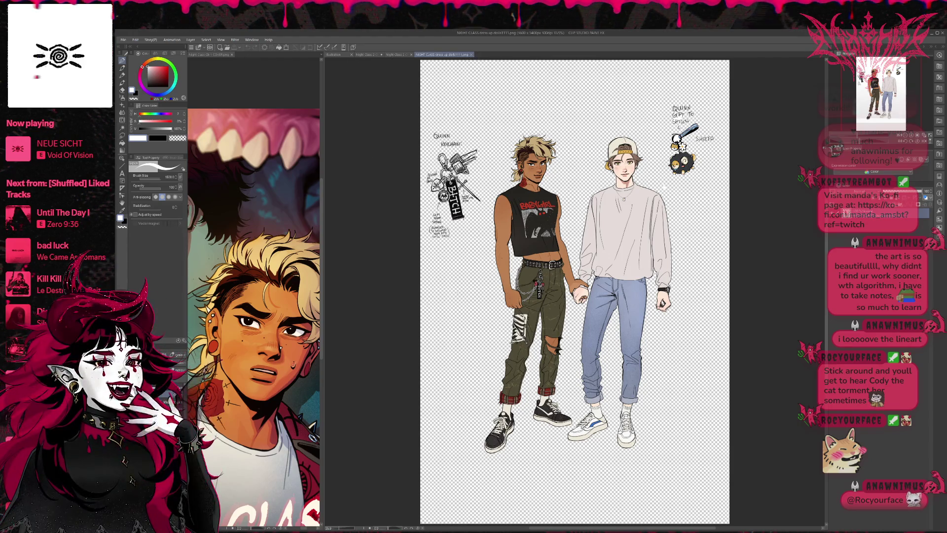
# - Dock the dress-up dolls sheet beside the comic and zoom in on the tan character
pyautogui.moveTo(443, 54); pyautogui.dragTo(310, 188)
pyautogui.scroll(2, 310, 188)
pyautogui.scroll(2, 291, 222)
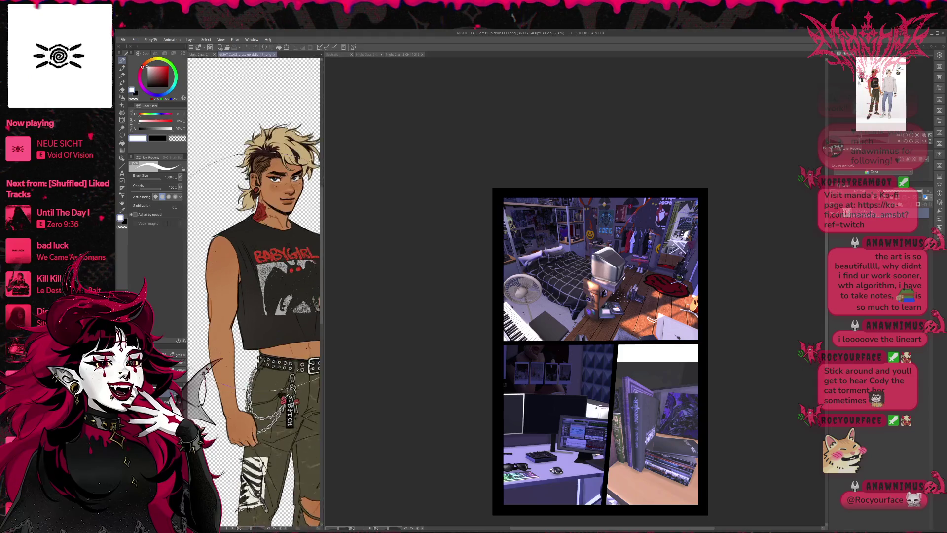
pyautogui.scroll(2, 271, 257)
pyautogui.scroll(2, 253, 285)
pyautogui.scroll(1, 252, 285)
pyautogui.scroll(1, 252, 286)
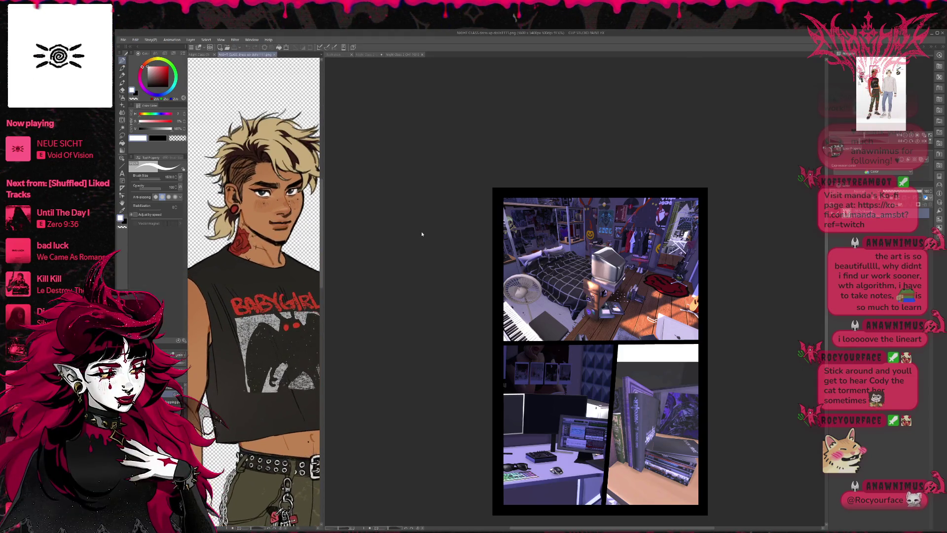
# - Return to the page 12 document and zoom in on it
pyautogui.click(420, 233)
pyautogui.click(367, 54)
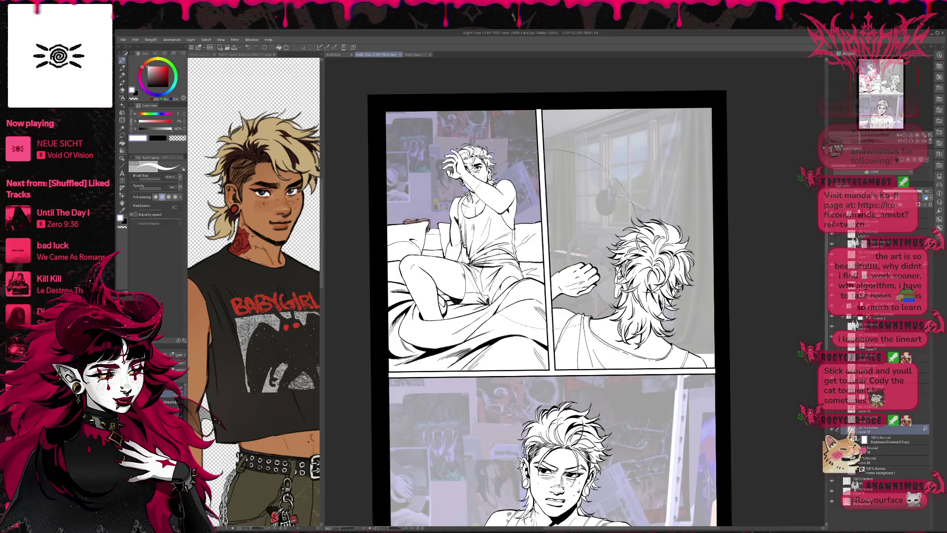
pyautogui.scroll(1, 547, 273)
pyautogui.scroll(2, 547, 273)
pyautogui.moveTo(546, 275); pyautogui.dragTo(555, 266)
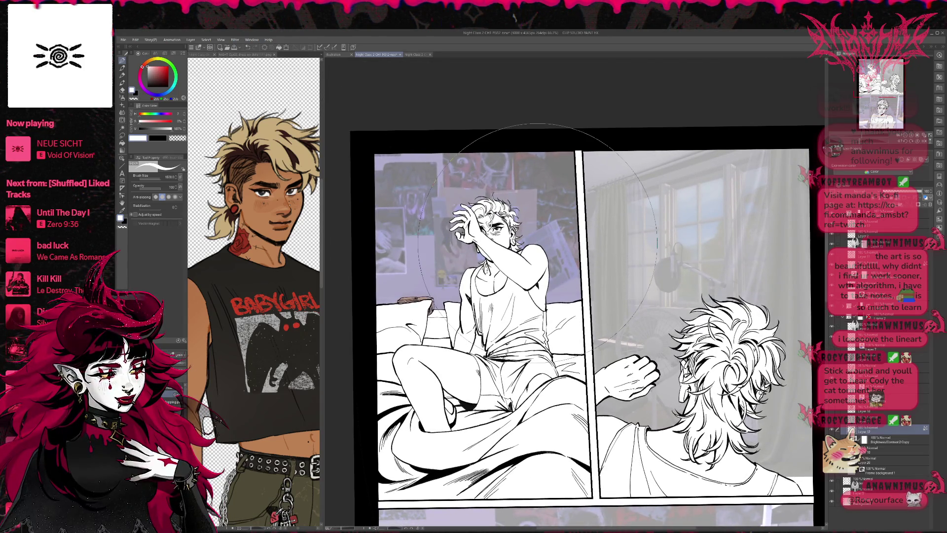
# - Sample the reference's tan skin tone and fill the chest, raised arm, and face
pyautogui.click(883, 265)
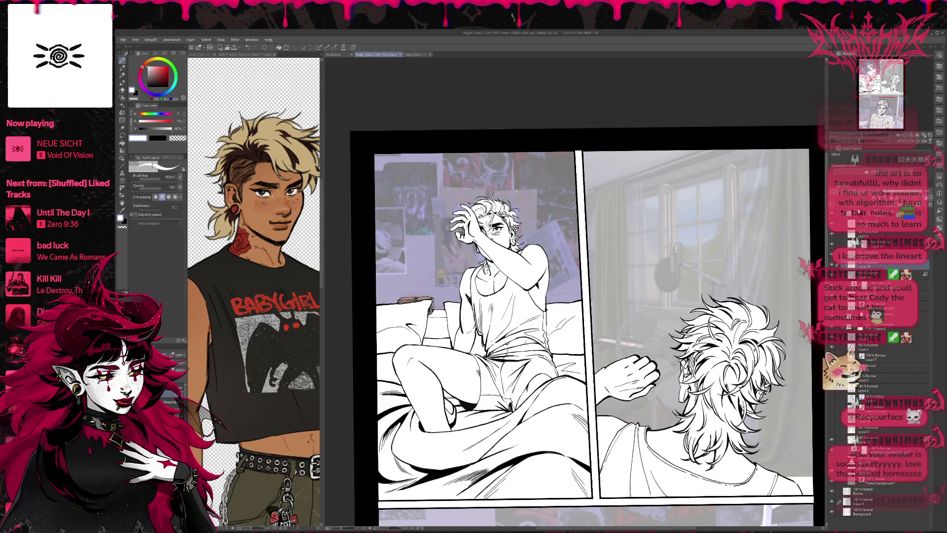
pyautogui.click(123, 143)
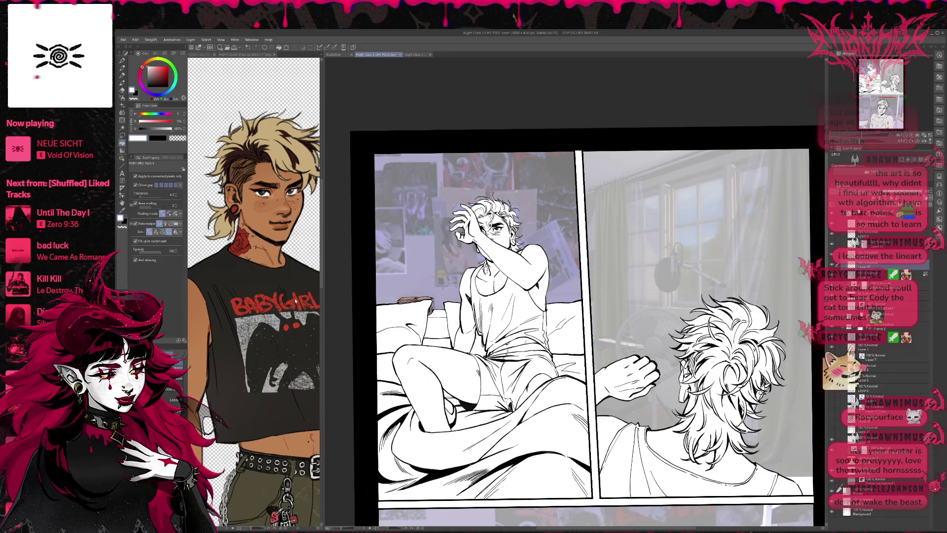
pyautogui.keyDown('alt'); pyautogui.click(296, 434); pyautogui.keyUp('alt')
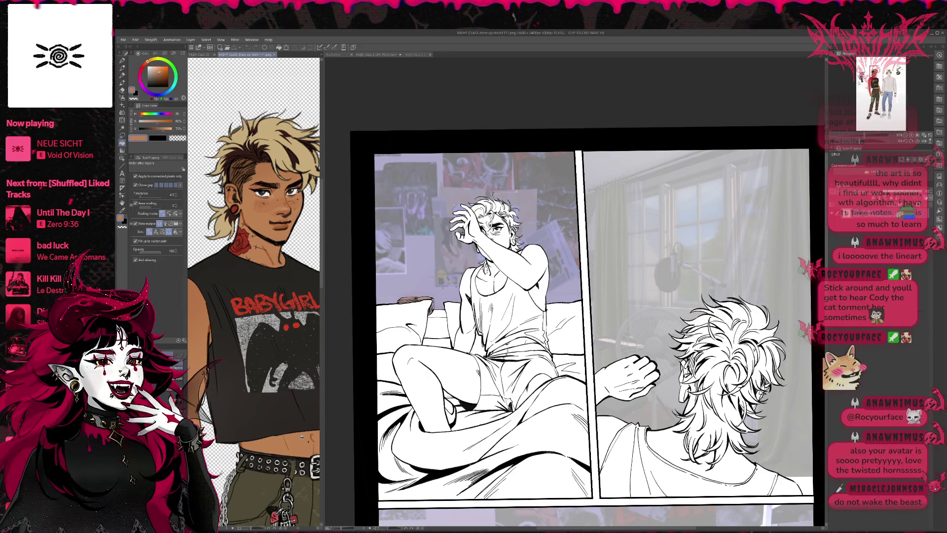
pyautogui.click(486, 279)
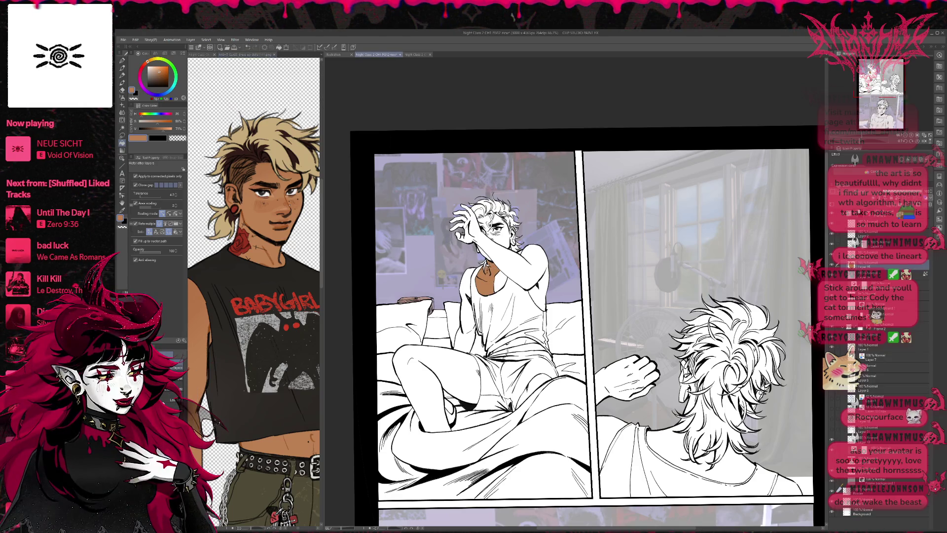
pyautogui.click(509, 258)
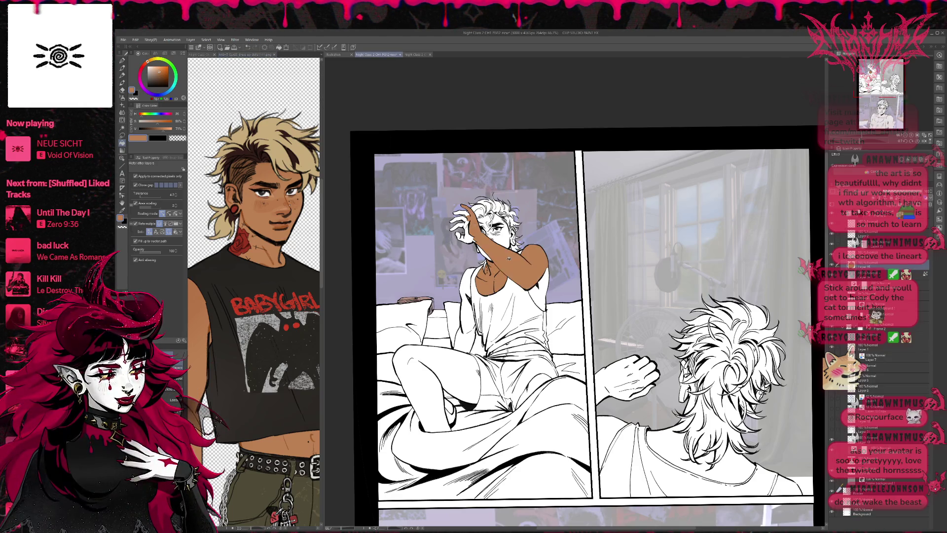
pyautogui.click(482, 245)
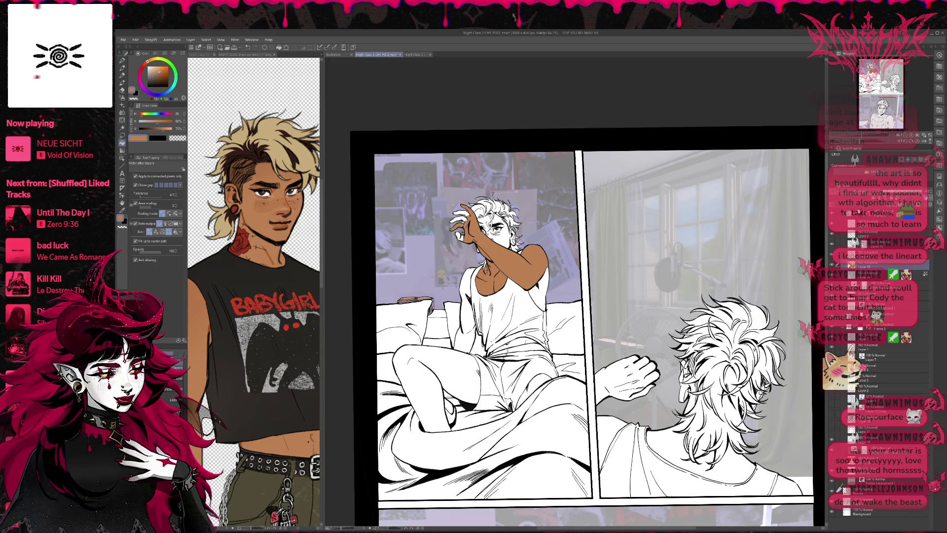
pyautogui.click(460, 219)
pyautogui.click(501, 235)
pyautogui.click(486, 221)
pyautogui.click(492, 233)
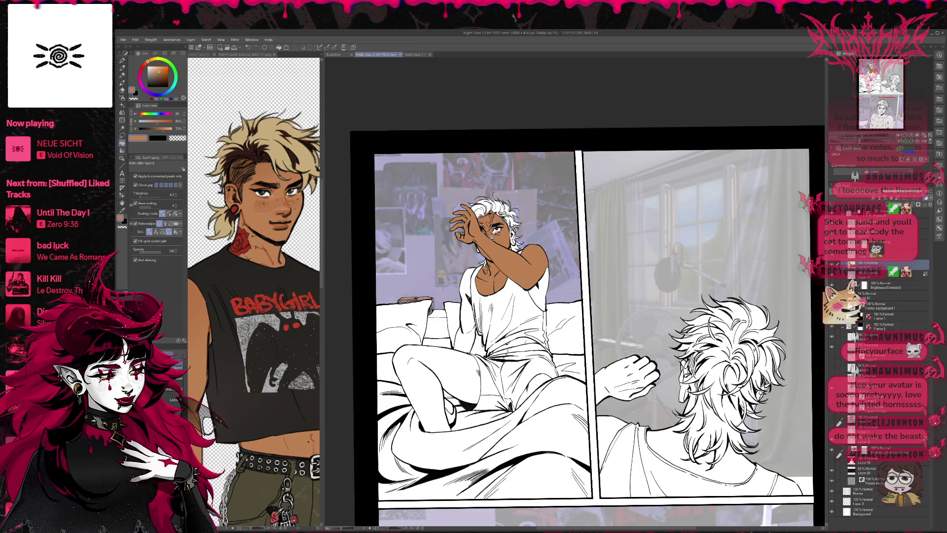
# - Fill the thigh, inner leg, midriff, and the gaps beside the torso and under the arm
pyautogui.scroll(-1, 510, 256)
pyautogui.moveTo(511, 256); pyautogui.dragTo(522, 225)
pyautogui.click(447, 345)
pyautogui.click(547, 350)
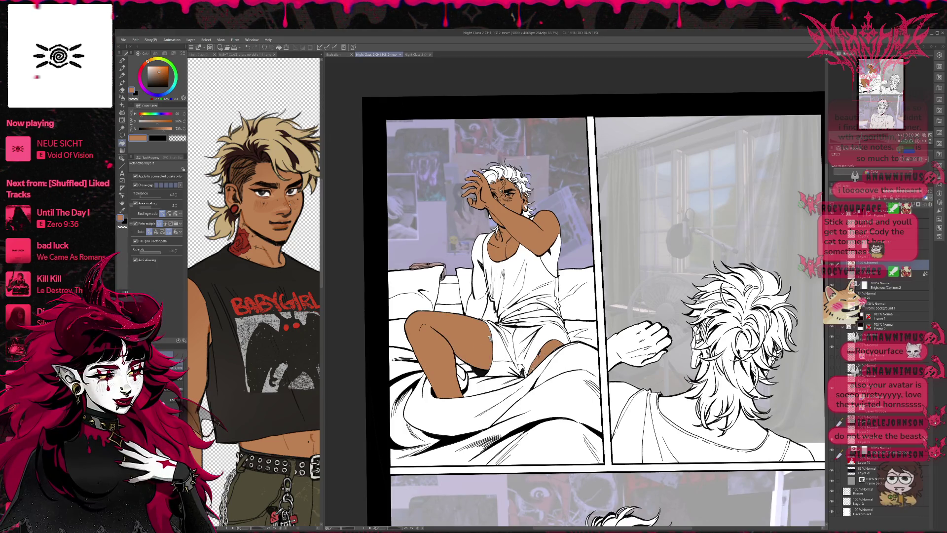
pyautogui.moveTo(523, 310); pyautogui.dragTo(523, 340)
pyautogui.click(523, 341)
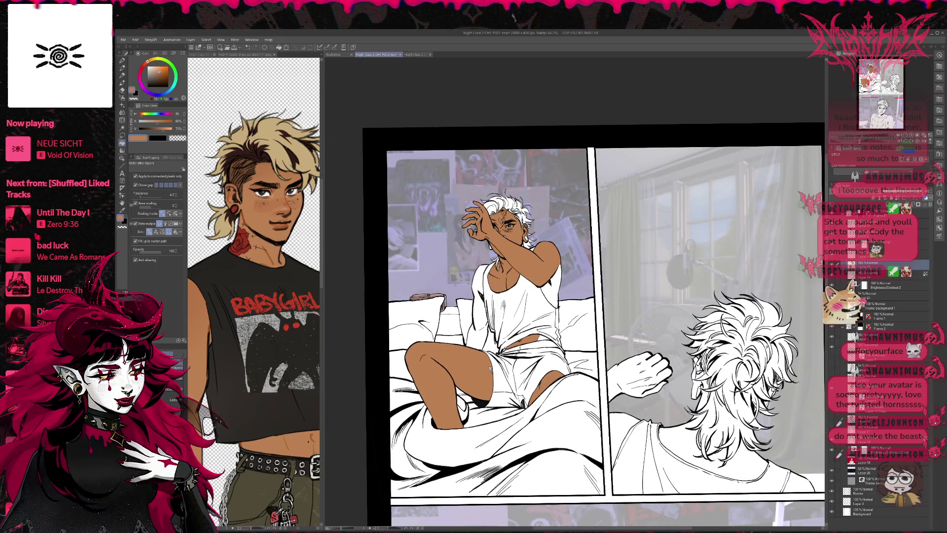
pyautogui.moveTo(479, 335); pyautogui.dragTo(493, 369)
pyautogui.click(485, 350)
pyautogui.moveTo(550, 286); pyautogui.dragTo(562, 318)
pyautogui.click(557, 291)
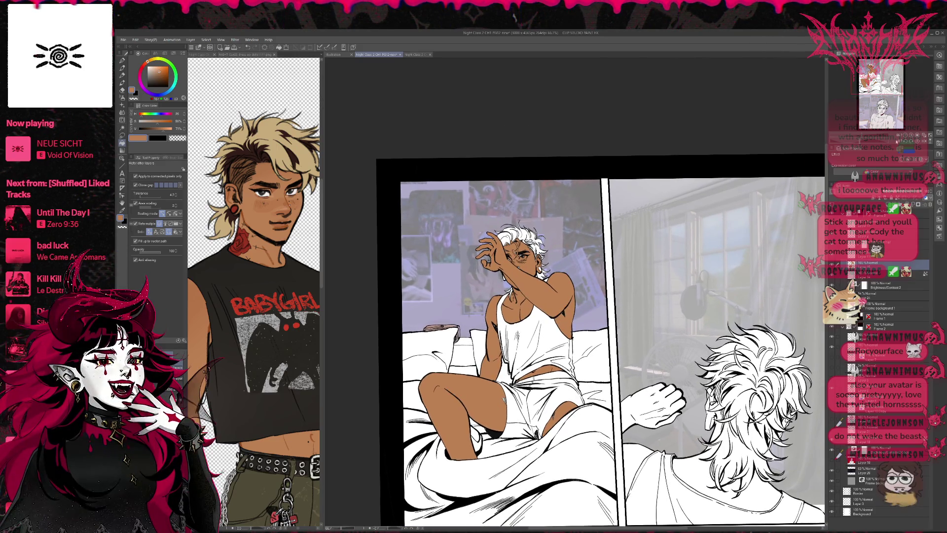
pyautogui.hotkey('ctrl', '+')
pyautogui.hotkey('ctrl', '+')
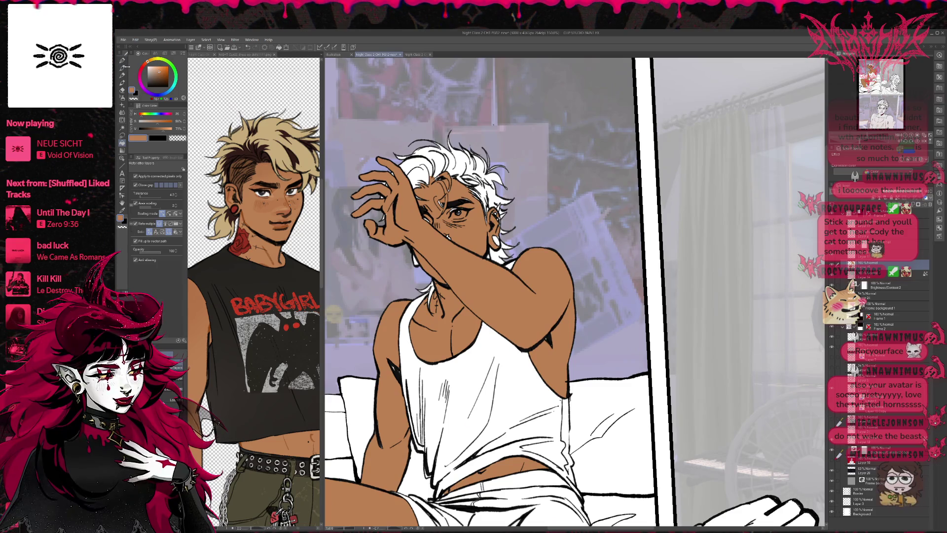
# - Check the colours with line art hidden, then set up a black pen at size 70
pyautogui.click(888, 245)
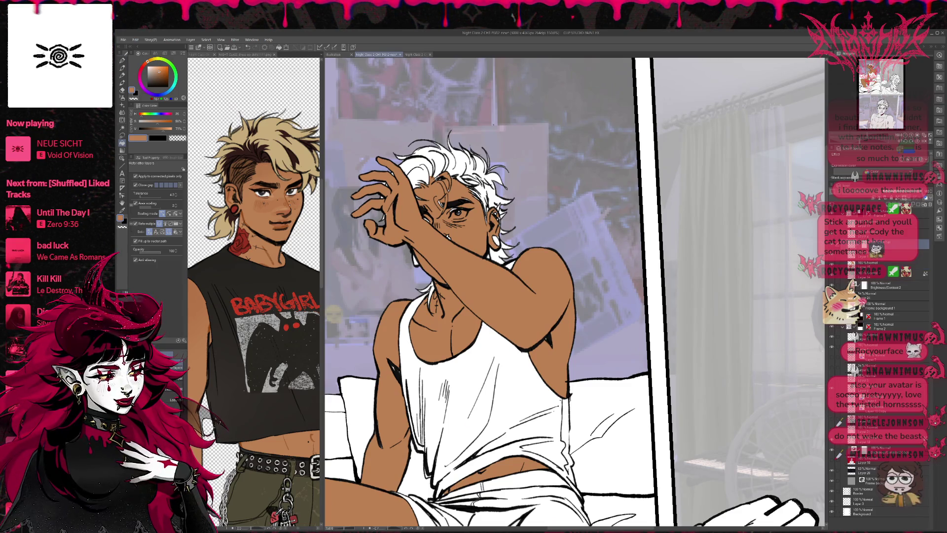
pyautogui.click(888, 254)
pyautogui.click(832, 254)
pyautogui.click(832, 254)
pyautogui.press('x')
pyautogui.click(123, 68)
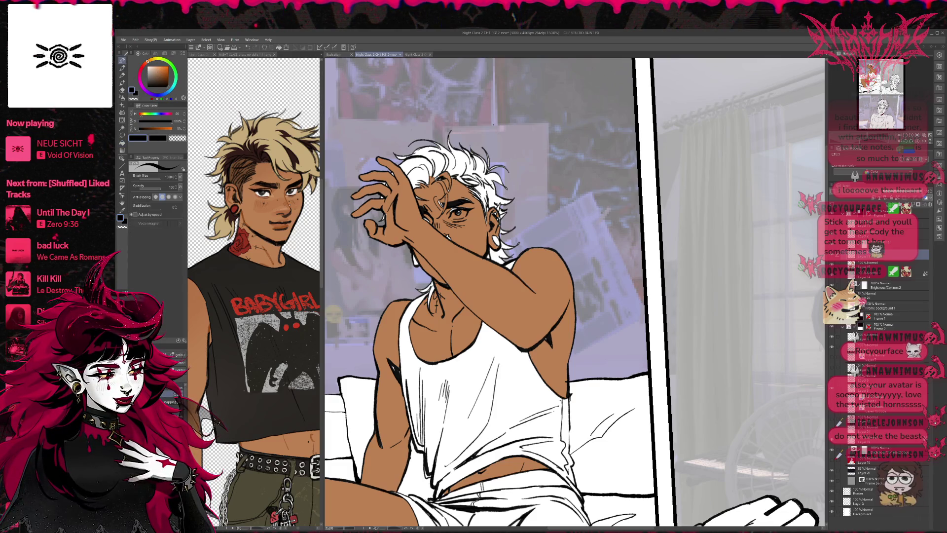
pyautogui.press('p')
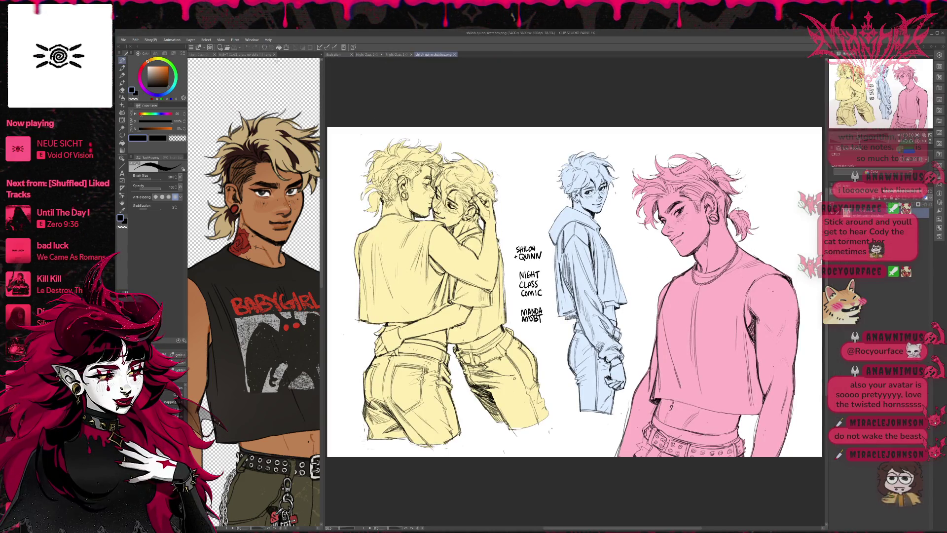
# - Dock the sketch sheet showing the pink character, then return to the PG12-new page
pyautogui.moveTo(434, 55); pyautogui.dragTo(266, 54)
pyautogui.moveTo(296, 296); pyautogui.dragTo(227, 306)
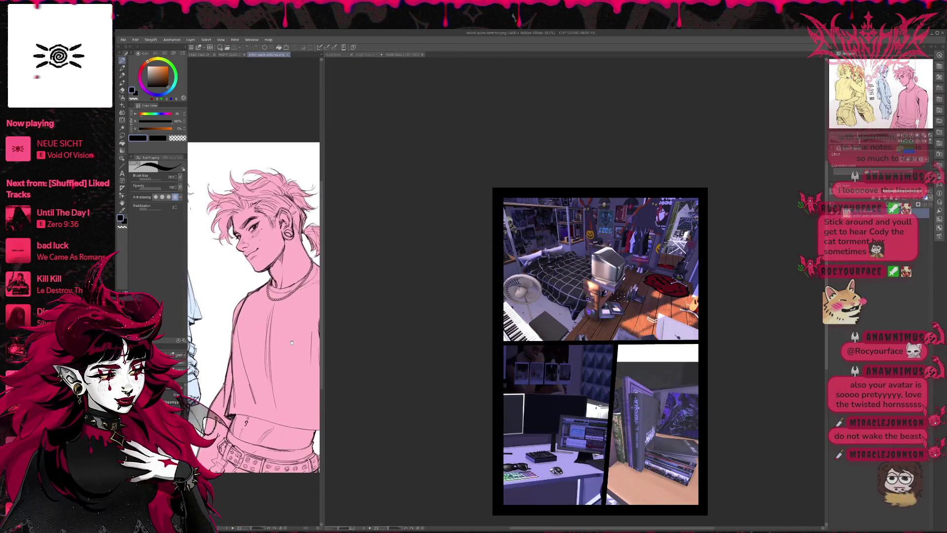
pyautogui.click(409, 340)
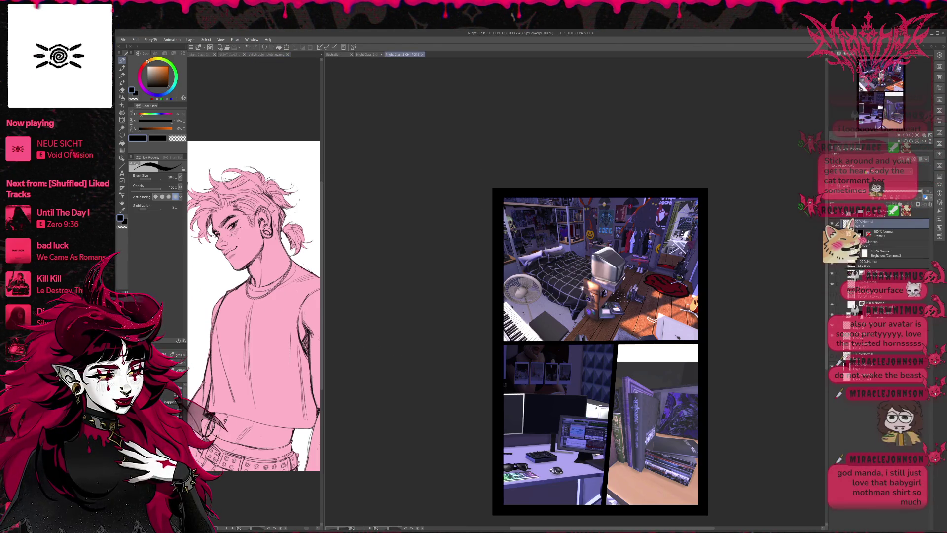
pyautogui.moveTo(472, 204); pyautogui.dragTo(416, 177)
pyautogui.click(367, 54)
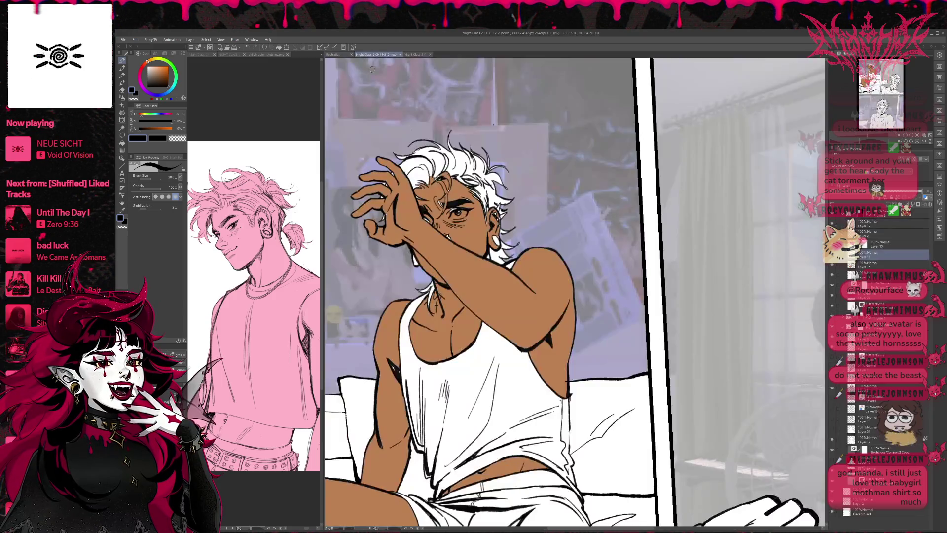
# - Bring the character's legs into view and scroll the reference to the pink sketch
pyautogui.scroll(-1, 574, 294)
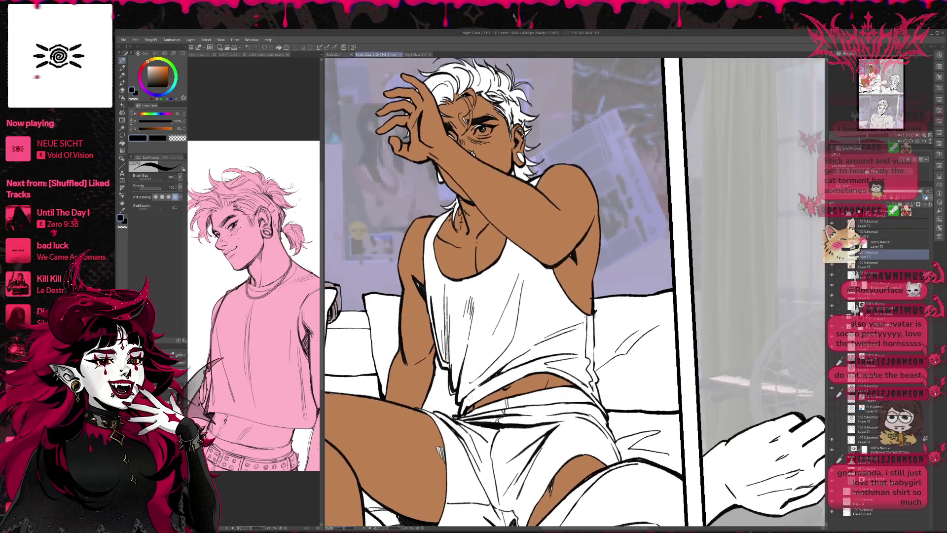
pyautogui.moveTo(512, 309); pyautogui.dragTo(529, 315)
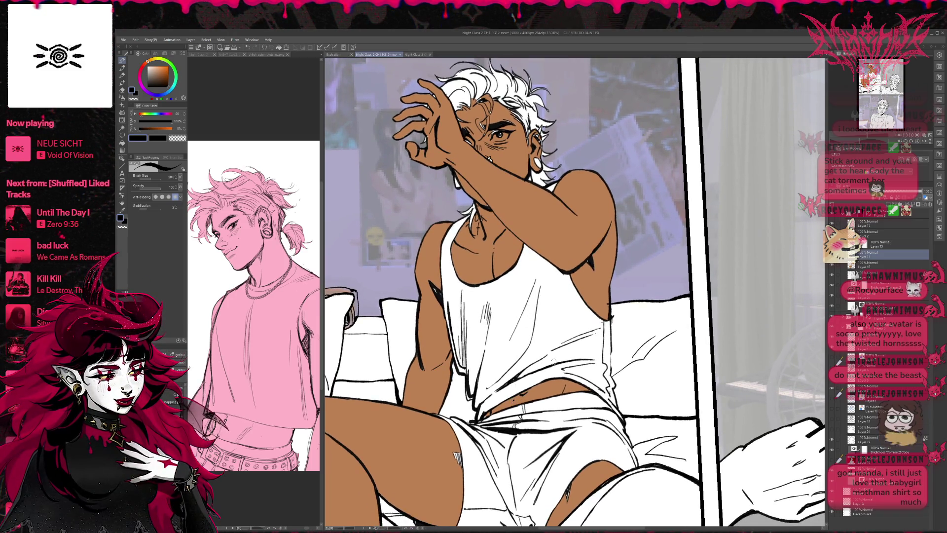
pyautogui.moveTo(520, 394)
pyautogui.mouseDown()
pyautogui.moveTo(608, 288)
pyautogui.moveTo(623, 334)
pyautogui.mouseUp()
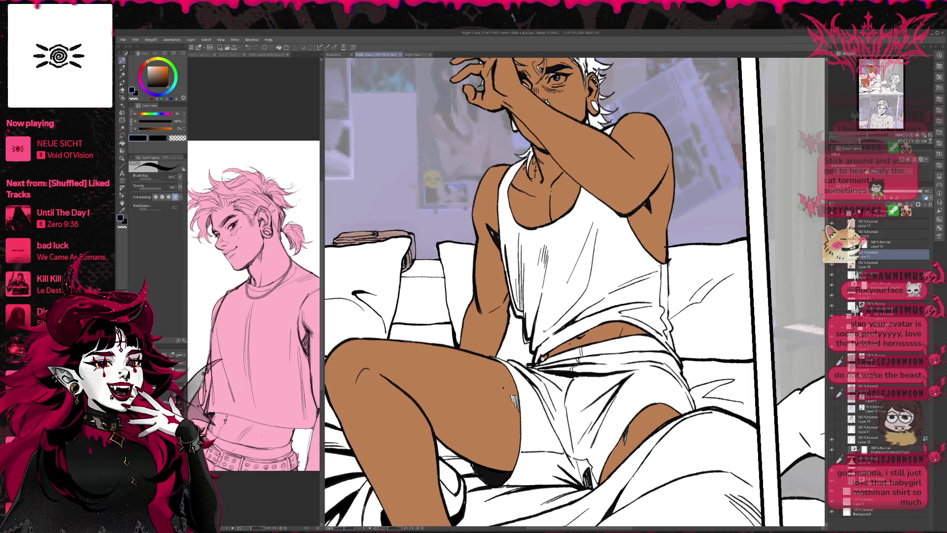
pyautogui.moveTo(503, 391); pyautogui.dragTo(506, 366)
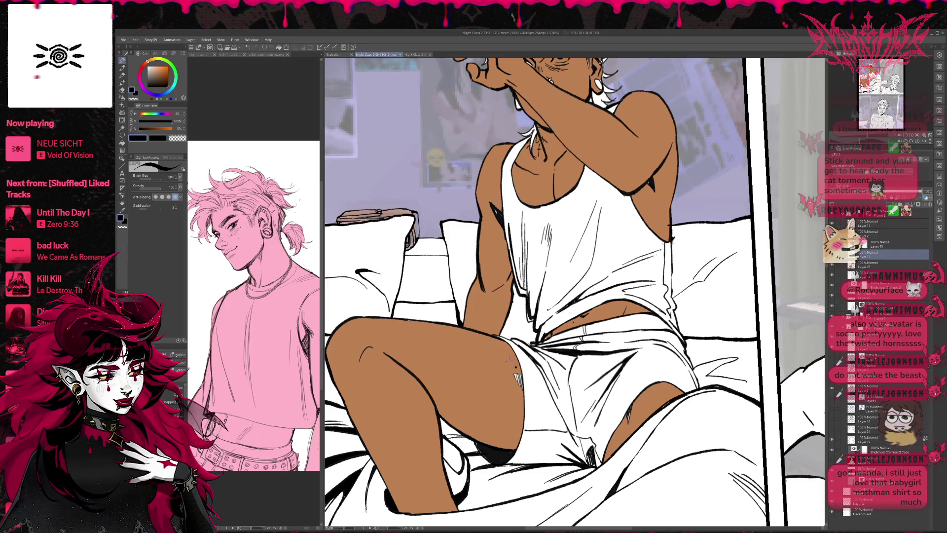
pyautogui.moveTo(688, 321); pyautogui.dragTo(688, 313)
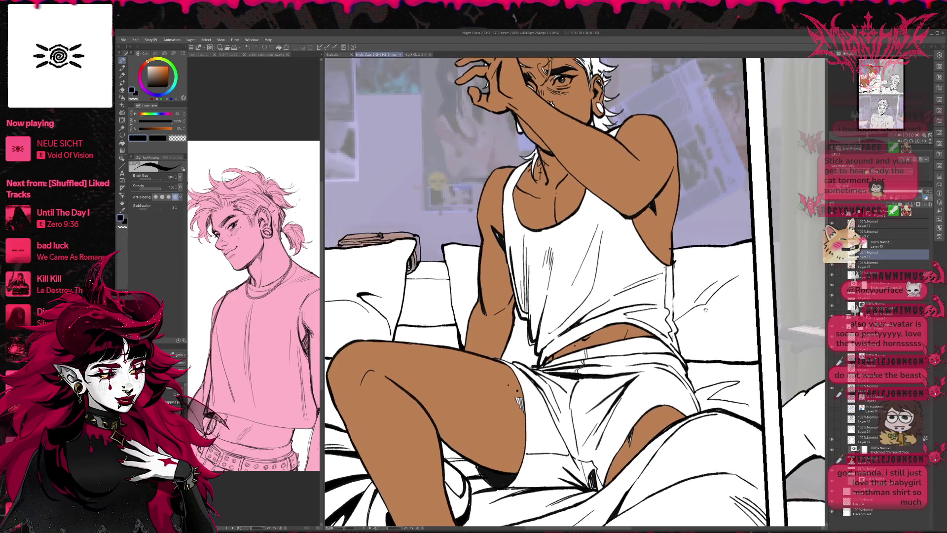
pyautogui.scroll(5, 705, 320)
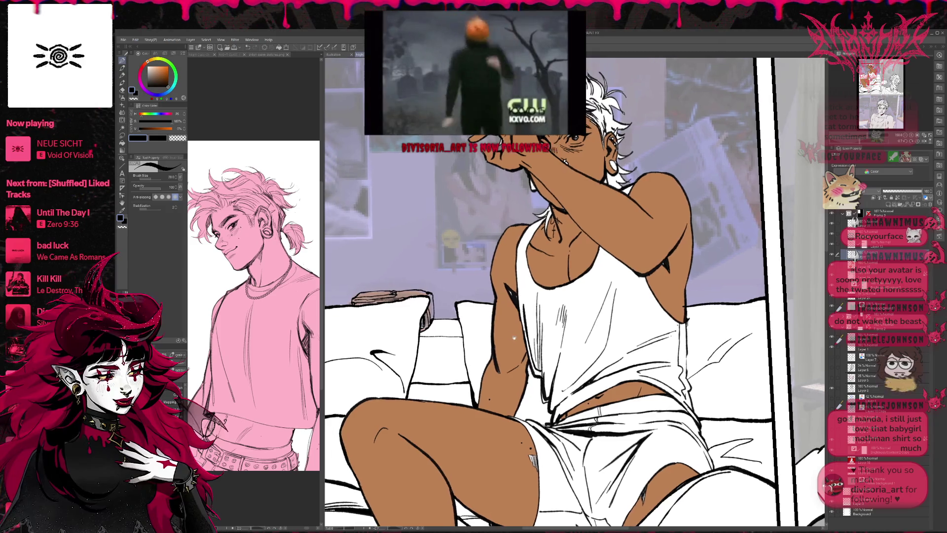
pyautogui.click(256, 464)
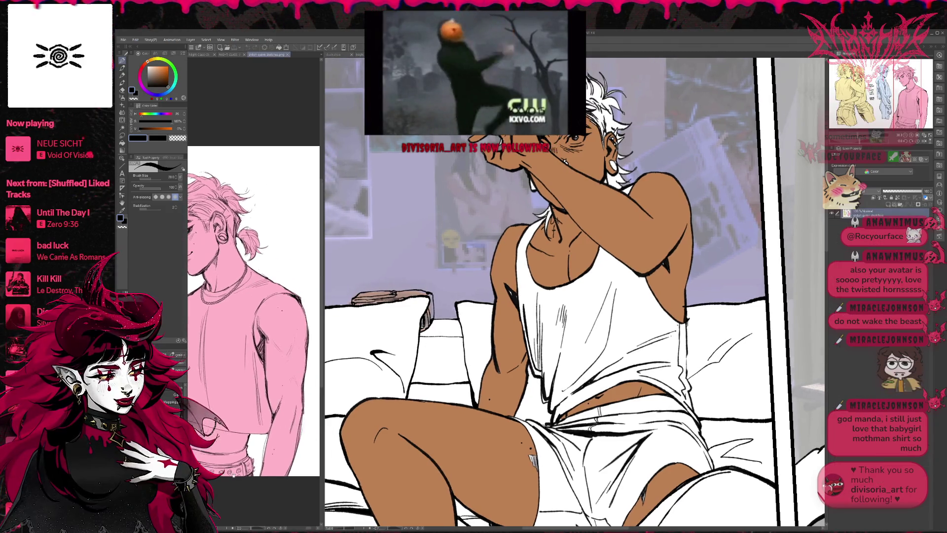
pyautogui.click(628, 208)
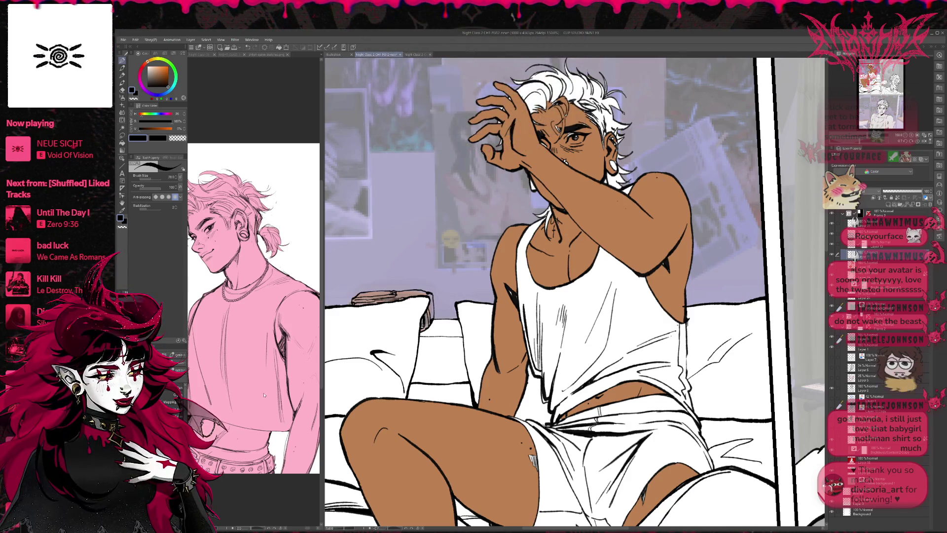
pyautogui.moveTo(222, 296); pyautogui.dragTo(277, 291)
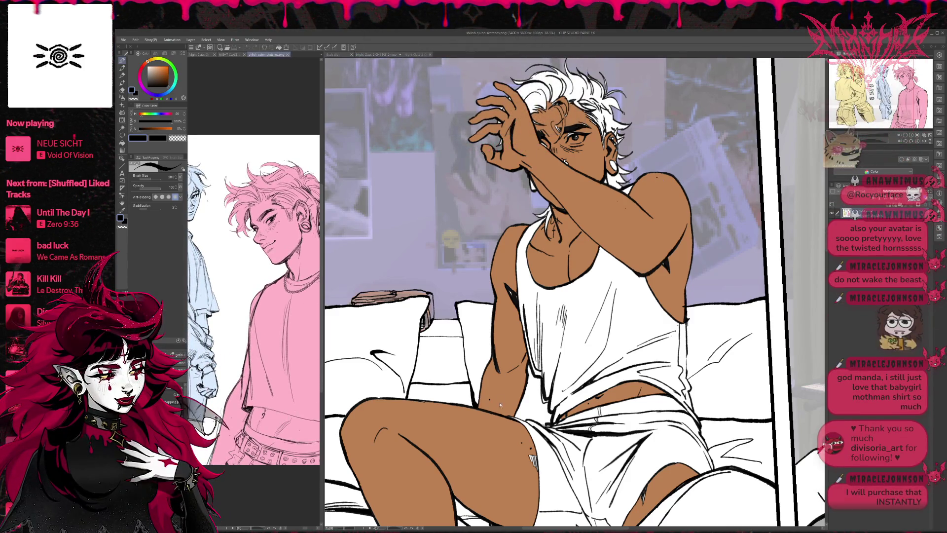
pyautogui.moveTo(699, 411)
pyautogui.mouseDown()
pyautogui.moveTo(674, 327)
pyautogui.moveTo(676, 338)
pyautogui.mouseUp()
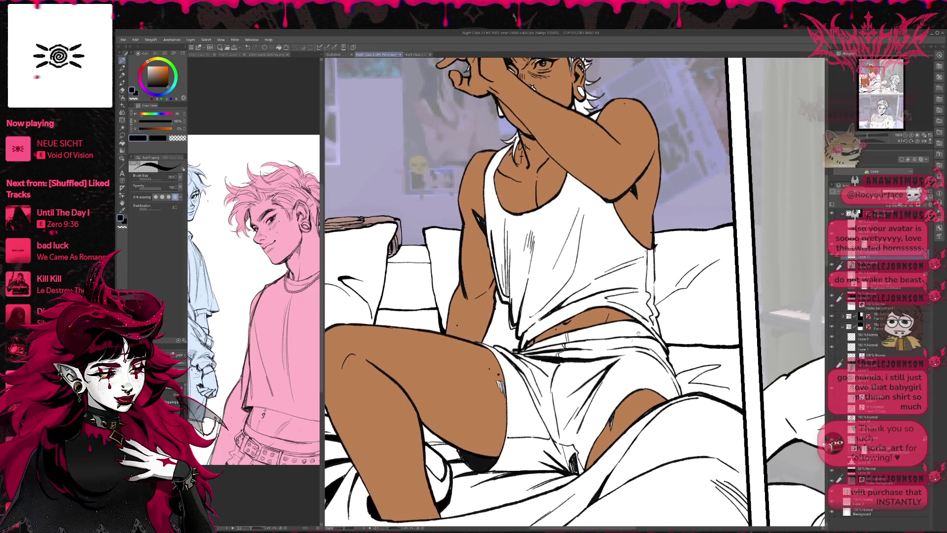
# - Eyedrop the skin brown and touch up the character's leg with it
pyautogui.keyDown('alt'); pyautogui.click(496, 390); pyautogui.keyUp('alt')
pyautogui.moveTo(498, 381); pyautogui.dragTo(507, 398)
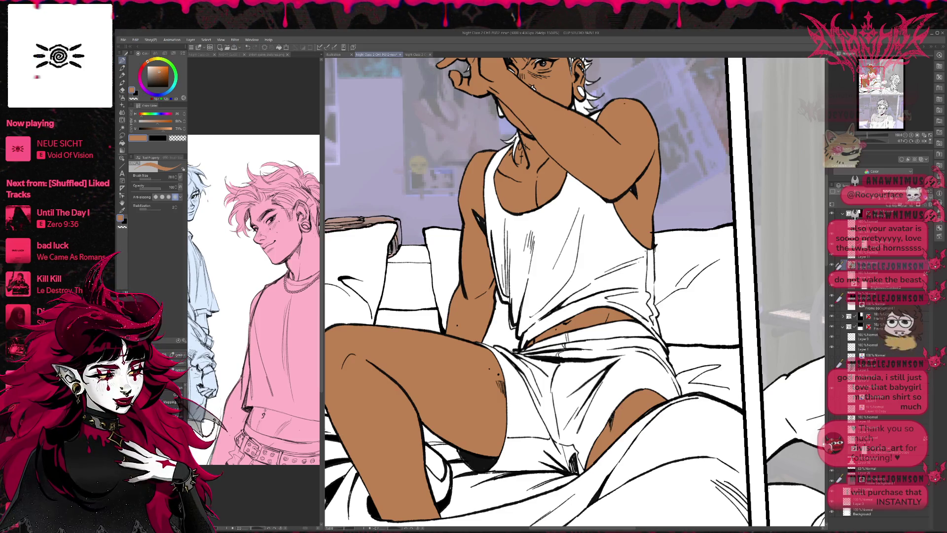
pyautogui.moveTo(636, 189); pyautogui.dragTo(621, 329)
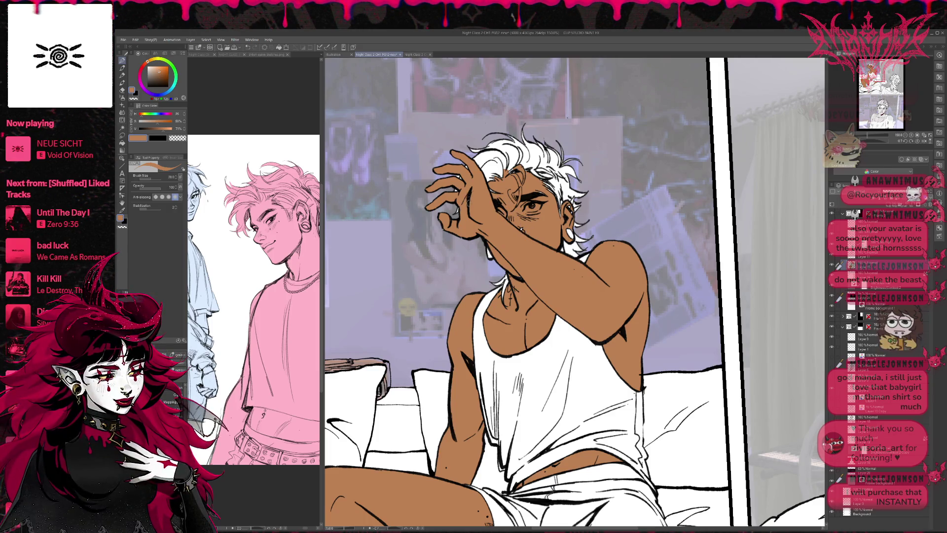
# - Cycle between Eraser, Pen and Fill, and set the pen colour to orange
pyautogui.press('e')
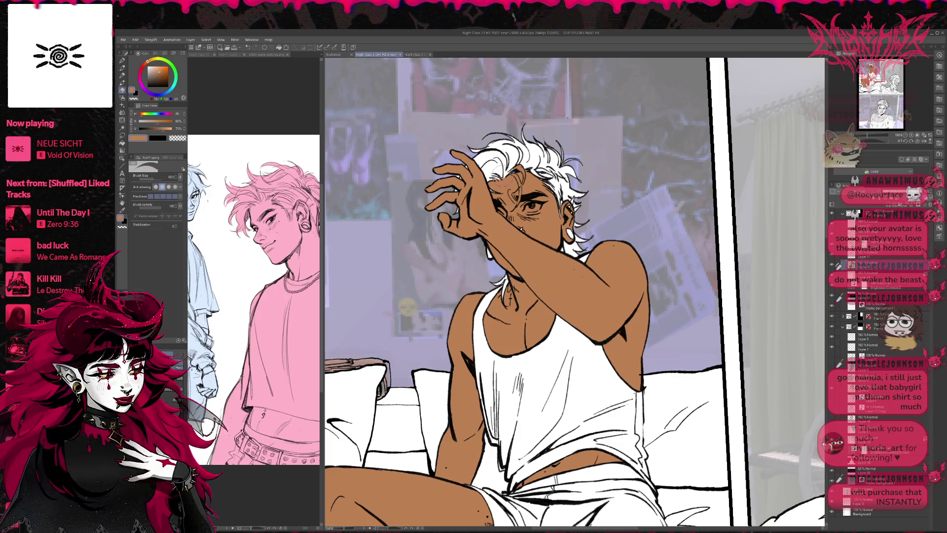
pyautogui.press('p')
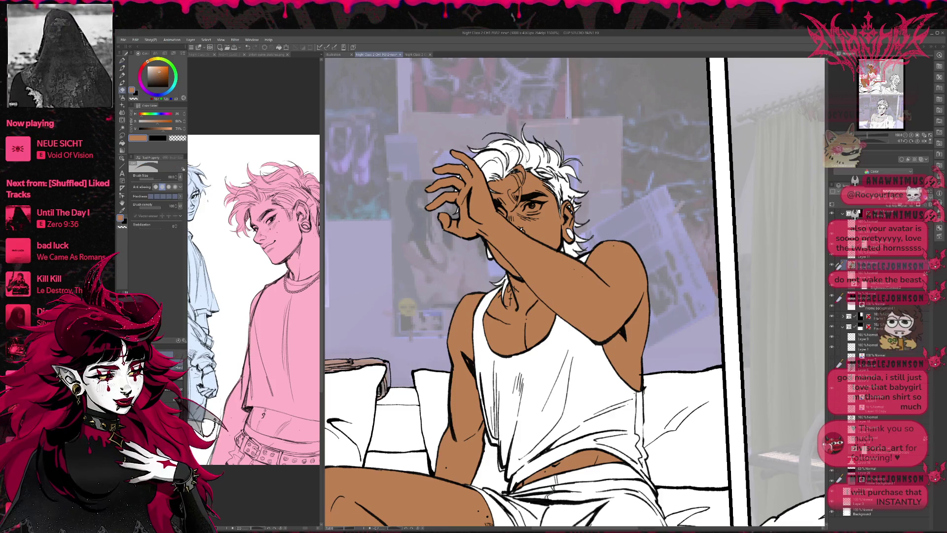
pyautogui.press('g')
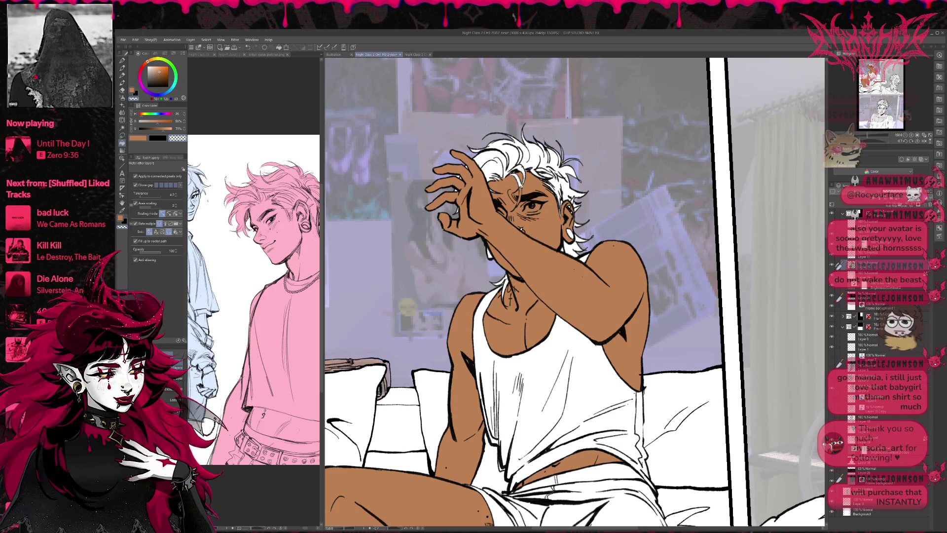
pyautogui.press('p')
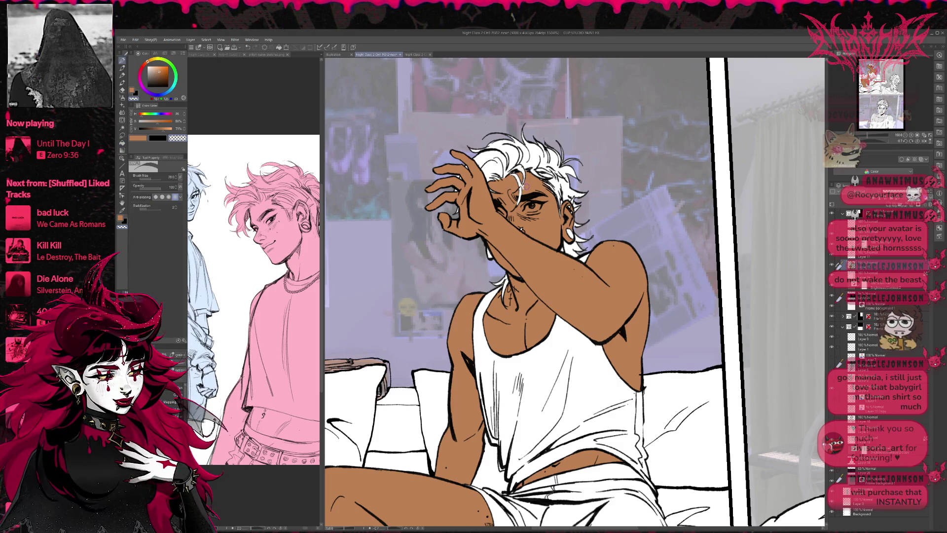
pyautogui.press('c')
pyautogui.press('e')
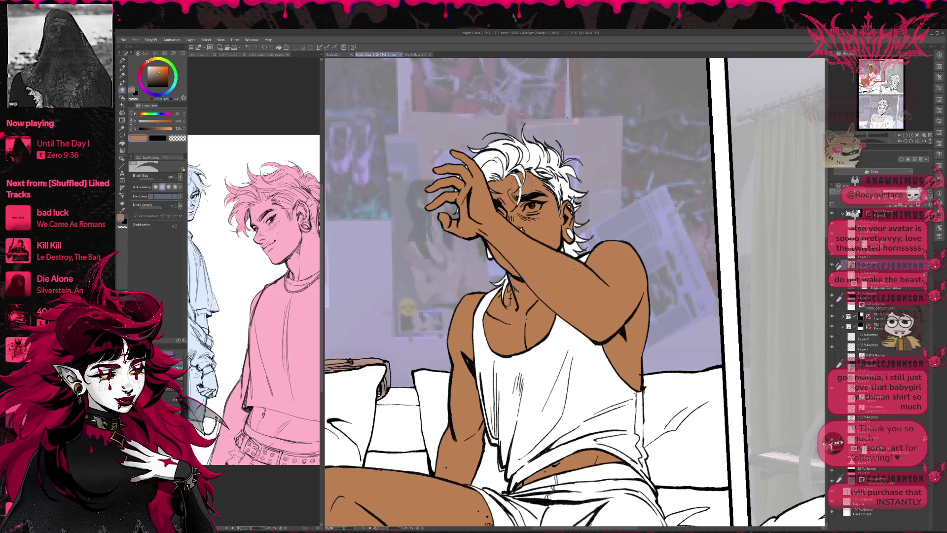
pyautogui.press('p')
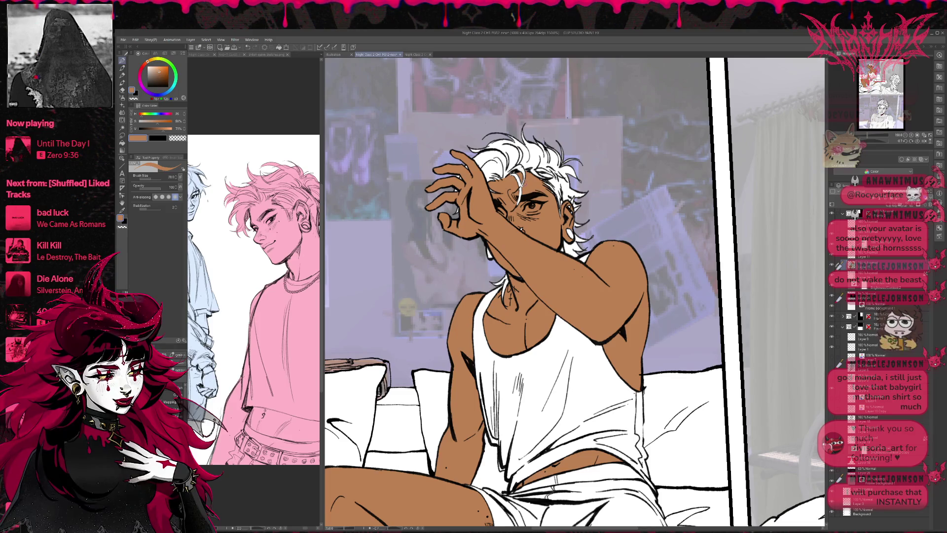
# - Flip the view horizontally and fit the mirrored page in the Navigator
pyautogui.scroll(-1, 574, 292)
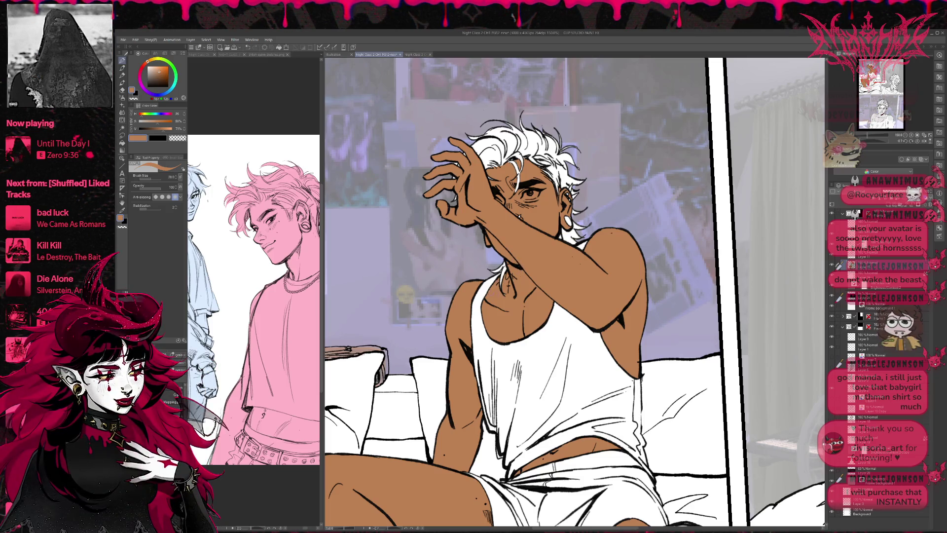
pyautogui.scroll(-2, 575, 293)
pyautogui.scroll(-1, 575, 293)
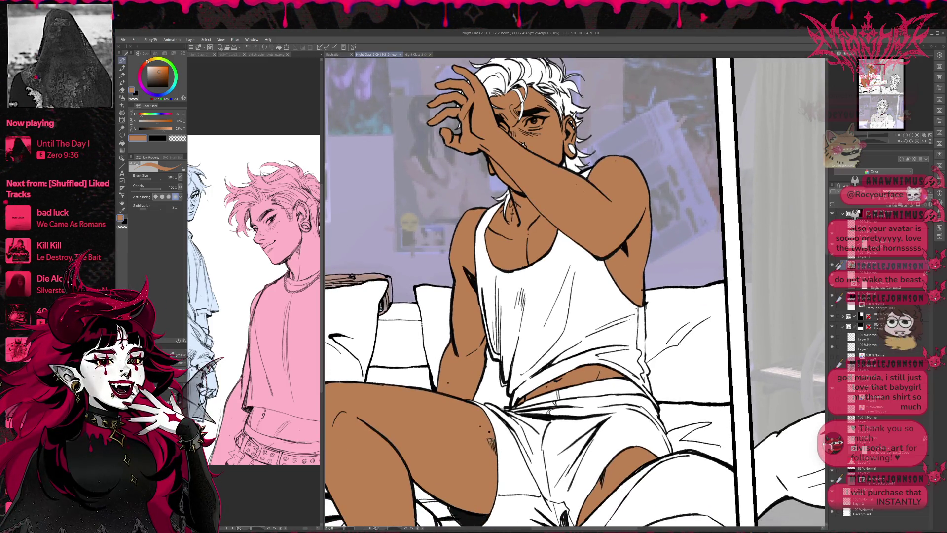
pyautogui.scroll(-2, 656, 393)
pyautogui.scroll(1, 656, 393)
pyautogui.scroll(1, 622, 270)
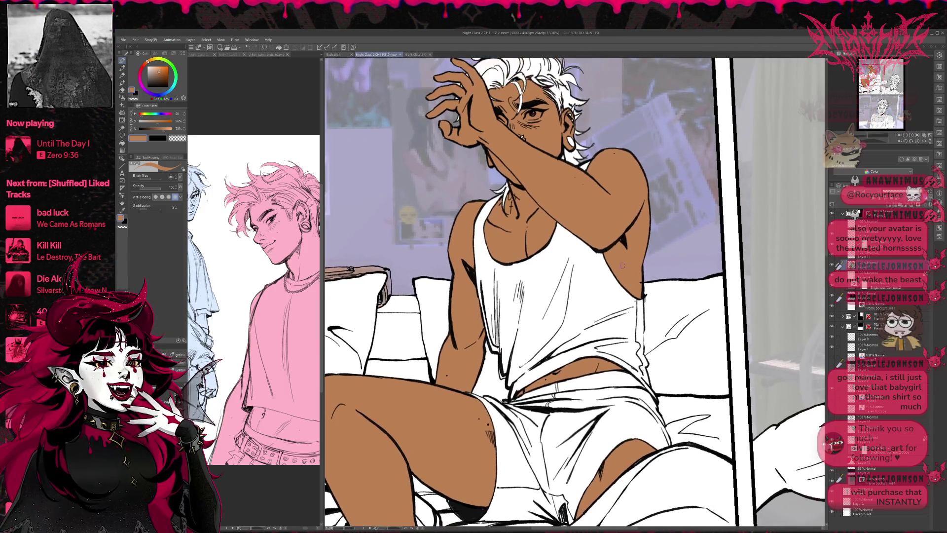
pyautogui.scroll(1, 621, 270)
pyautogui.scroll(1, 626, 270)
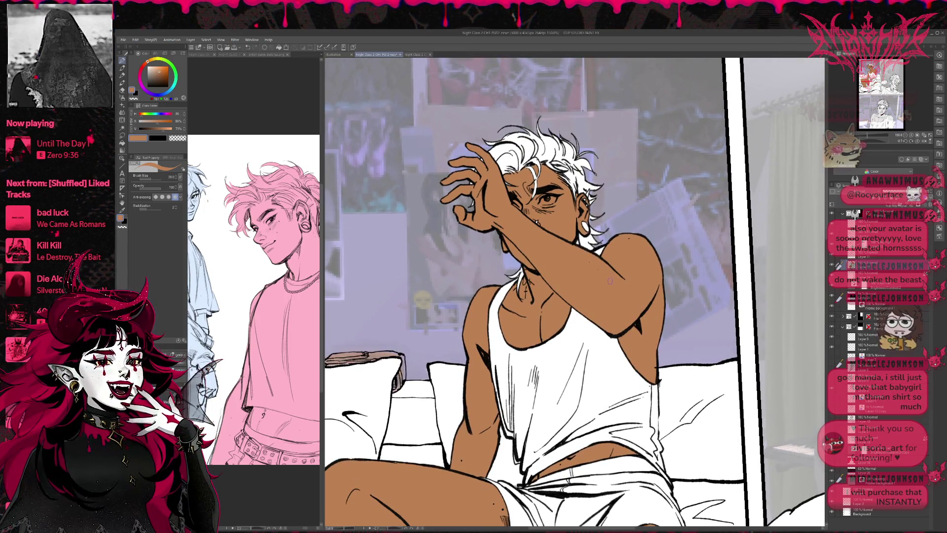
pyautogui.click(923, 142)
pyautogui.click(888, 141)
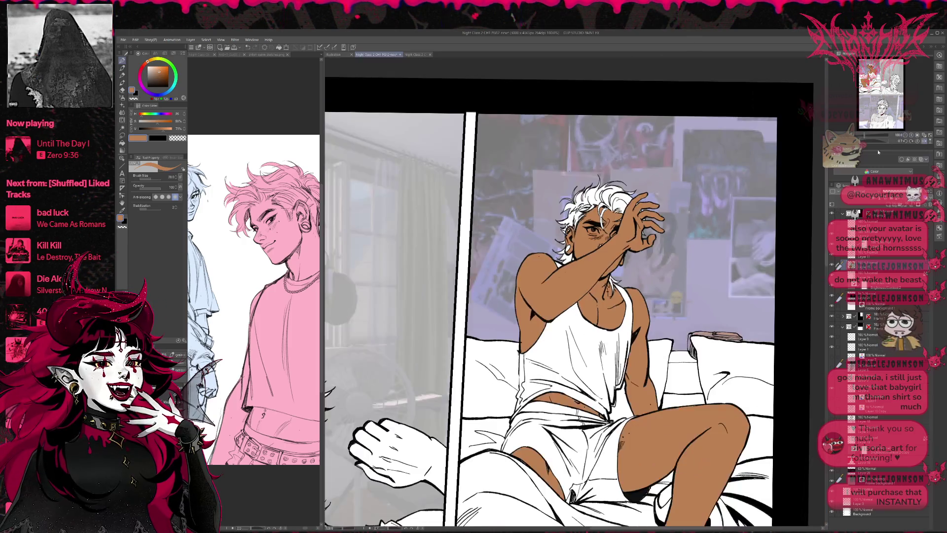
# - Mirror the page view horizontally to check the flatted character from the other side
pyautogui.scroll(4, 887, 143)
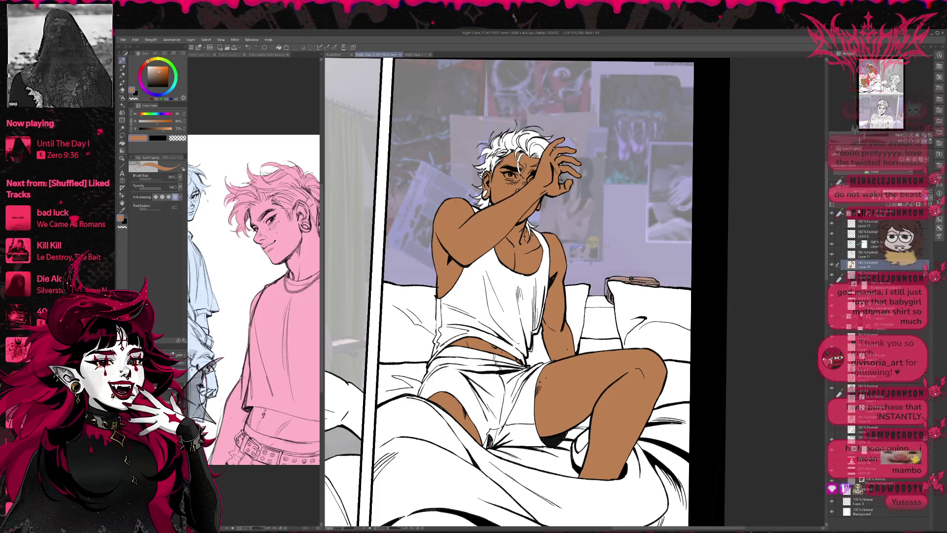
pyautogui.scroll(1, 518, 296)
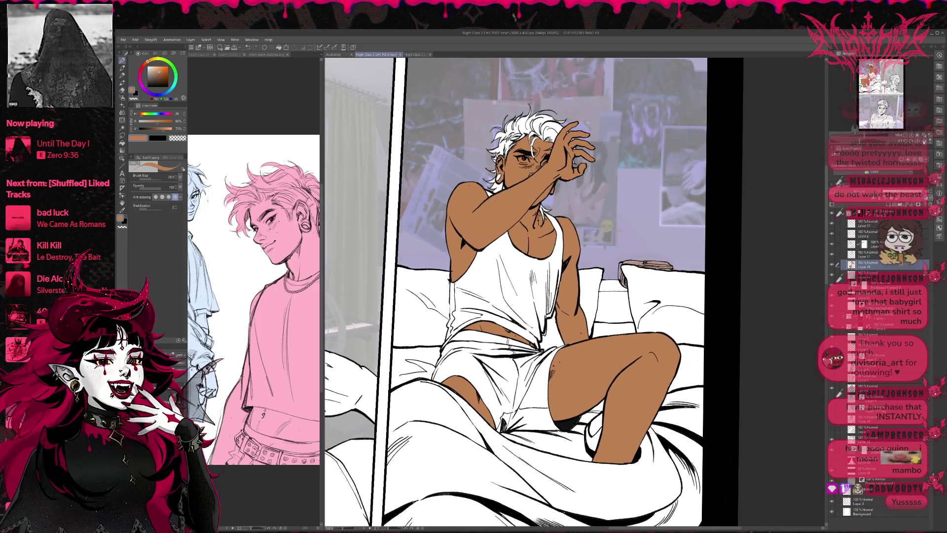
pyautogui.press('h')
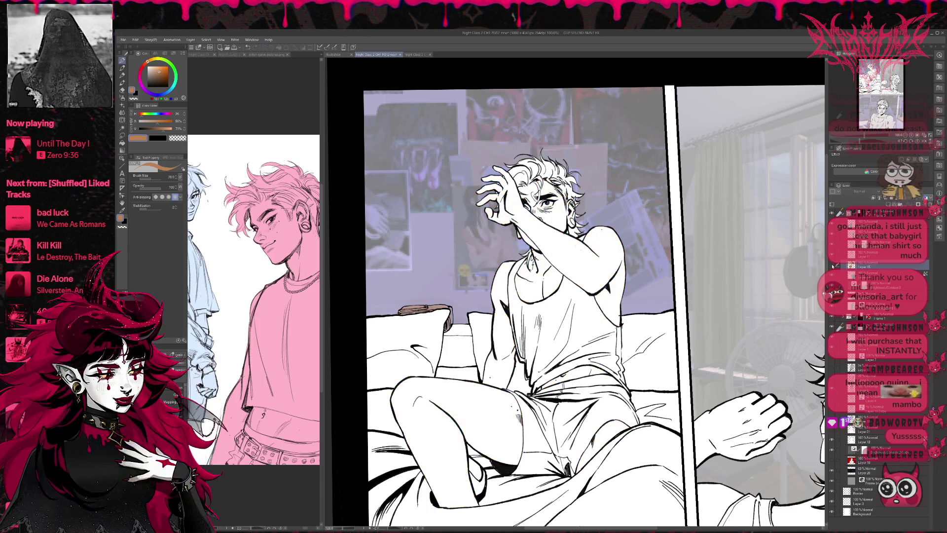
# - Nudge the page view and toggle between the eraser and pen tools
pyautogui.moveTo(621, 326); pyautogui.dragTo(625, 328)
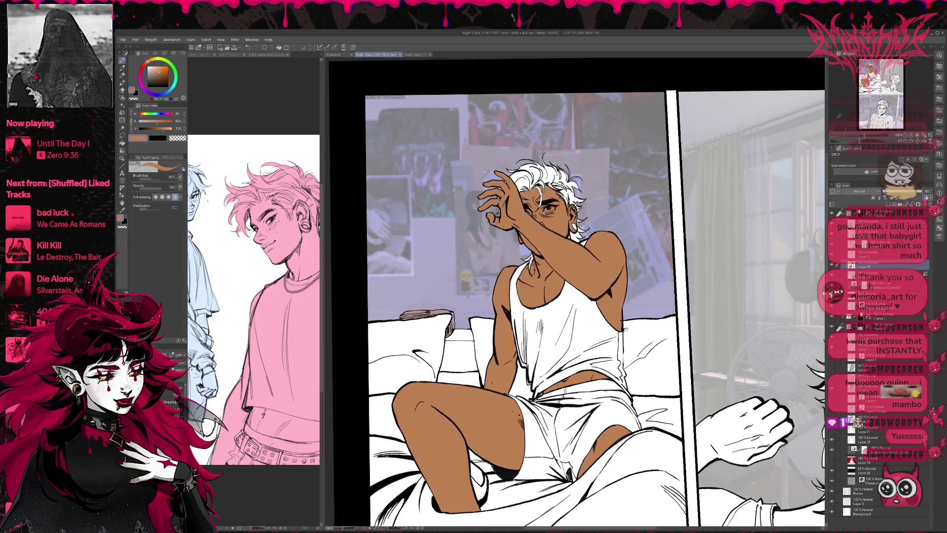
pyautogui.press('e')
pyautogui.press('p')
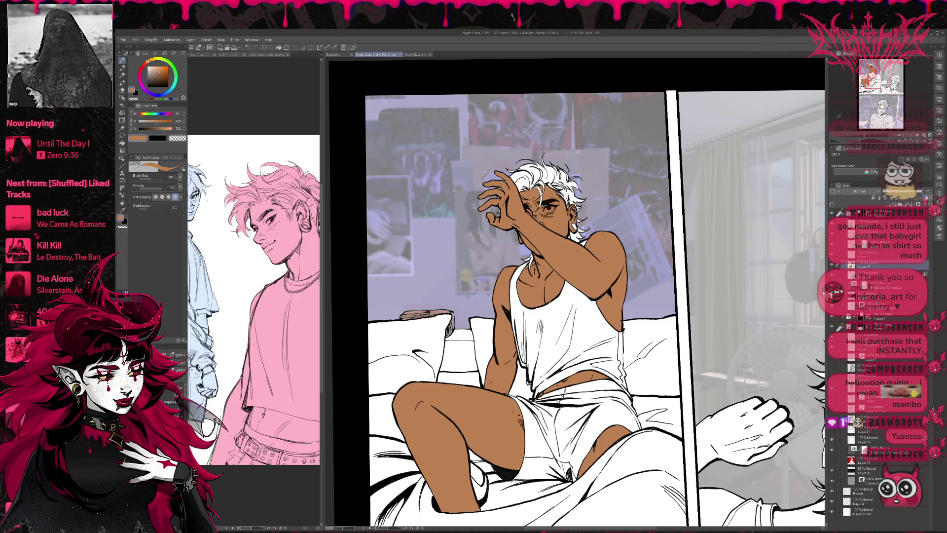
pyautogui.press('e')
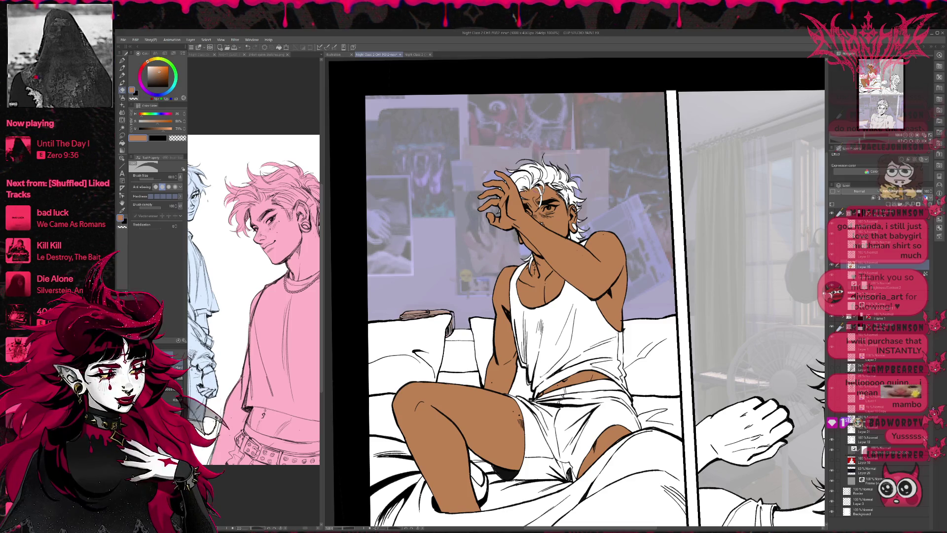
pyautogui.press('p')
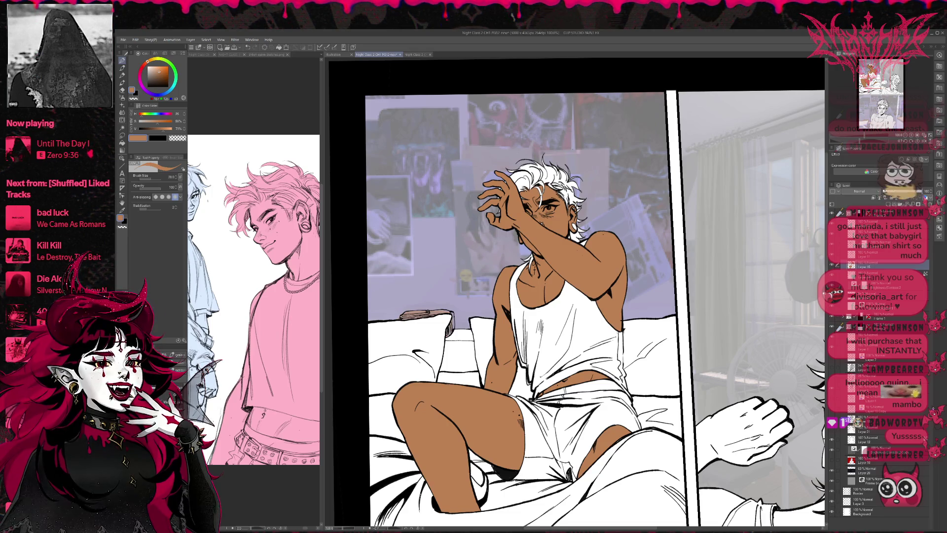
pyautogui.scroll(-1, 594, 306)
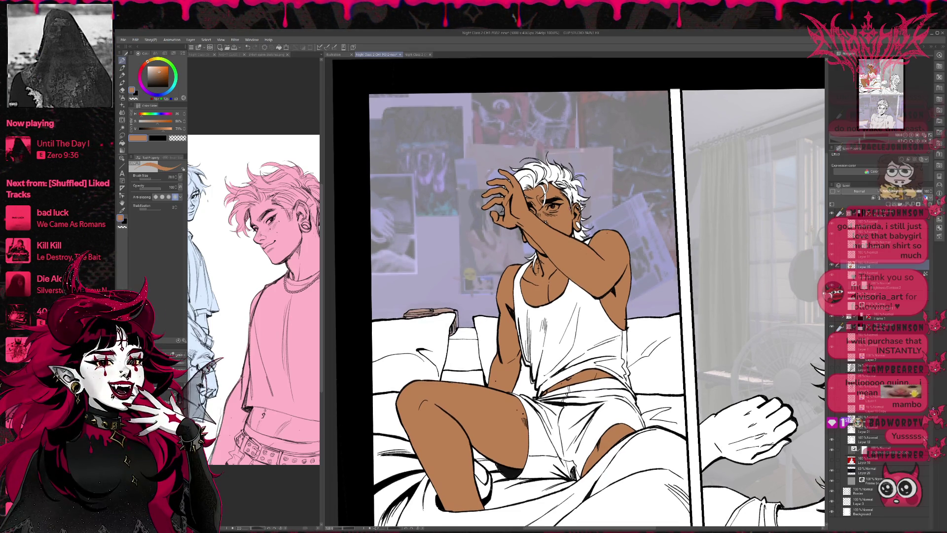
pyautogui.scroll(-1, 594, 306)
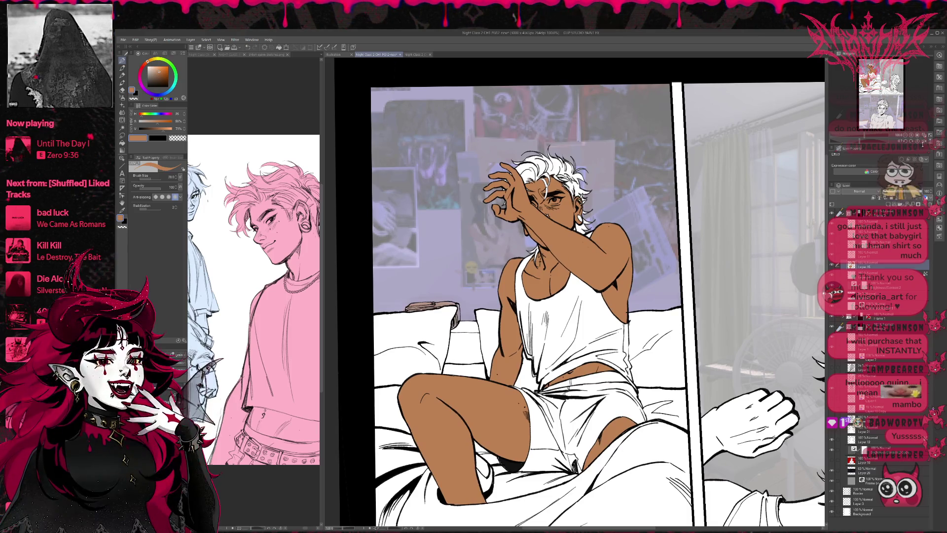
# - Restore the unflipped view, add a new raster layer, and open the blond character reference
pyautogui.press('h')
pyautogui.moveTo(702, 291)
pyautogui.mouseDown()
pyautogui.moveTo(654, 345)
pyautogui.moveTo(652, 303)
pyautogui.mouseUp()
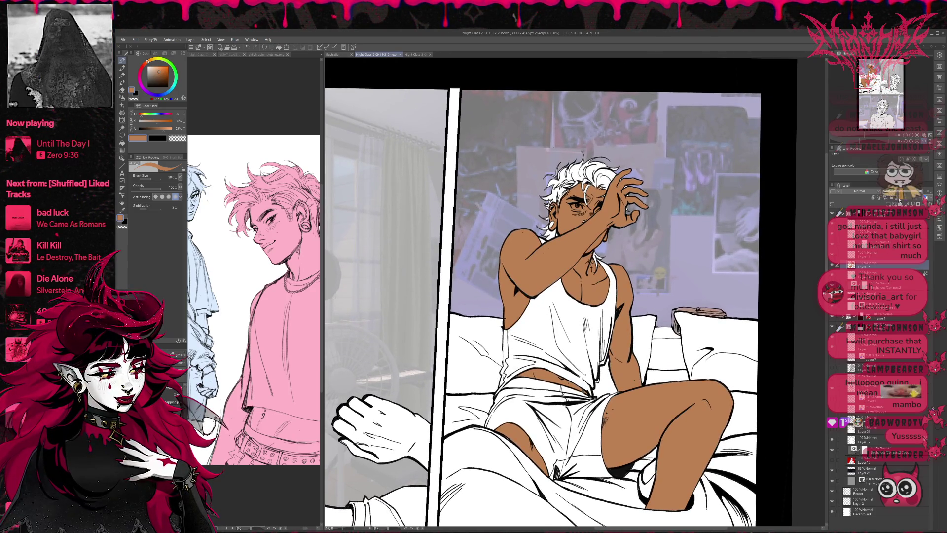
pyautogui.click(861, 209)
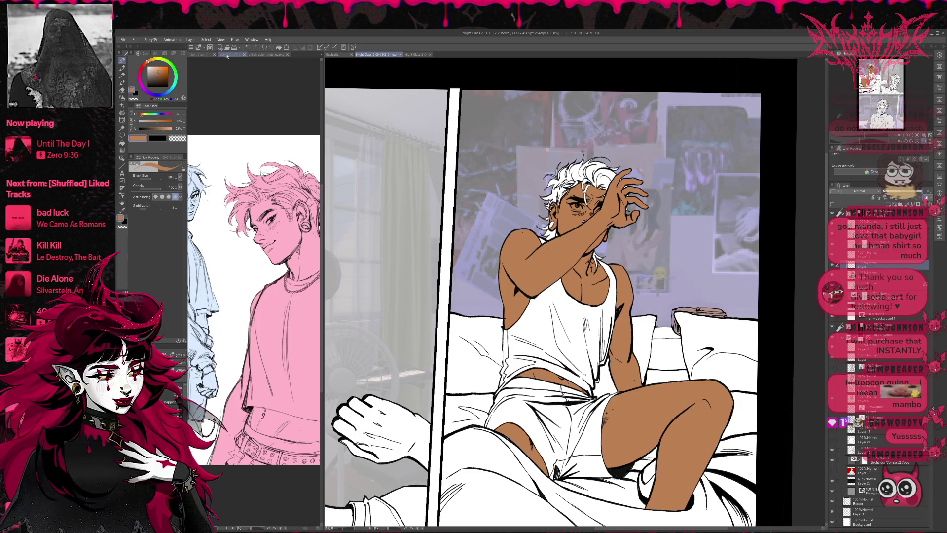
pyautogui.click(227, 55)
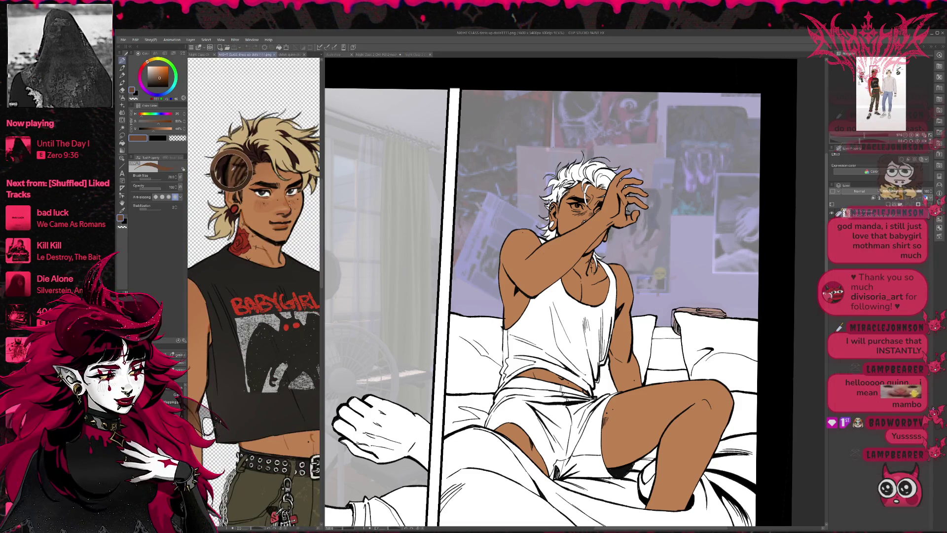
# - Mirror the reference, return to the page at 200%, and shade the forehead under the hair
pyautogui.click(922, 141)
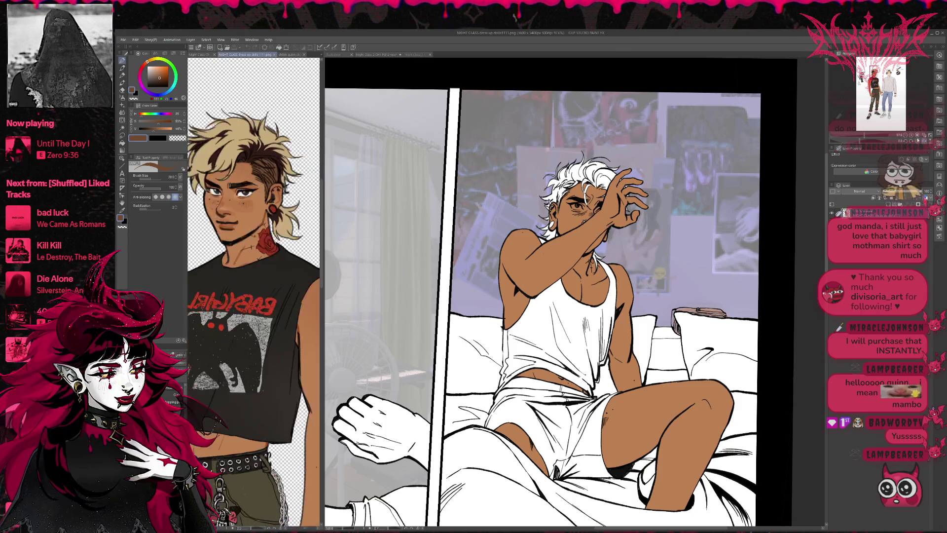
pyautogui.hotkey('ctrl', 'Tab')
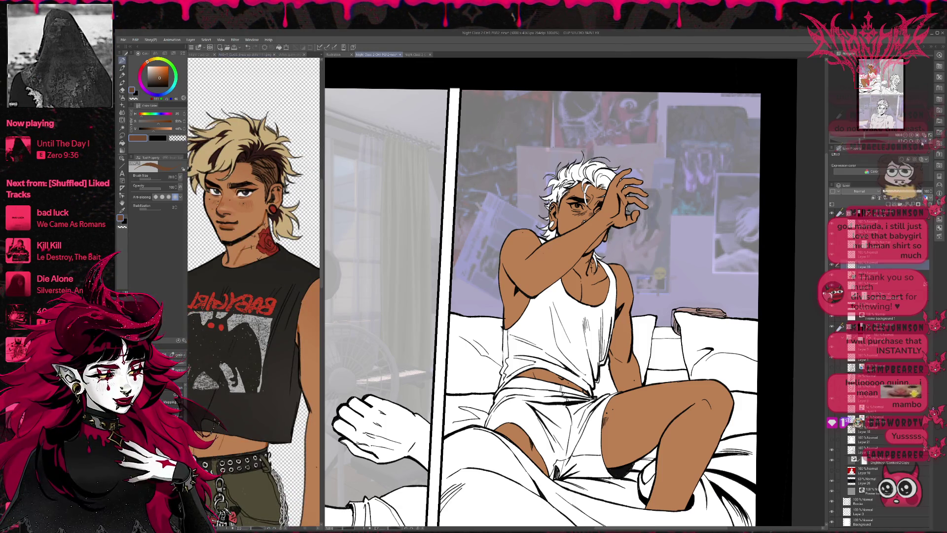
pyautogui.click(912, 135)
pyautogui.click(912, 136)
pyautogui.click(913, 135)
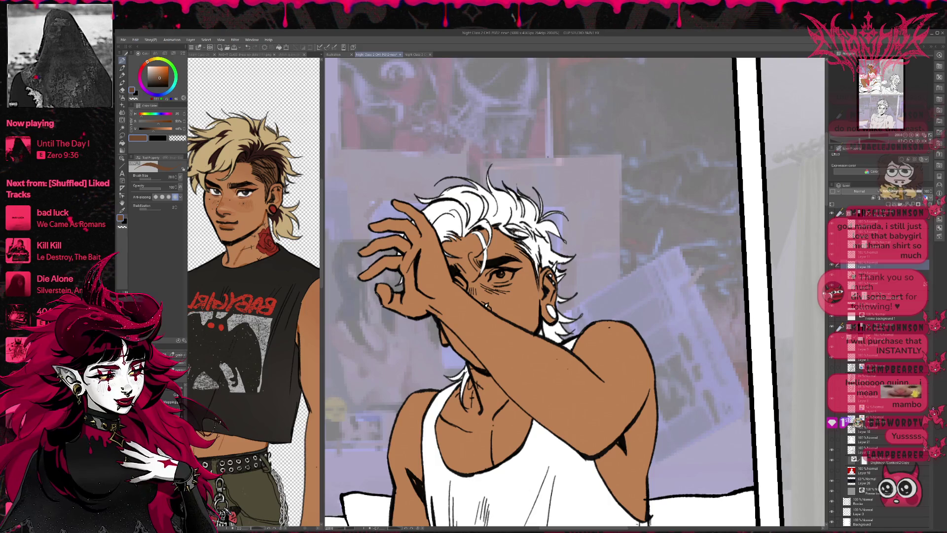
pyautogui.moveTo(517, 232)
pyautogui.mouseDown()
pyautogui.moveTo(533, 261)
pyautogui.moveTo(527, 234)
pyautogui.moveTo(510, 234)
pyautogui.moveTo(557, 232)
pyautogui.moveTo(546, 260)
pyautogui.mouseUp()
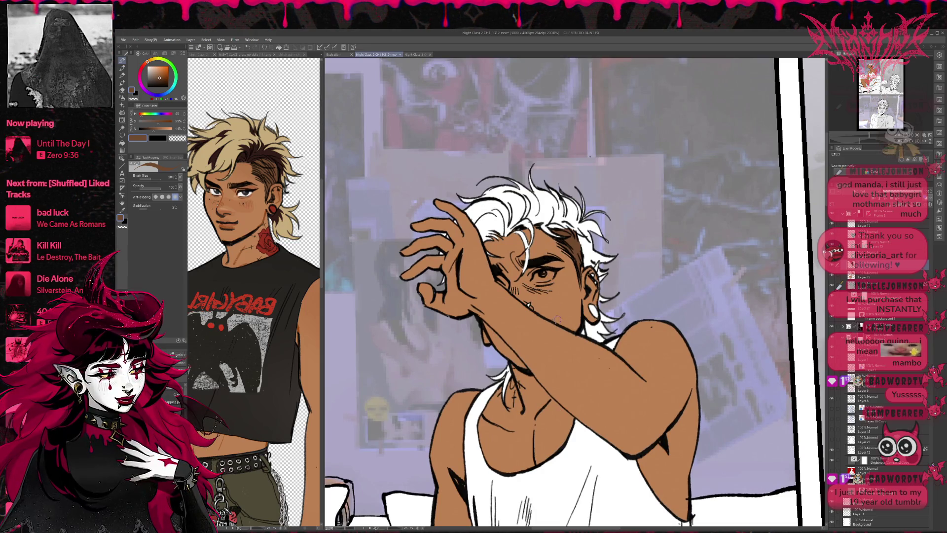
# - Pick a light tan, then sample the blond hair colour from the reference
pyautogui.press('e')
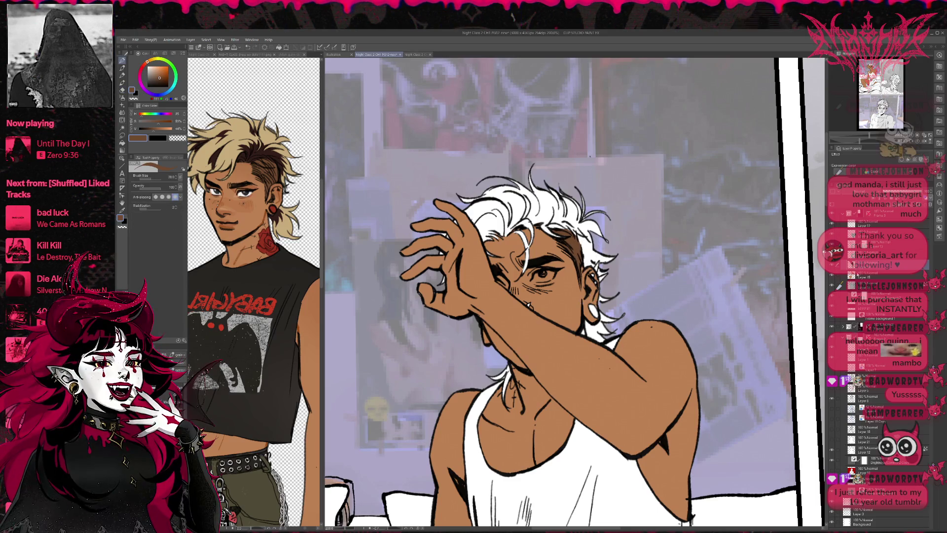
pyautogui.press('p')
pyautogui.keyDown('alt'); pyautogui.click(595, 280); pyautogui.keyUp('alt')
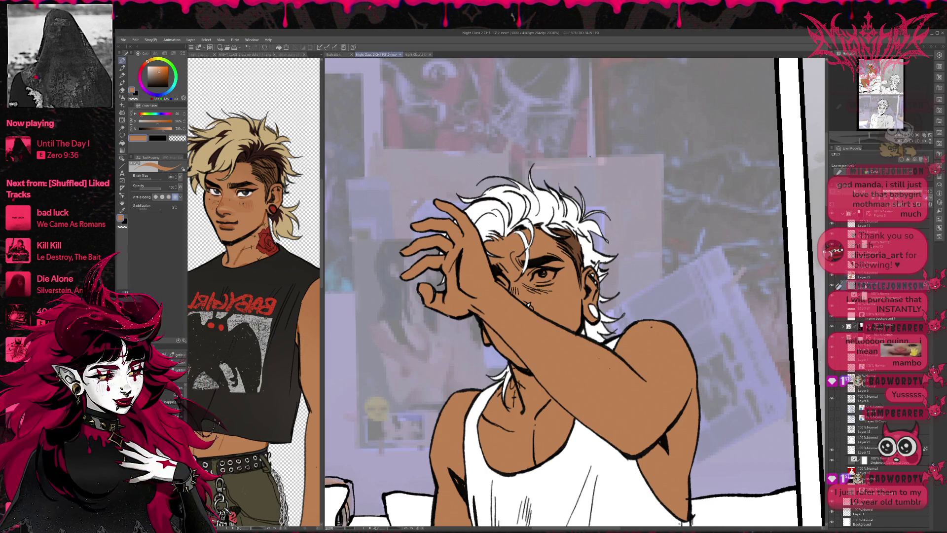
pyautogui.keyDown('alt'); pyautogui.click(269, 137); pyautogui.keyUp('alt')
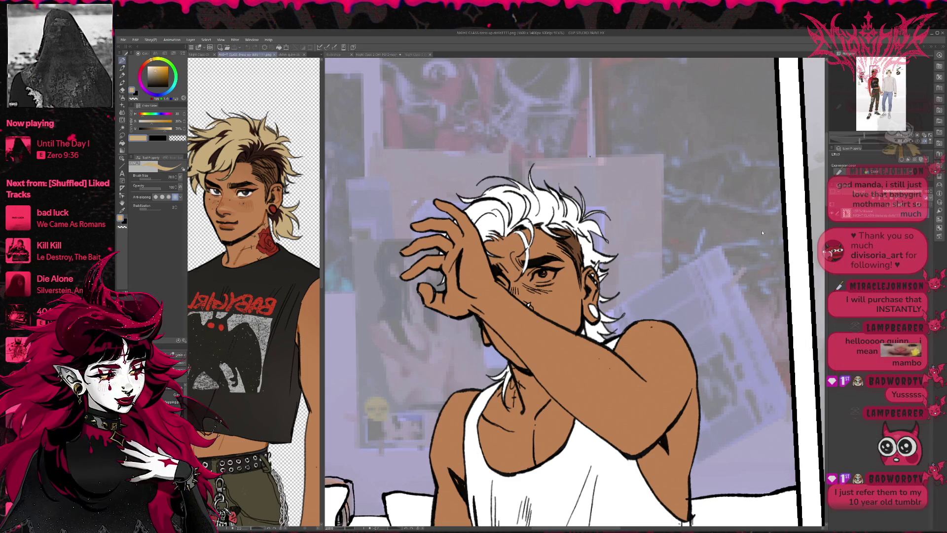
pyautogui.click(792, 241)
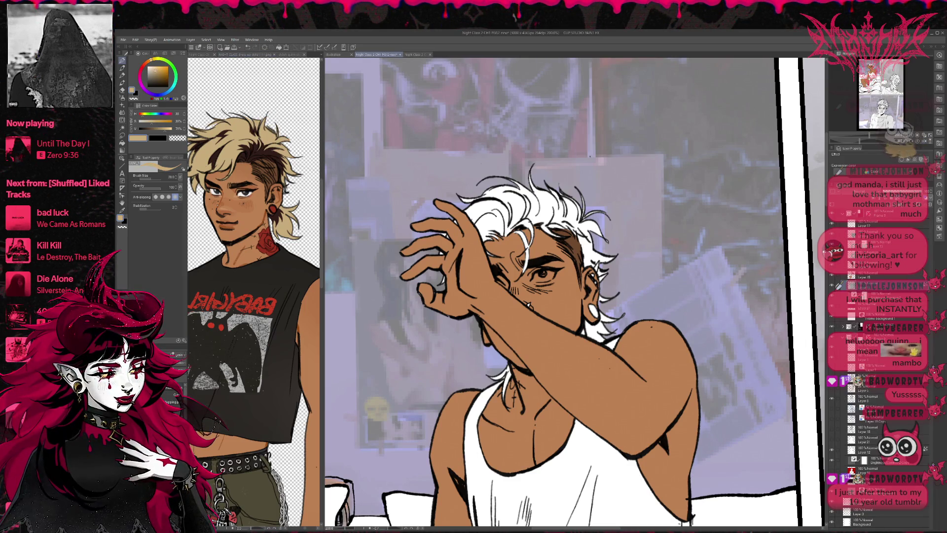
pyautogui.press('e')
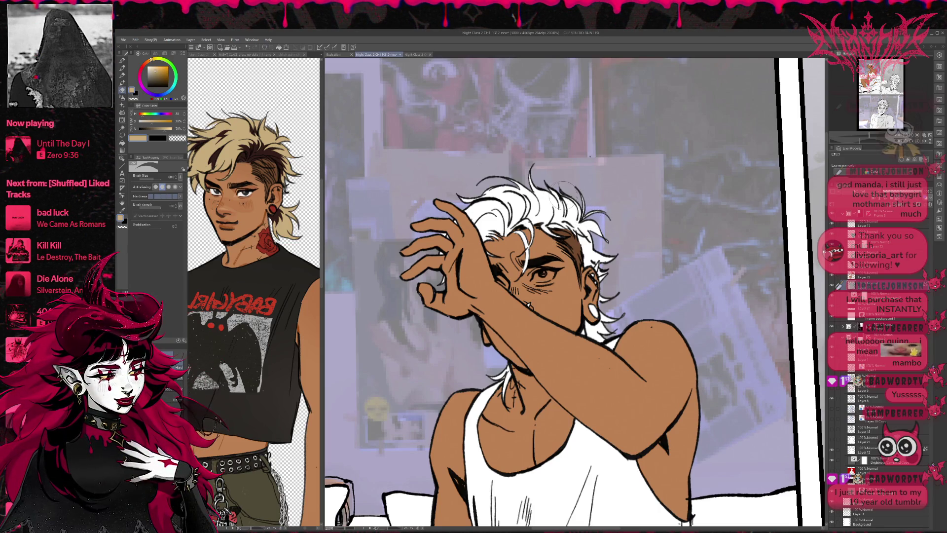
pyautogui.press('p')
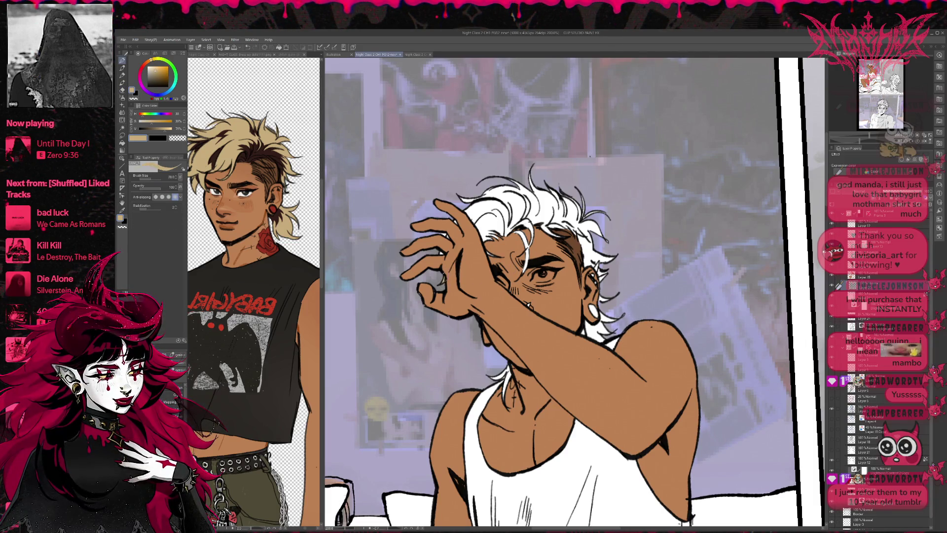
# - Paint the hair blond with a bigger brush, cleaning edges with Fill and a smaller eraser
pyautogui.click(193, 379)
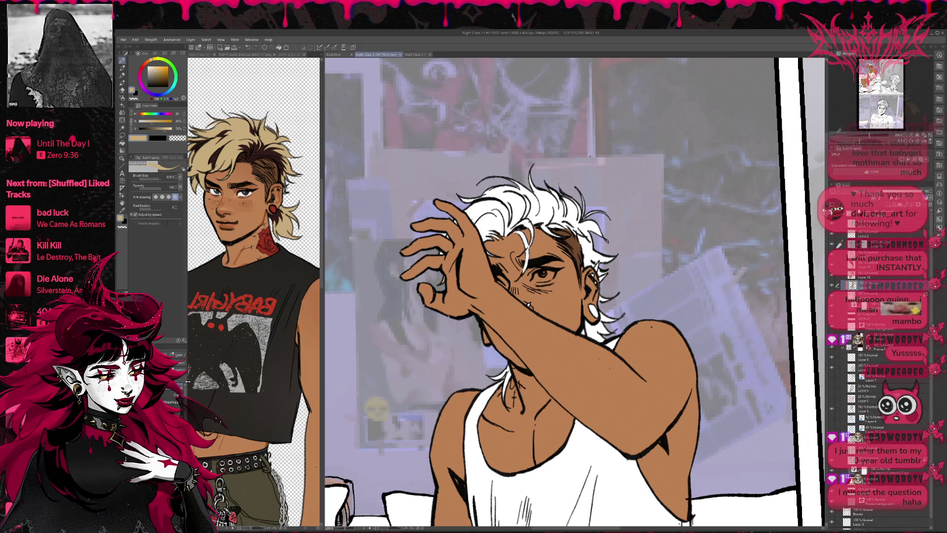
pyautogui.moveTo(474, 212)
pyautogui.mouseDown()
pyautogui.moveTo(567, 207)
pyautogui.moveTo(606, 296)
pyautogui.moveTo(604, 330)
pyautogui.mouseUp()
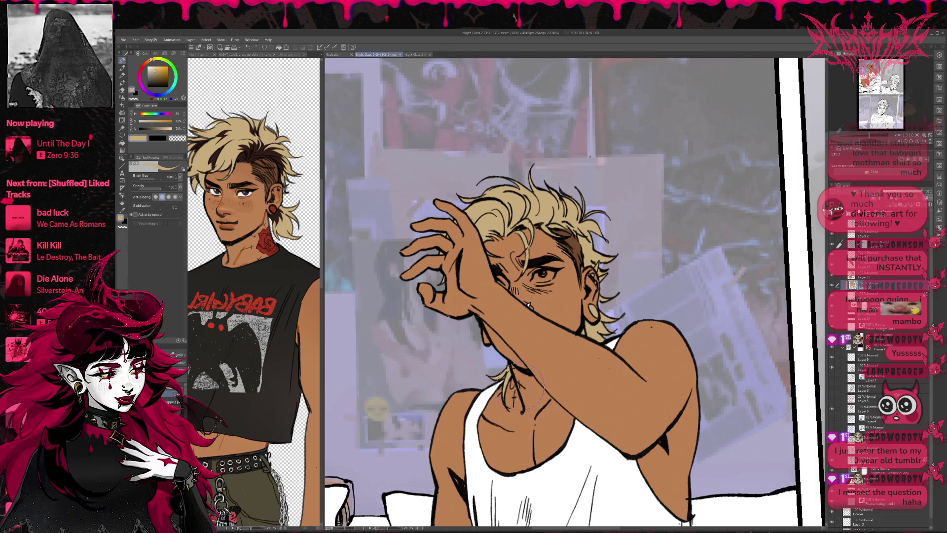
pyautogui.press('e')
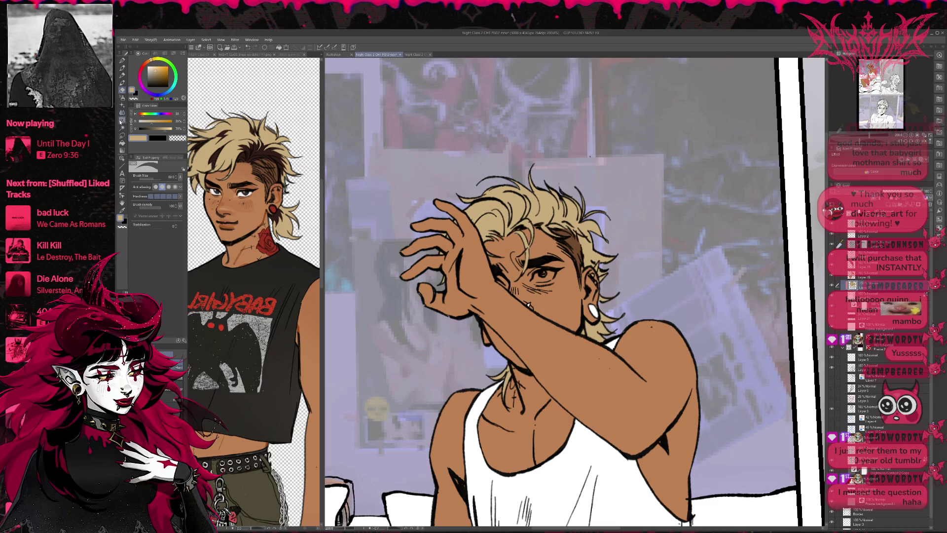
pyautogui.press('g')
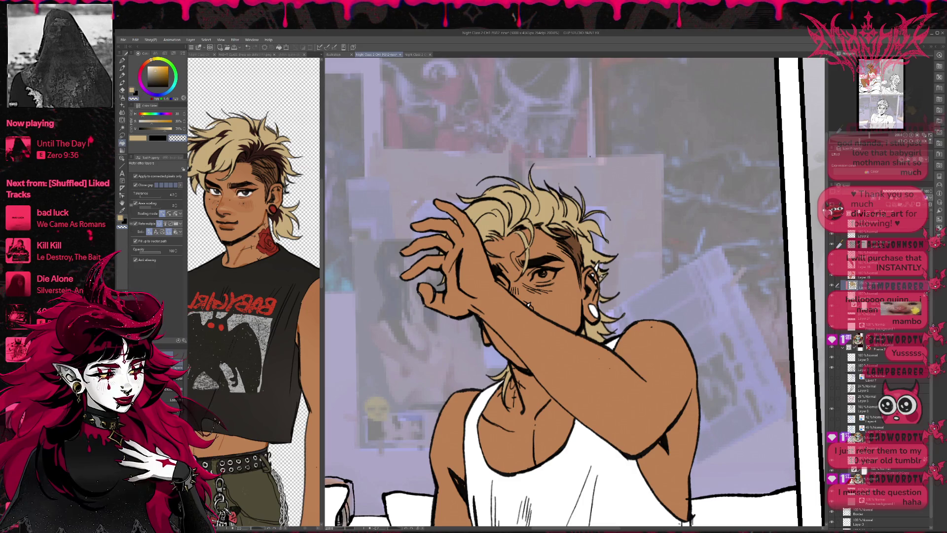
pyautogui.press('e')
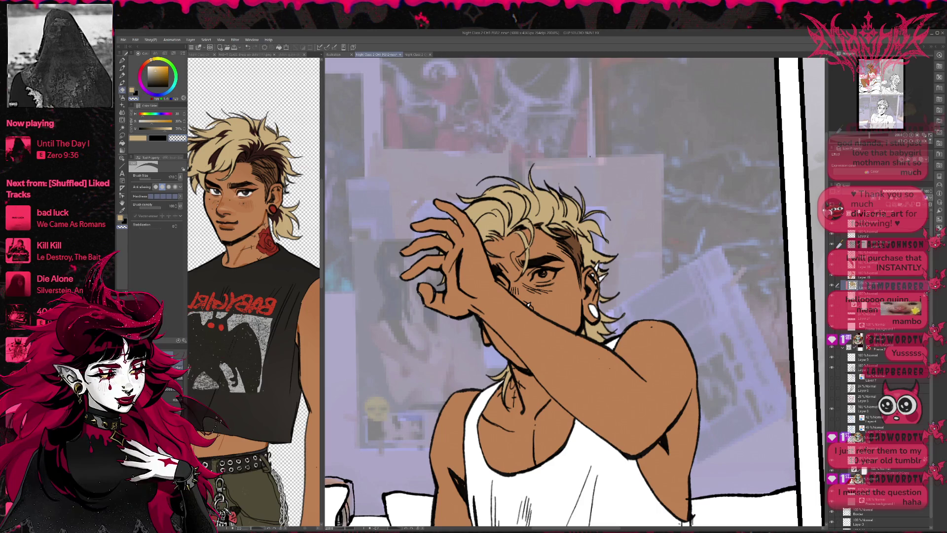
pyautogui.press('[')
pyautogui.press('[')
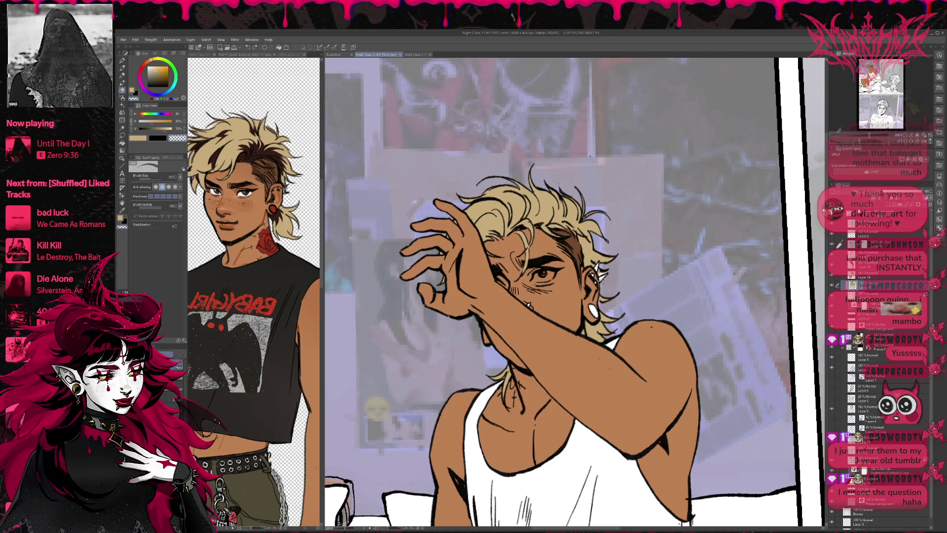
pyautogui.moveTo(628, 311); pyautogui.dragTo(613, 218)
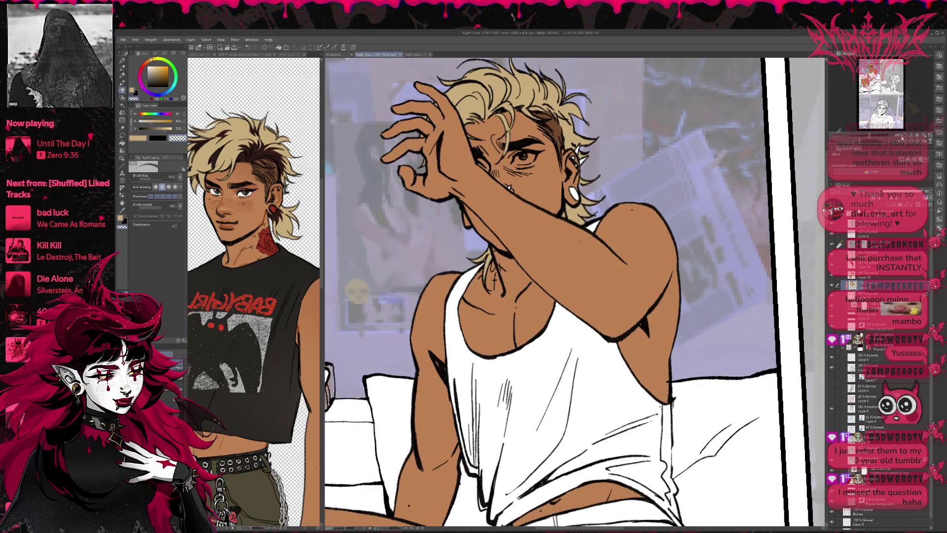
# - Zoom out, choose a pink-red colour, and toggle the bedroom photo to check the colours
pyautogui.scroll(-1, 687, 291)
pyautogui.scroll(-1, 687, 291)
pyautogui.moveTo(687, 325); pyautogui.dragTo(687, 291)
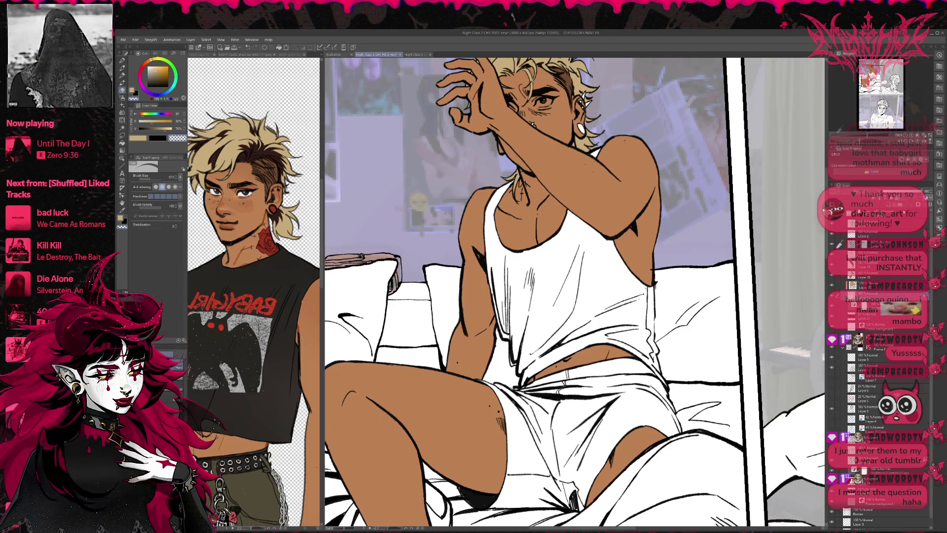
pyautogui.scroll(-2, 538, 291)
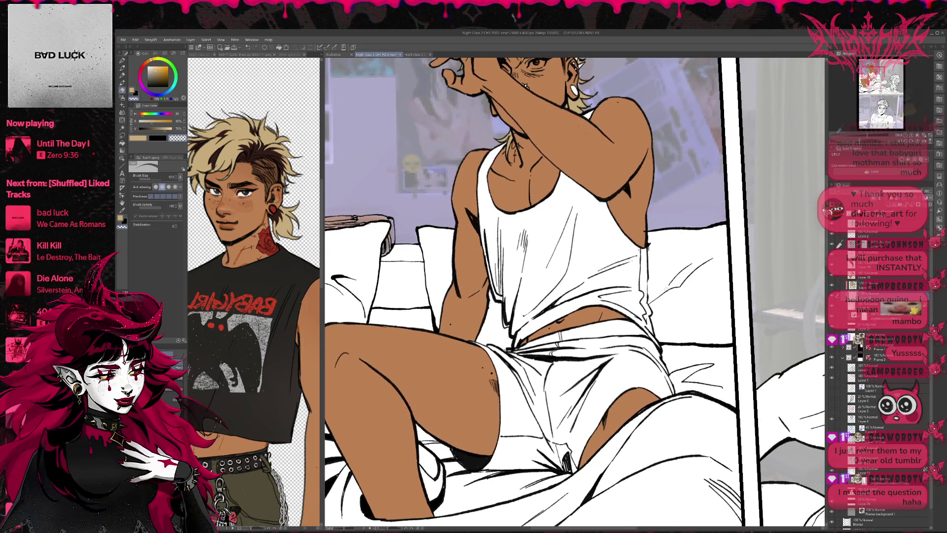
pyautogui.moveTo(146, 65); pyautogui.dragTo(142, 73)
pyautogui.press('p')
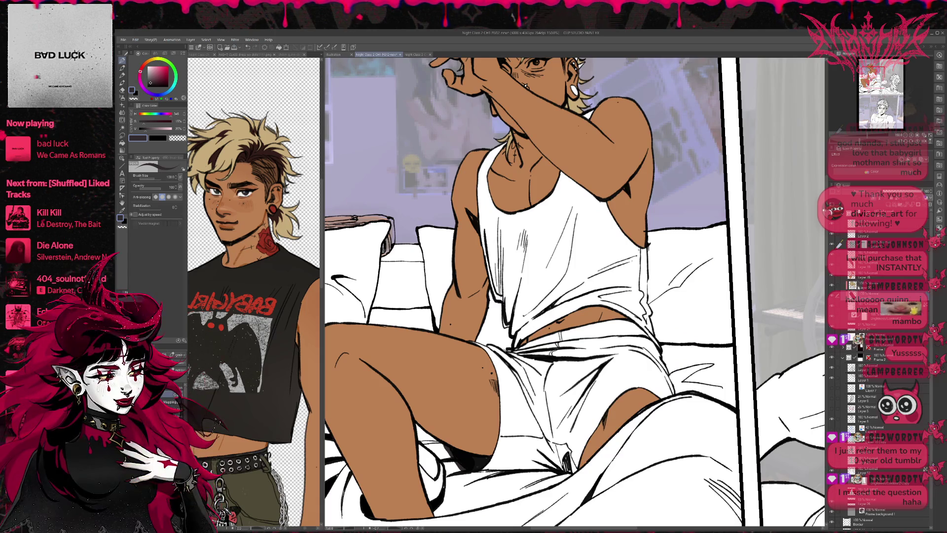
pyautogui.click(831, 310)
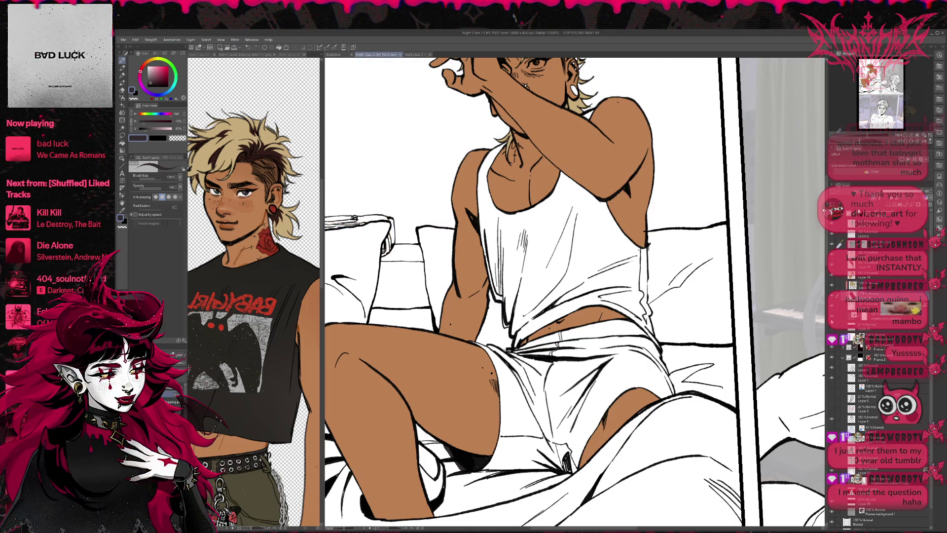
pyautogui.click(832, 310)
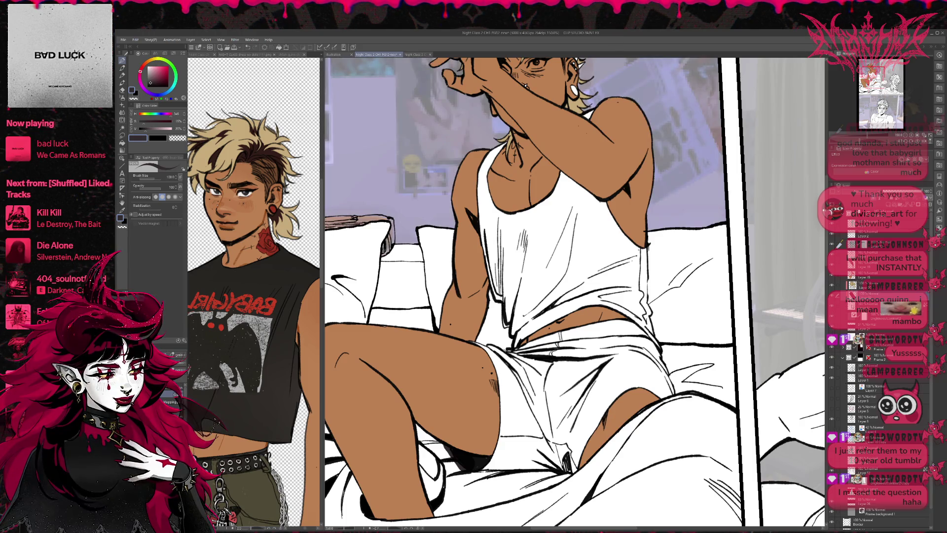
pyautogui.moveTo(691, 353); pyautogui.dragTo(696, 323)
# - Erase the dark shading under the thigh on the layer above, then pick pink for filling
pyautogui.press('e')
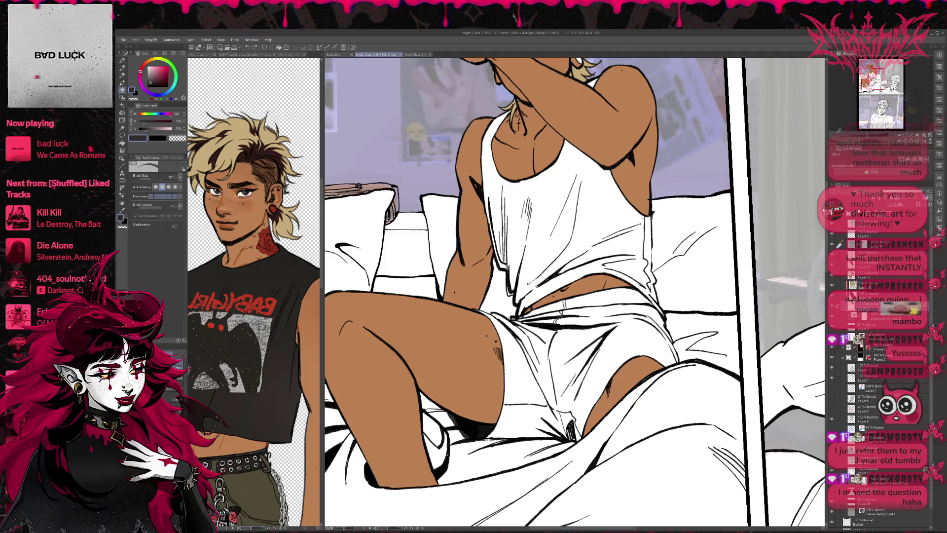
pyautogui.click(870, 295)
pyautogui.moveTo(452, 418); pyautogui.dragTo(471, 435)
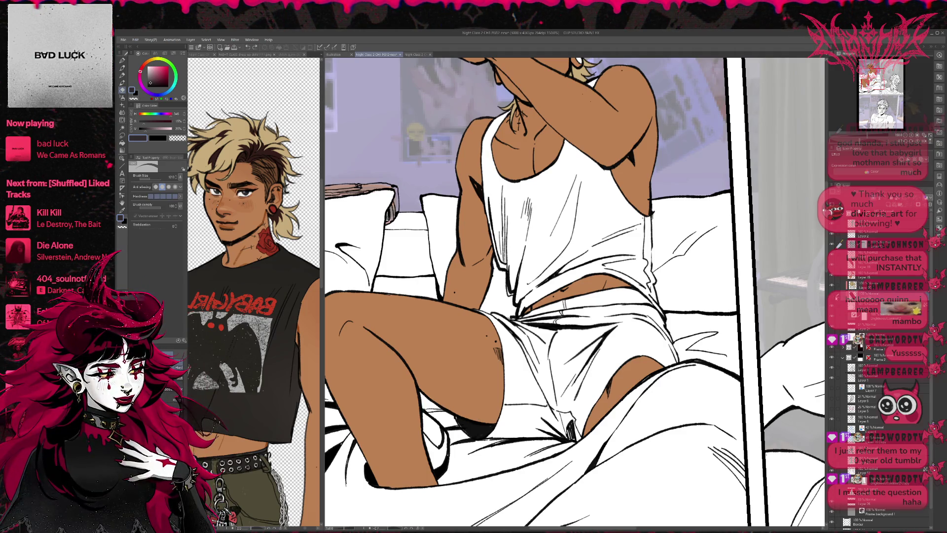
pyautogui.scroll(-2, 706, 385)
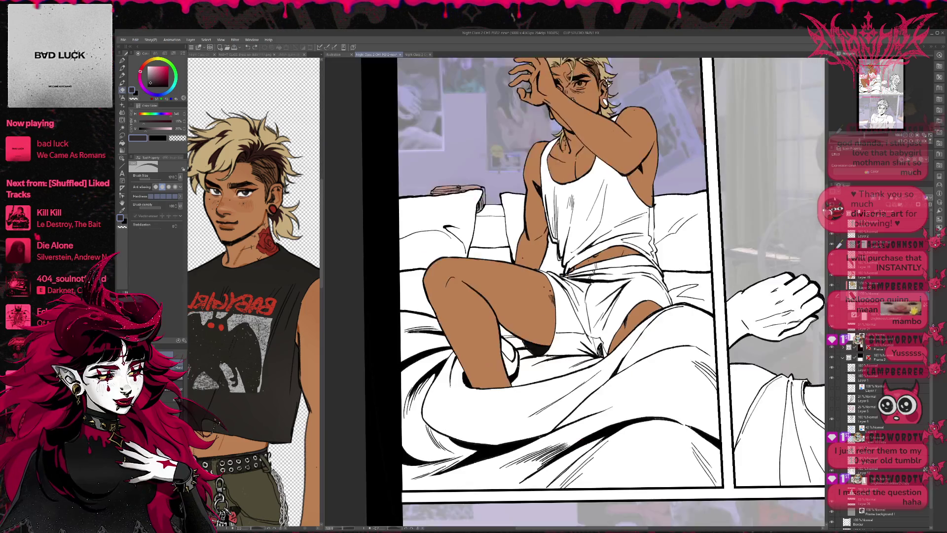
pyautogui.scroll(-2, 740, 345)
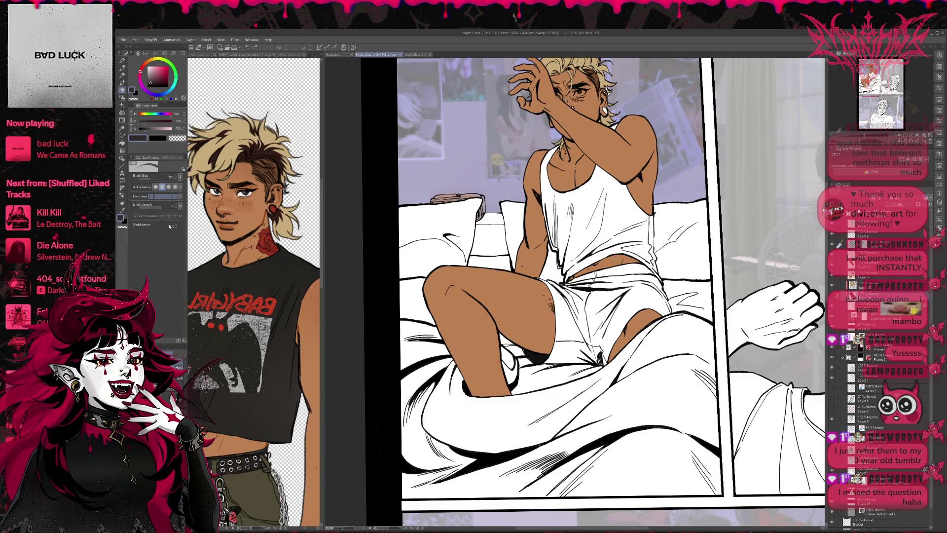
pyautogui.click(122, 143)
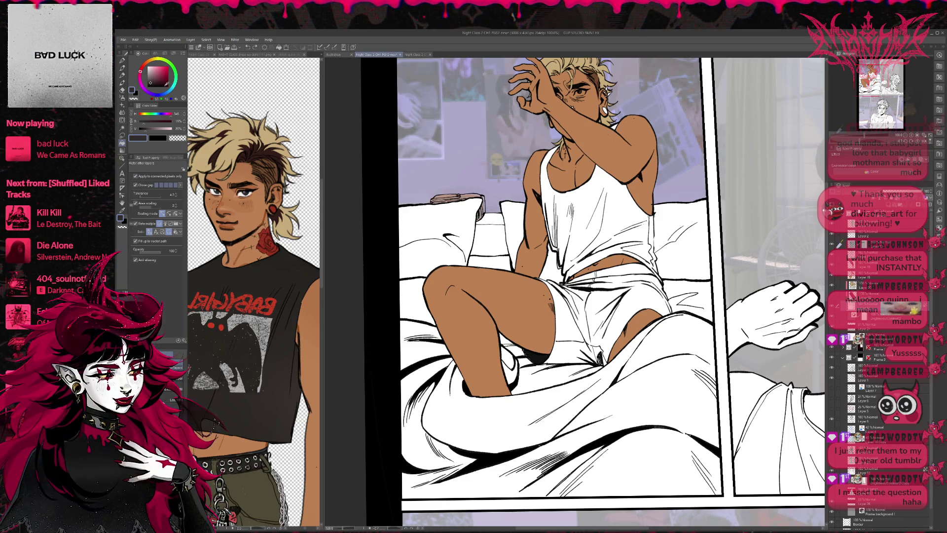
pyautogui.moveTo(157, 77); pyautogui.dragTo(158, 70)
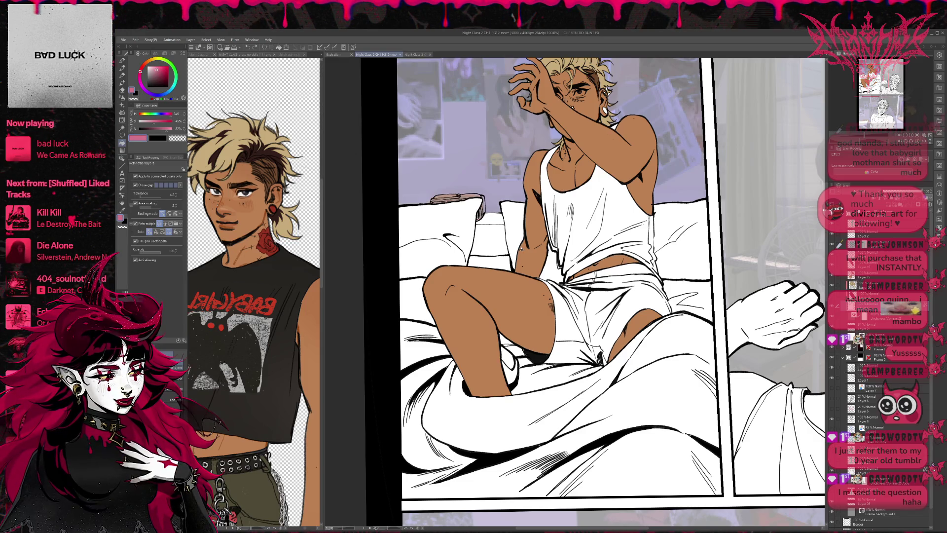
# - Fill the blanket under the character and the small gaps by the knee pink
pyautogui.click(620, 354)
pyautogui.click(582, 375)
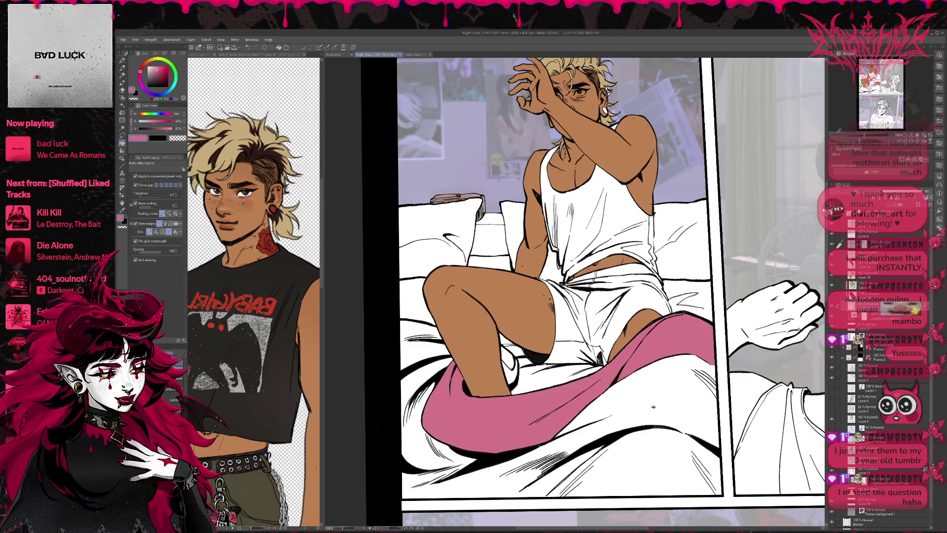
pyautogui.click(542, 434)
pyautogui.click(537, 379)
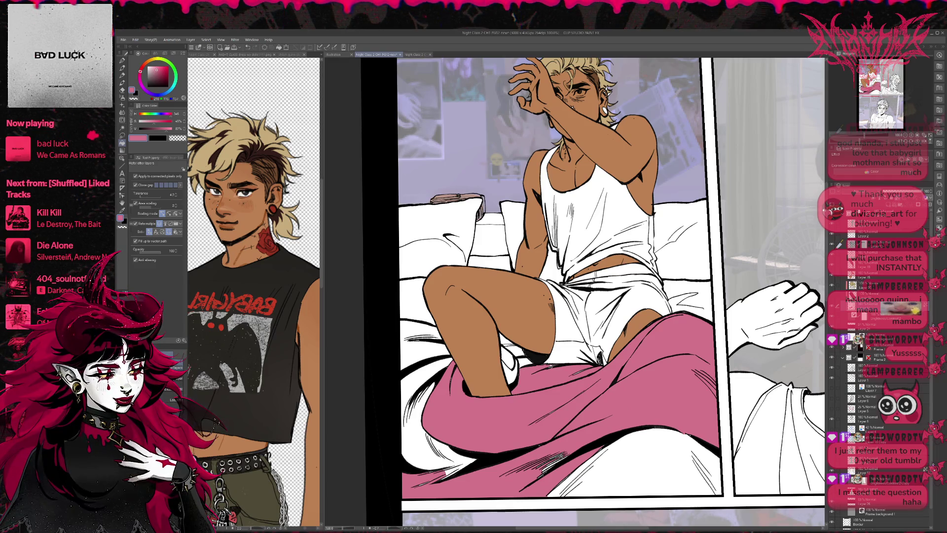
pyautogui.click(518, 357)
pyautogui.click(508, 356)
pyautogui.click(513, 361)
pyautogui.click(510, 365)
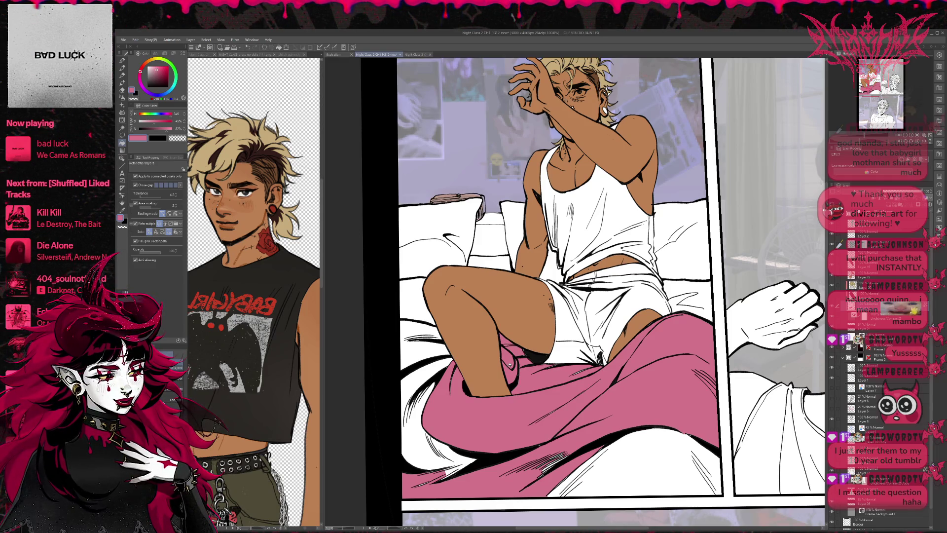
# - Fill the pillow, the gaps beside the torso, and the bed right of the torso pink
pyautogui.click(500, 261)
pyautogui.click(513, 261)
pyautogui.click(552, 267)
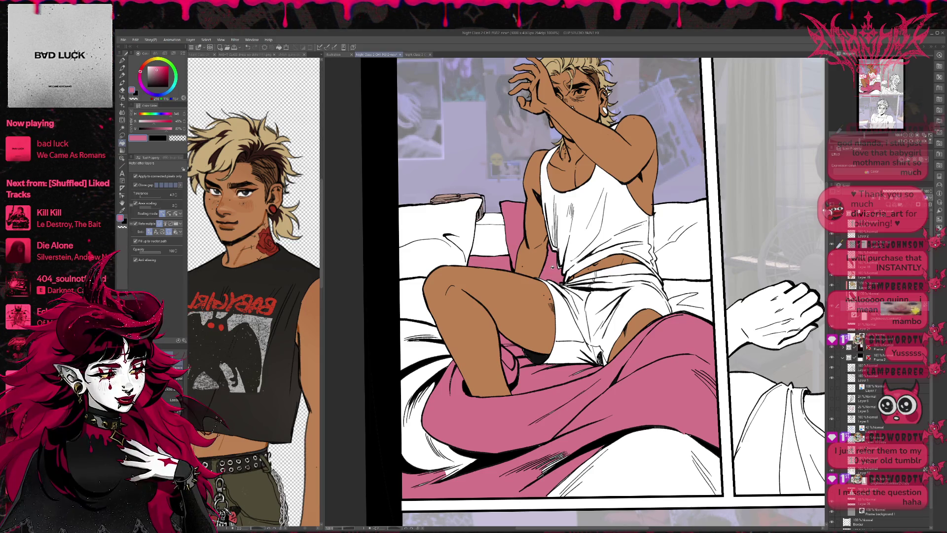
pyautogui.click(665, 240)
pyautogui.click(688, 301)
pyautogui.click(675, 306)
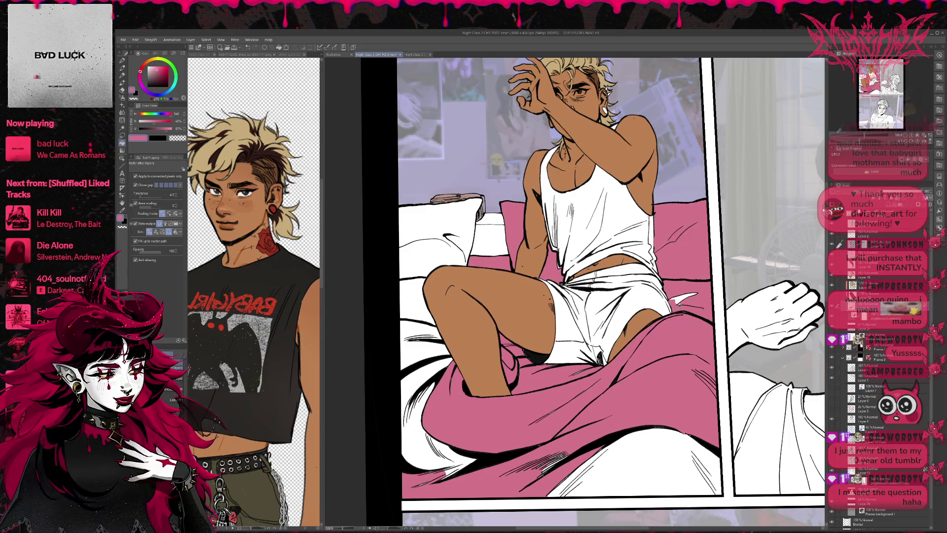
pyautogui.click(683, 300)
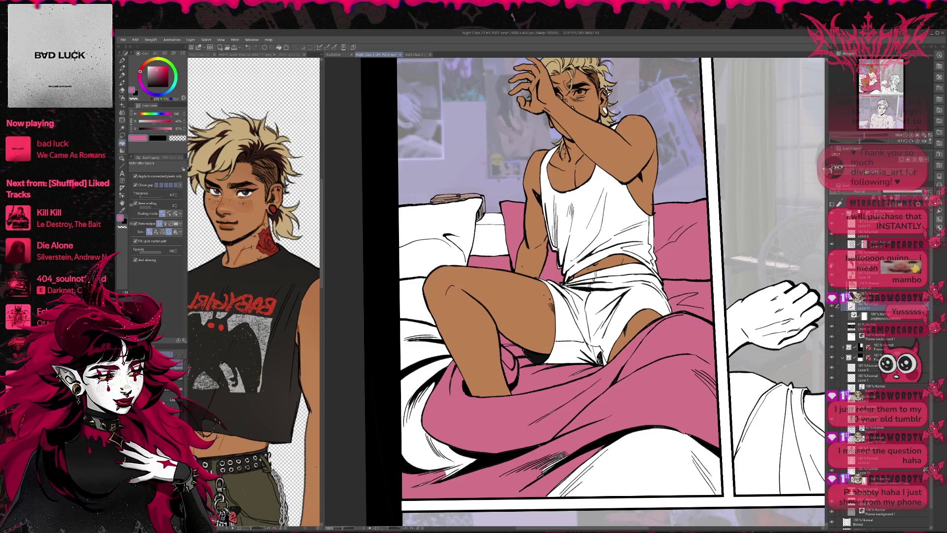
# - Check the fills, then hide the lower blanket and pillow line-art layers
pyautogui.click(832, 257)
pyautogui.click(832, 257)
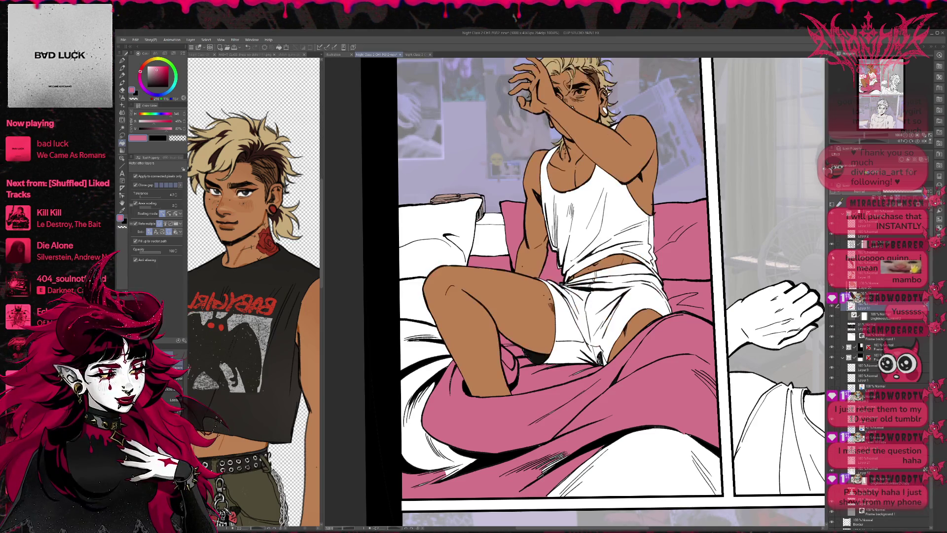
pyautogui.click(832, 249)
pyautogui.click(832, 239)
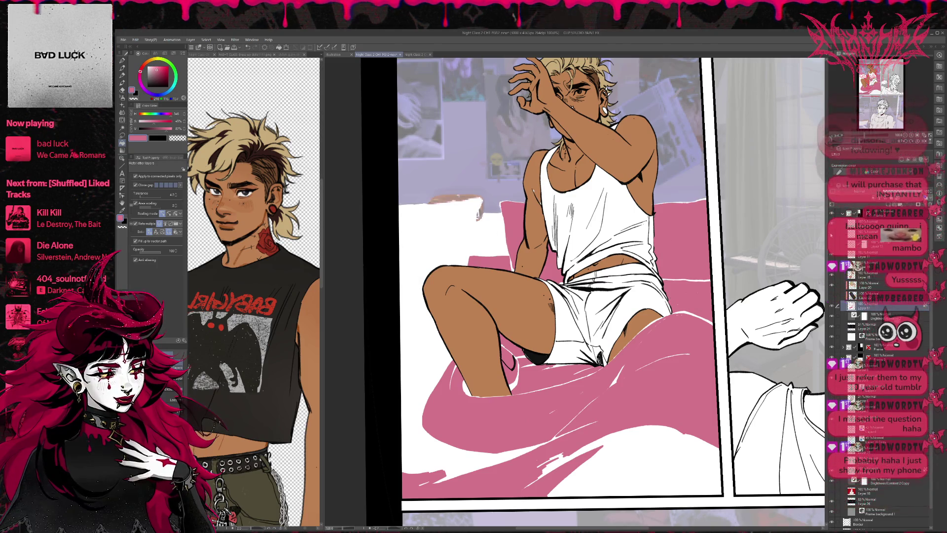
# - Fill the remaining white bed area, knee patch and bottom blanket specks pink
pyautogui.click(507, 430)
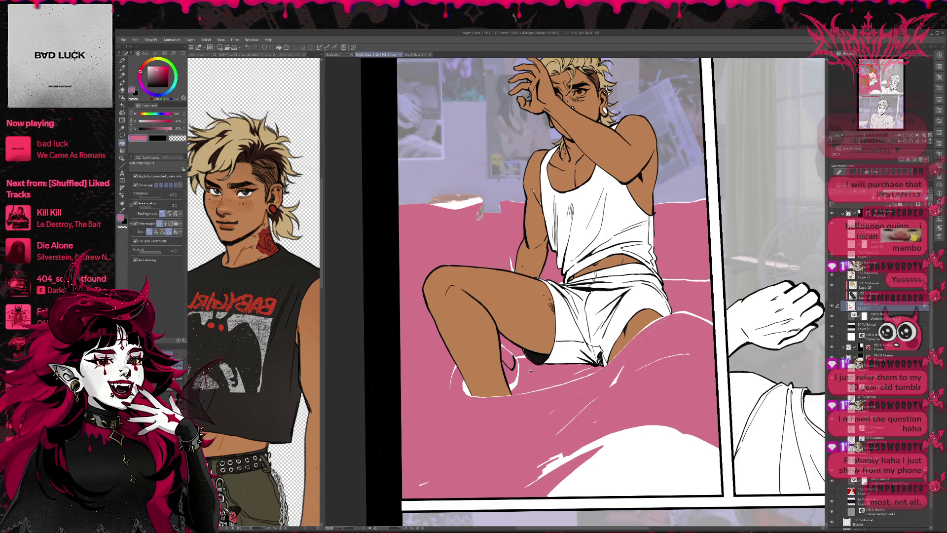
pyautogui.click(466, 389)
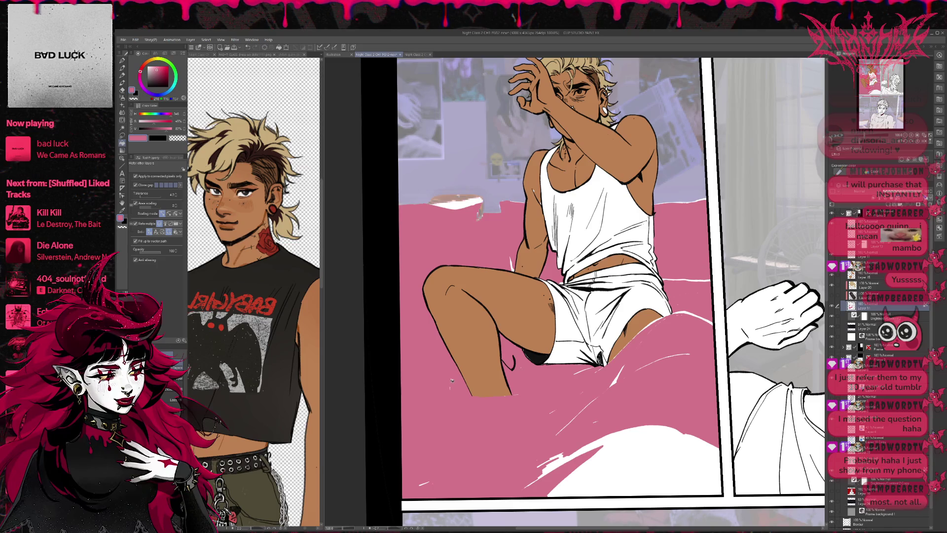
pyautogui.click(548, 472)
pyautogui.click(578, 453)
pyautogui.click(641, 469)
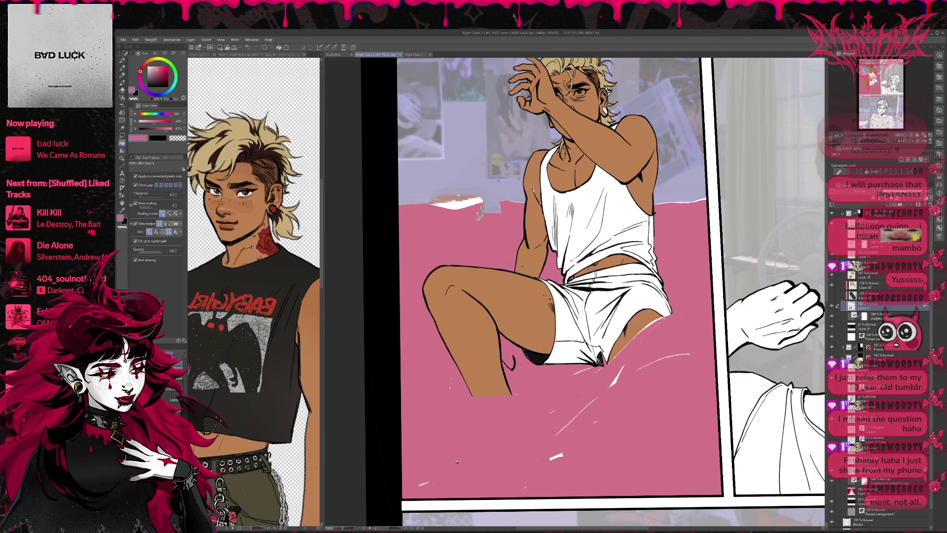
# - Set the pen to size 70 and undo the thin white strokes below the shorts
pyautogui.press('p')
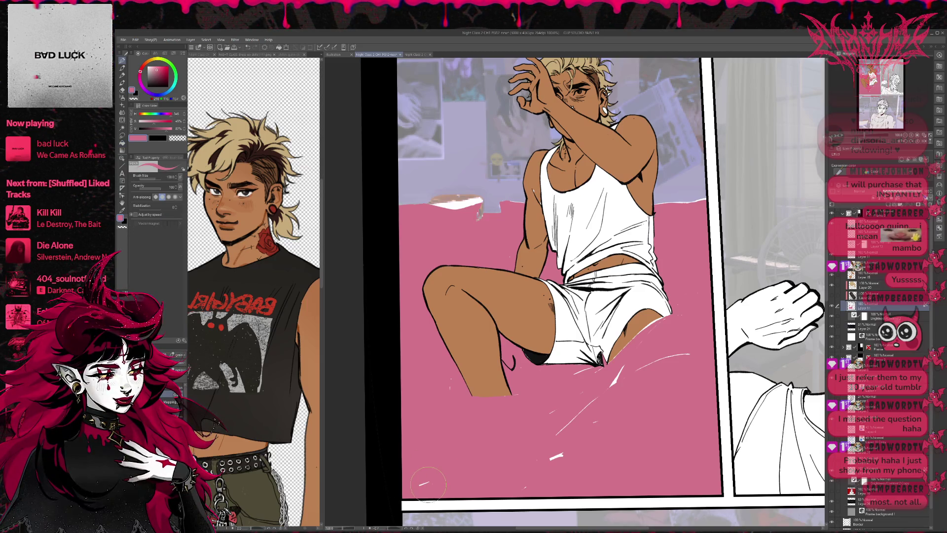
pyautogui.press('[')
pyautogui.press('[')
pyautogui.press('[')
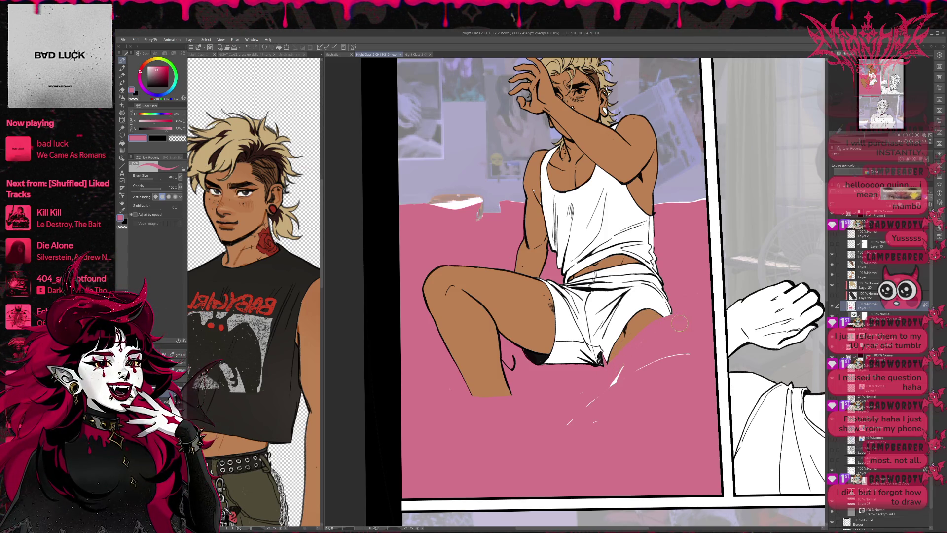
pyautogui.hotkey('ctrl', 'z')
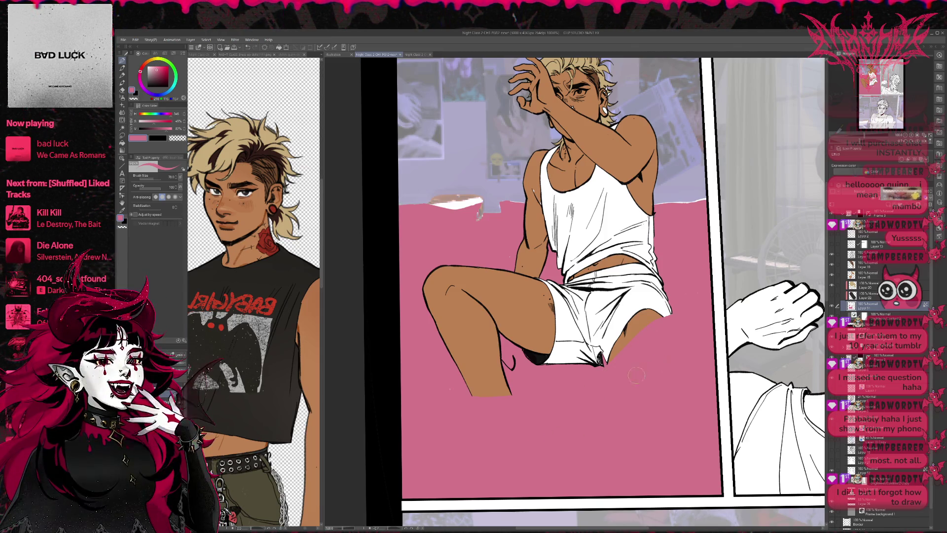
pyautogui.scroll(-2, 640, 374)
pyautogui.scroll(1, 577, 328)
pyautogui.scroll(1, 577, 328)
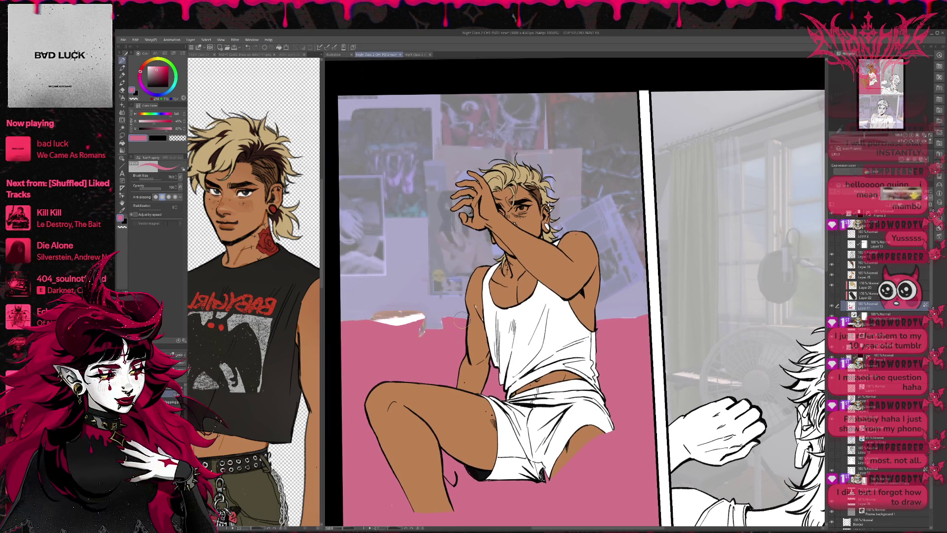
# - Check the pink fill layer, select the pink bed area by colour, then clear the selection
pyautogui.moveTo(435, 324); pyautogui.dragTo(485, 278)
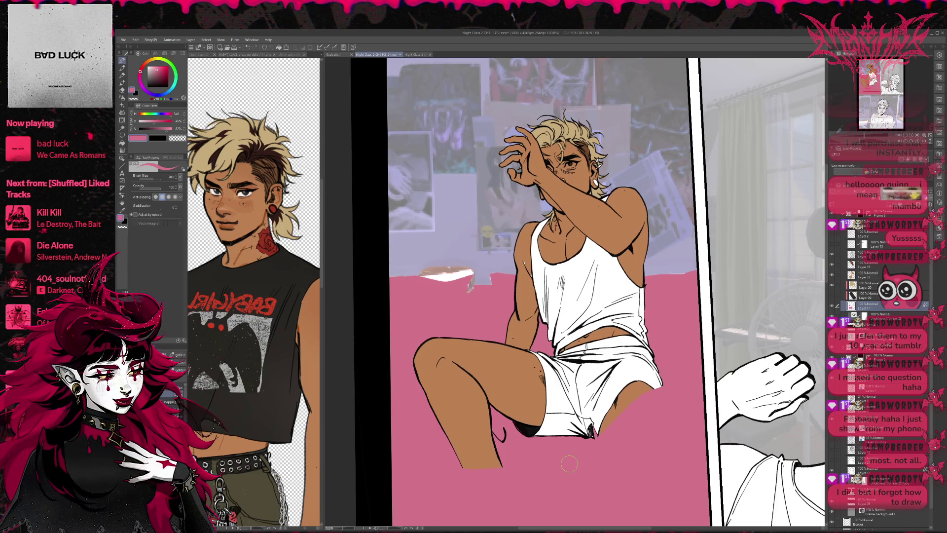
pyautogui.press('e')
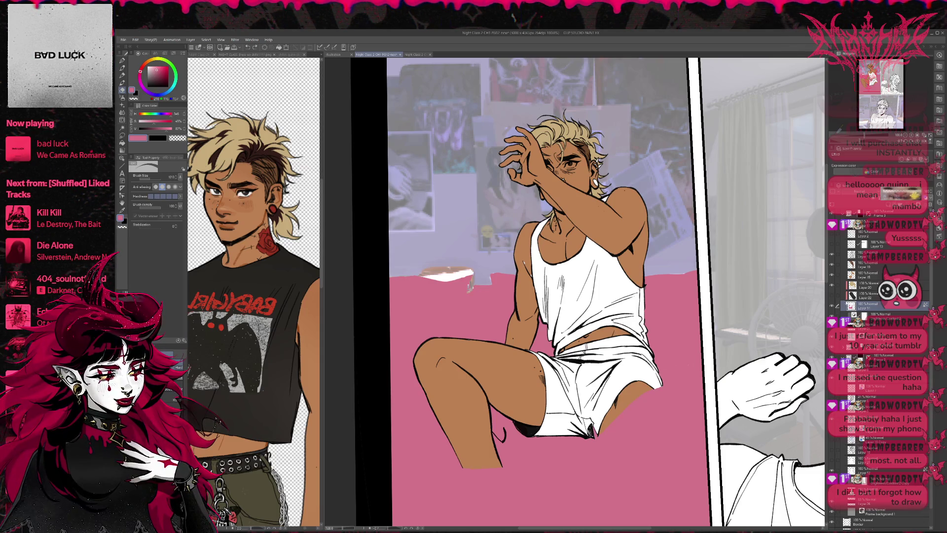
pyautogui.click(832, 305)
pyautogui.click(832, 306)
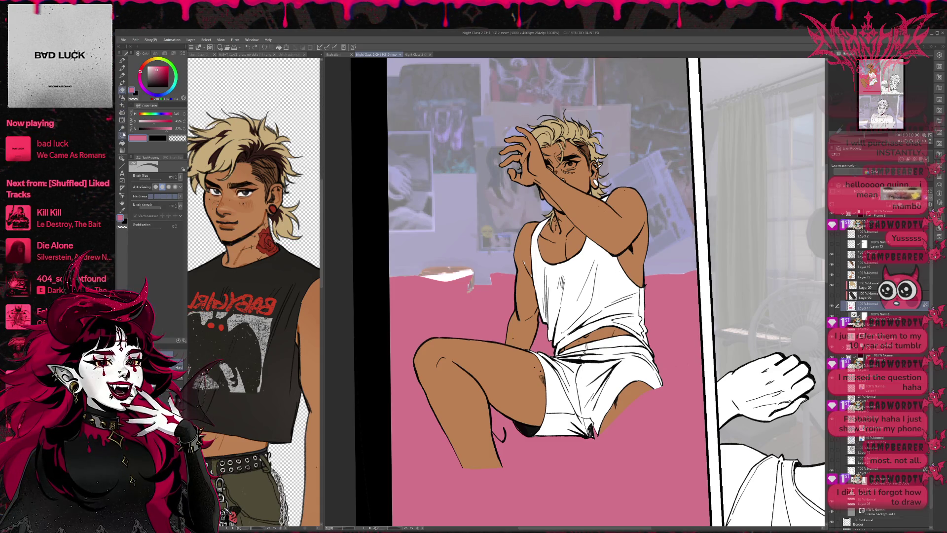
pyautogui.click(123, 135)
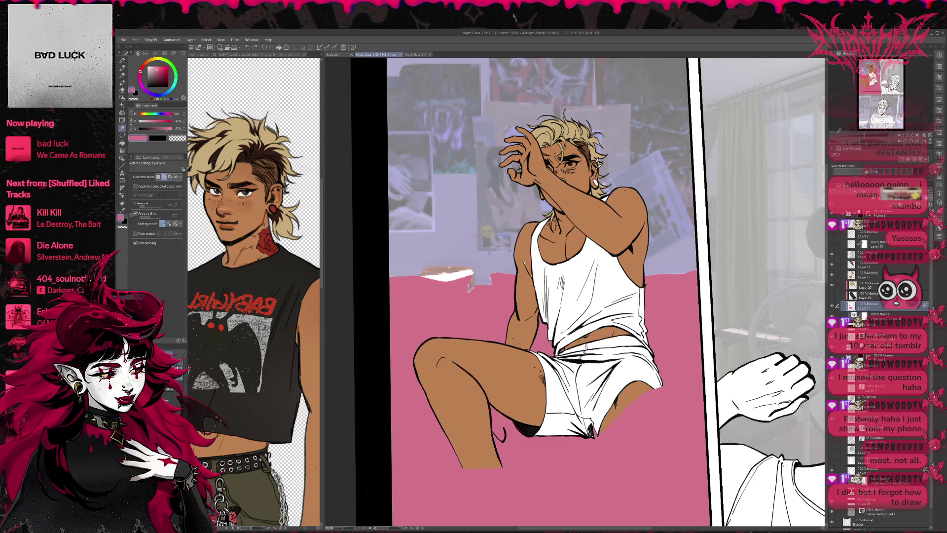
pyautogui.click(551, 461)
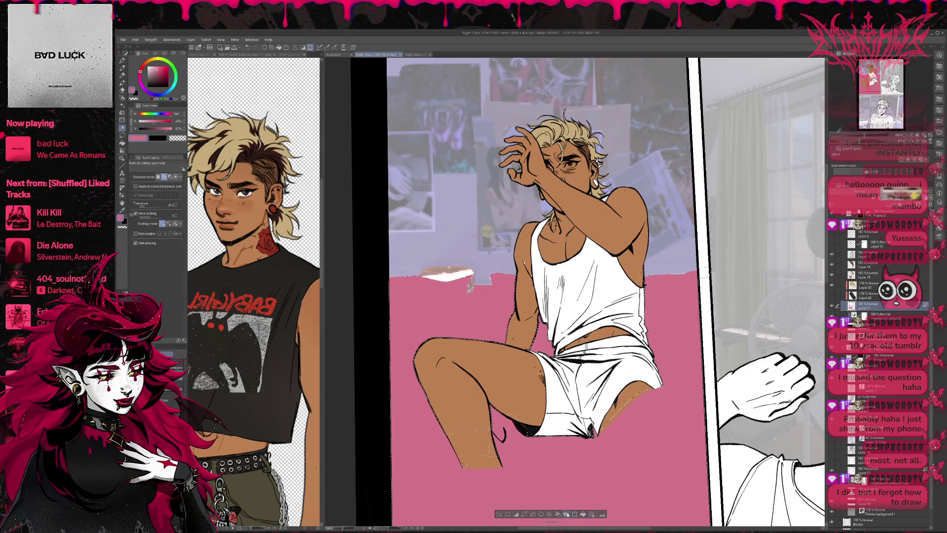
pyautogui.click(583, 514)
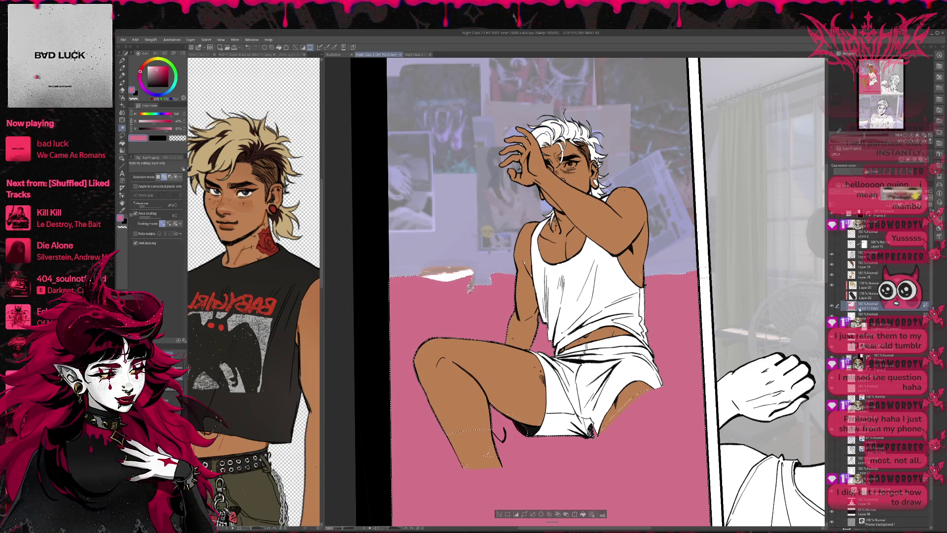
pyautogui.hotkey('ctrl', 'z')
pyautogui.hotkey('ctrl', 'z')
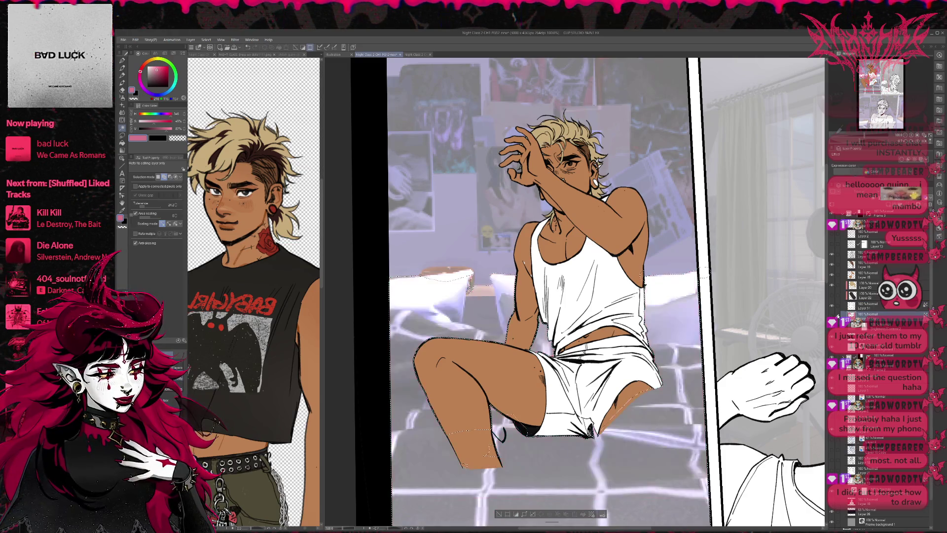
pyautogui.click(864, 306)
pyautogui.hotkey('ctrl', 'd')
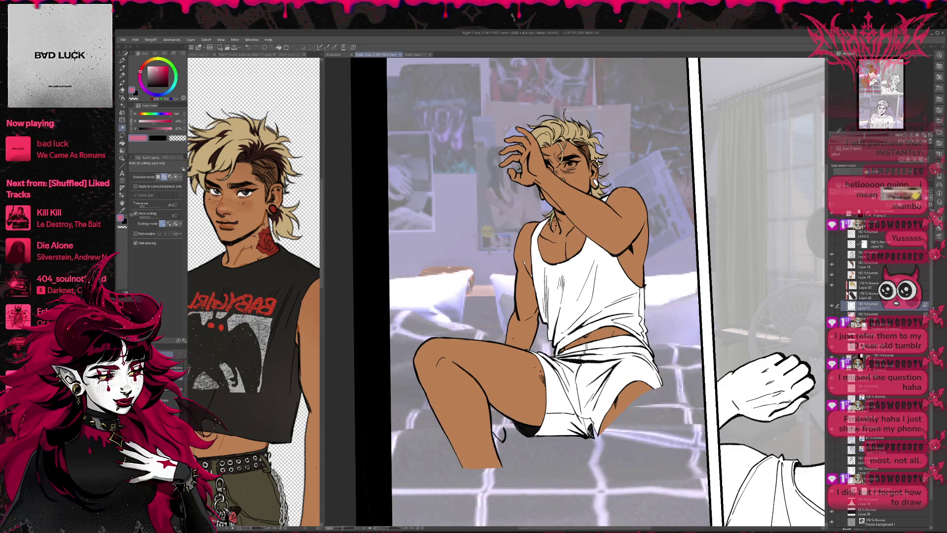
# - Paint over the shorts hem and its black patch in white
pyautogui.click(833, 306)
pyautogui.click(832, 306)
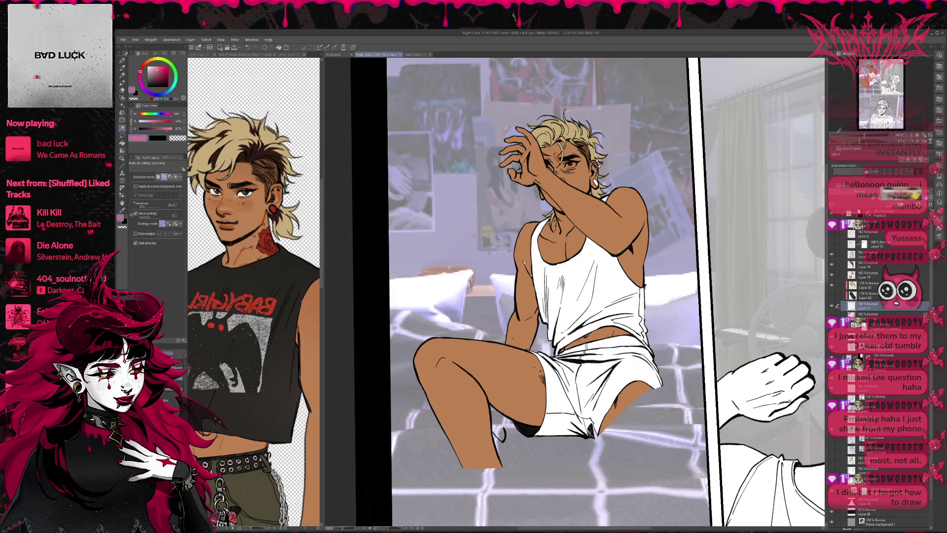
pyautogui.press('p')
pyautogui.keyDown('alt'); pyautogui.click(604, 404); pyautogui.keyUp('alt')
pyautogui.moveTo(590, 420); pyautogui.dragTo(593, 437)
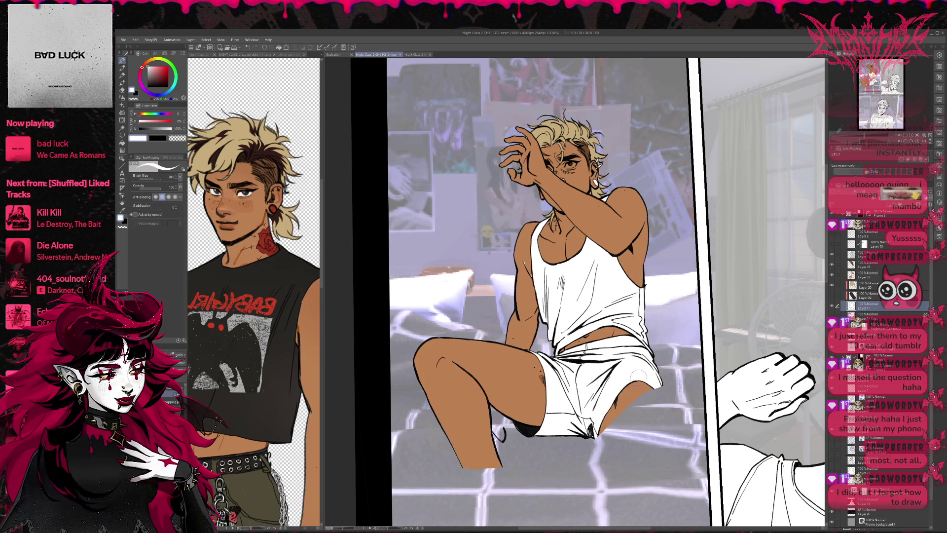
pyautogui.moveTo(518, 428); pyautogui.dragTo(529, 434)
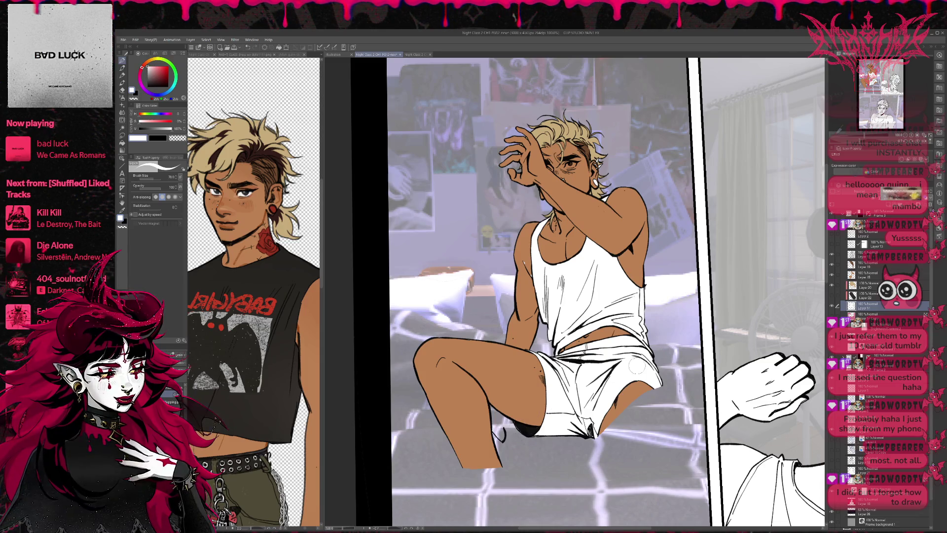
# - Pick the brown skin tone, then fill the background behind the figure pink on a lower layer
pyautogui.keyDown('ctrl'); pyautogui.keyDown('shift'); pyautogui.click(517, 253); pyautogui.keyUp('shift'); pyautogui.keyUp('ctrl')
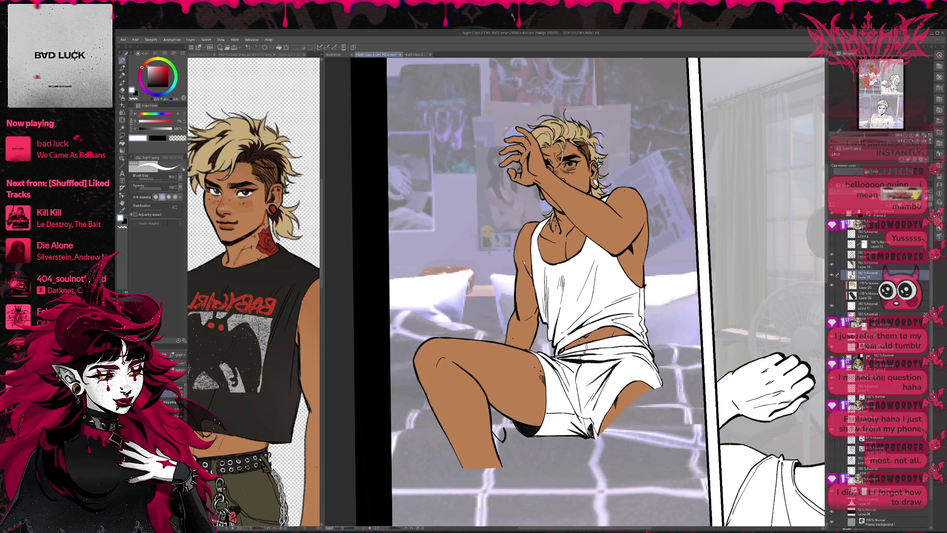
pyautogui.keyDown('alt'); pyautogui.click(517, 253); pyautogui.keyUp('alt')
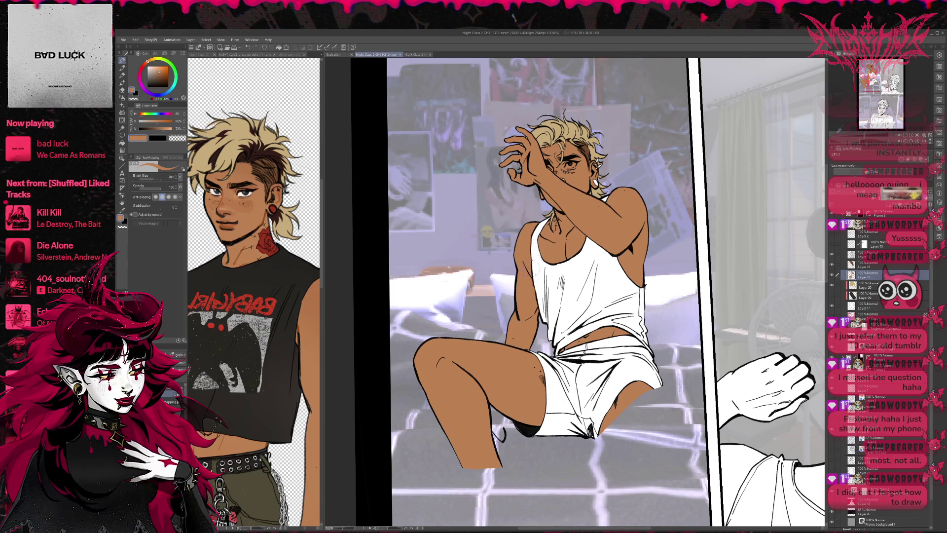
pyautogui.scroll(-2, 655, 232)
pyautogui.scroll(-2, 654, 232)
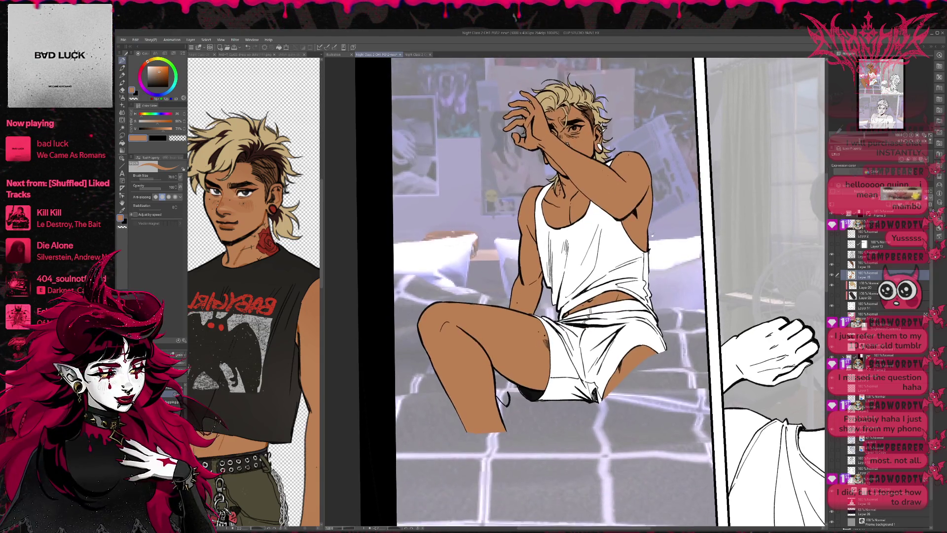
pyautogui.click(868, 311)
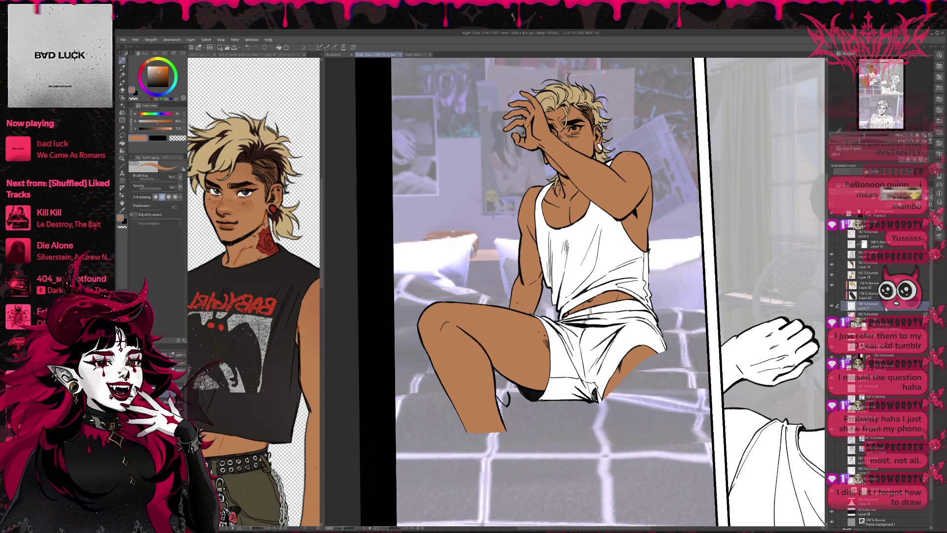
pyautogui.click(473, 252)
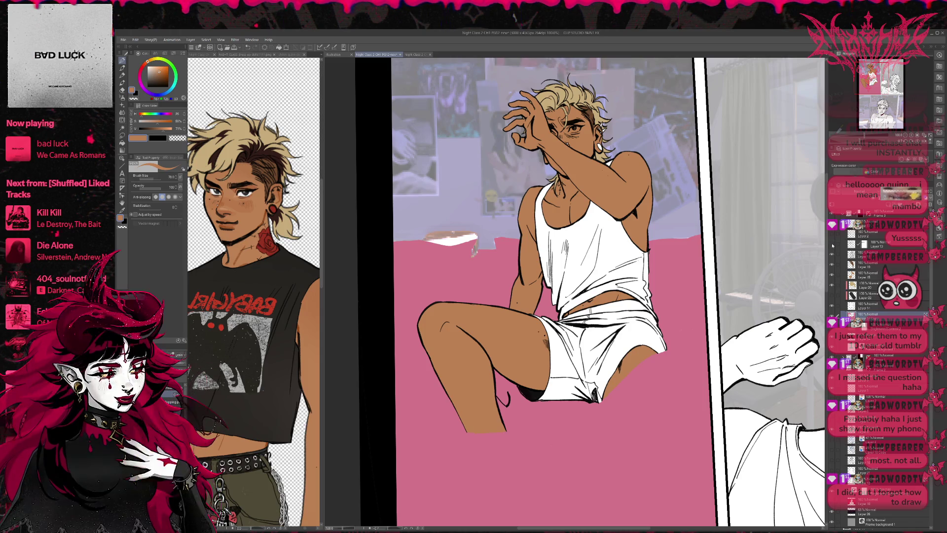
# - Show the sheet and pillow line art and fill the pillow's white strip pink
pyautogui.click(832, 247)
pyautogui.click(832, 236)
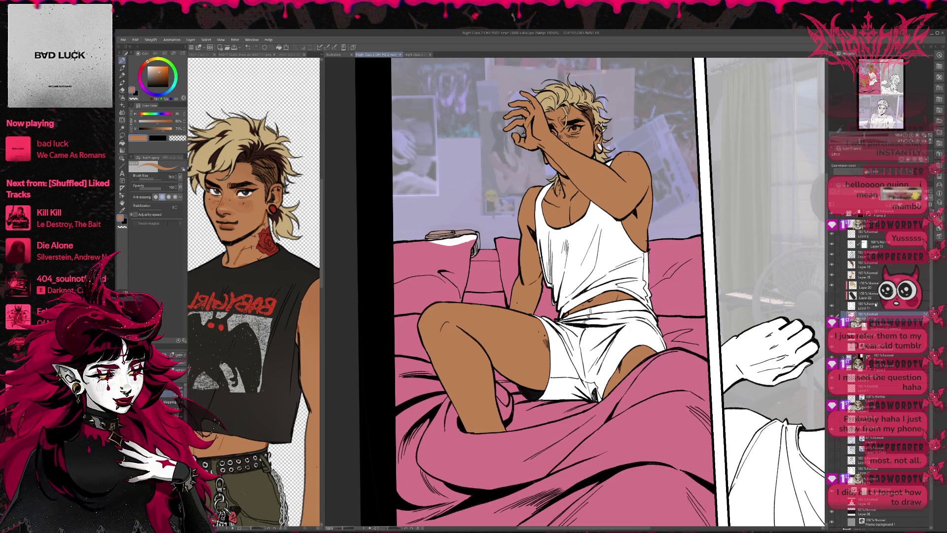
pyautogui.keyDown('alt'); pyautogui.click(461, 246); pyautogui.keyUp('alt')
pyautogui.press('g')
pyautogui.click(464, 239)
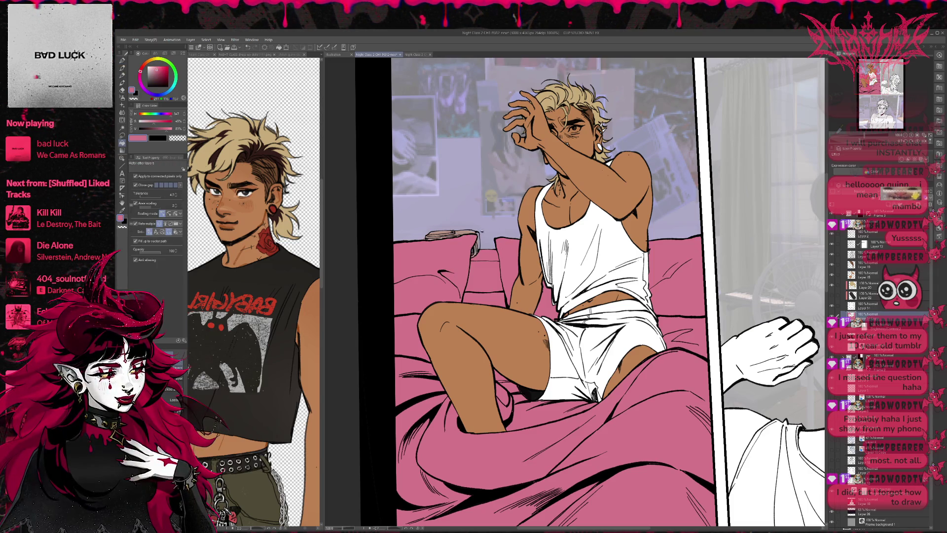
pyautogui.press('p')
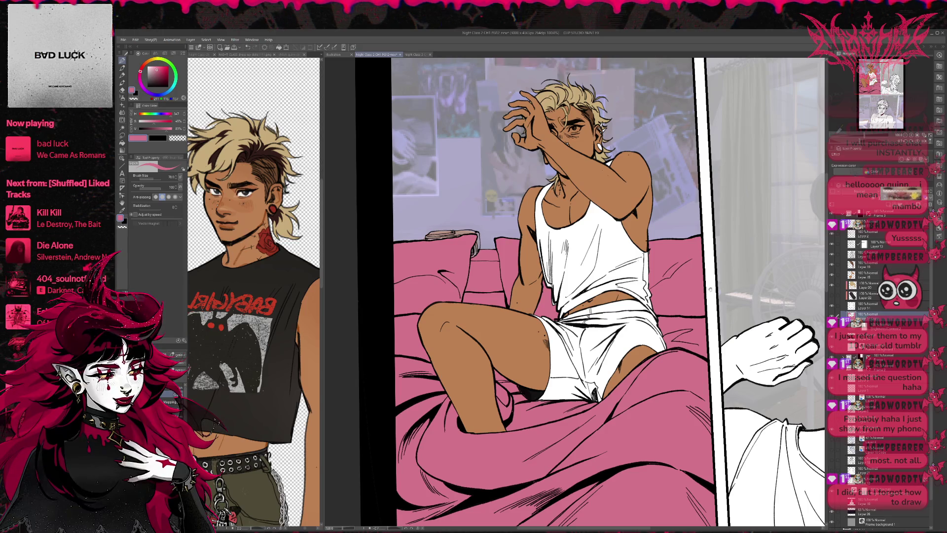
# - Move up to Layer 11 for eraser cleanup, zoom out, and select the layer below
pyautogui.scroll(-3, 694, 327)
pyautogui.scroll(-2, 695, 327)
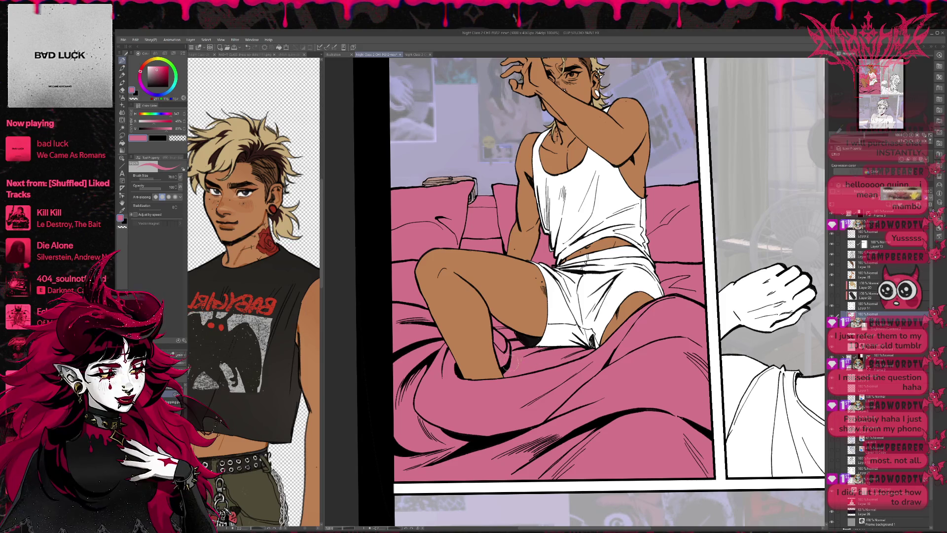
pyautogui.hotkey('alt', ']')
pyautogui.press('e')
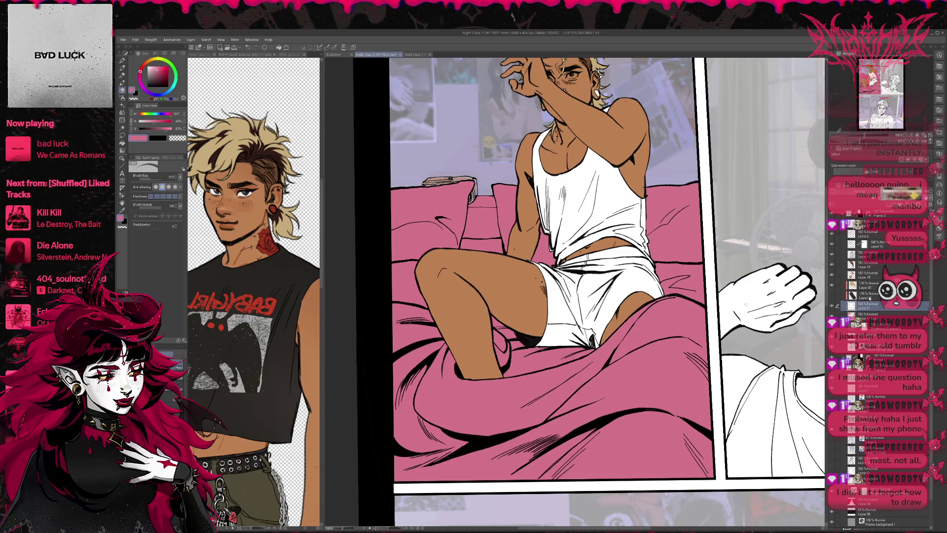
pyautogui.press('p')
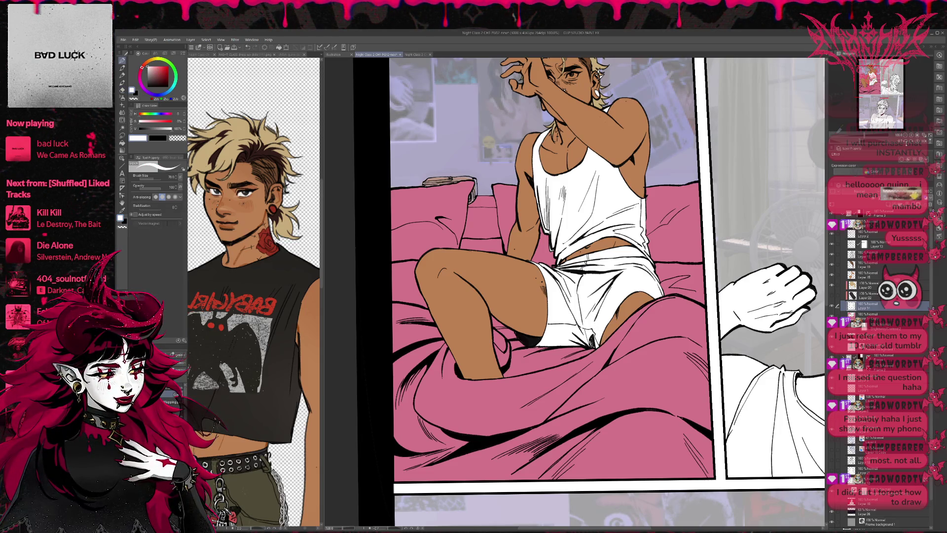
pyautogui.hotkey('ctrl', '-')
pyautogui.click(868, 314)
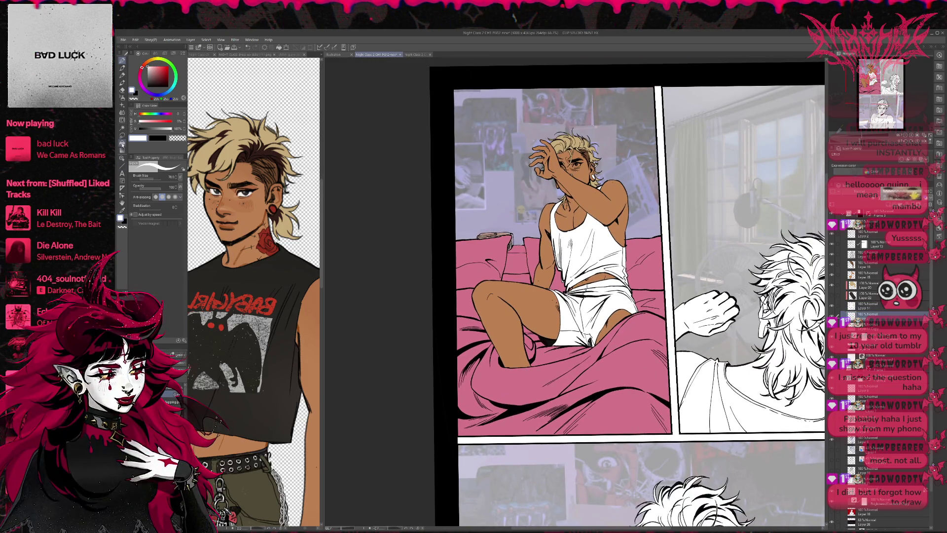
# - Fill the blanket regions and leftover pink patches over the legs with yellow
pyautogui.click(122, 143)
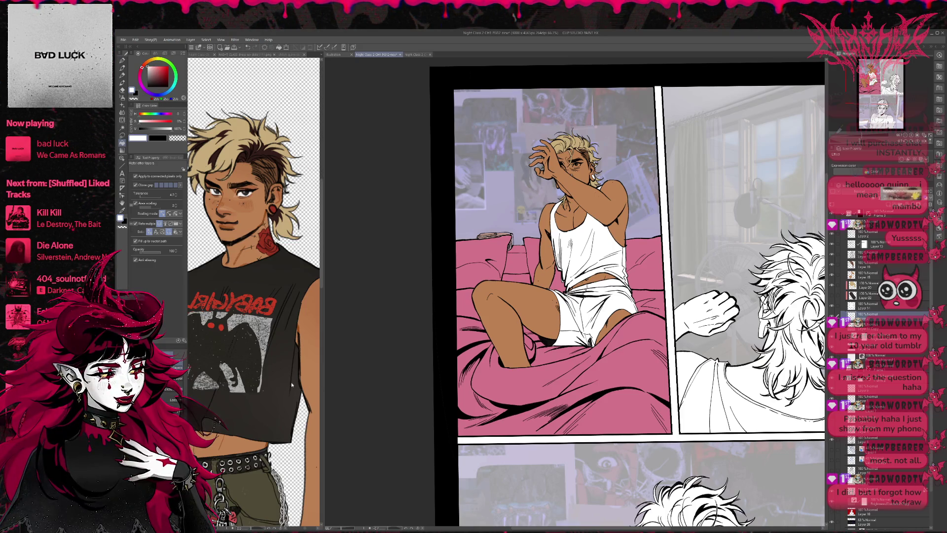
pyautogui.click(158, 58)
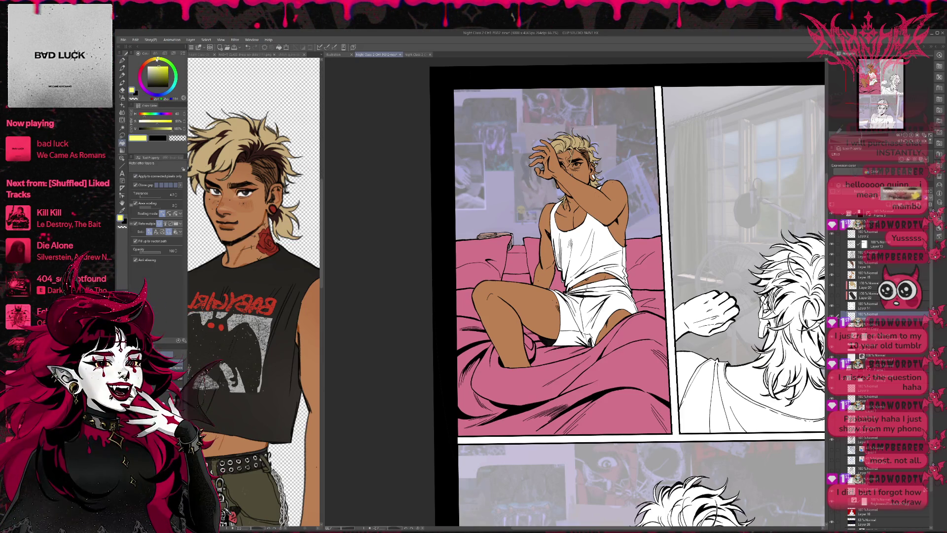
pyautogui.click(624, 341)
pyautogui.click(616, 335)
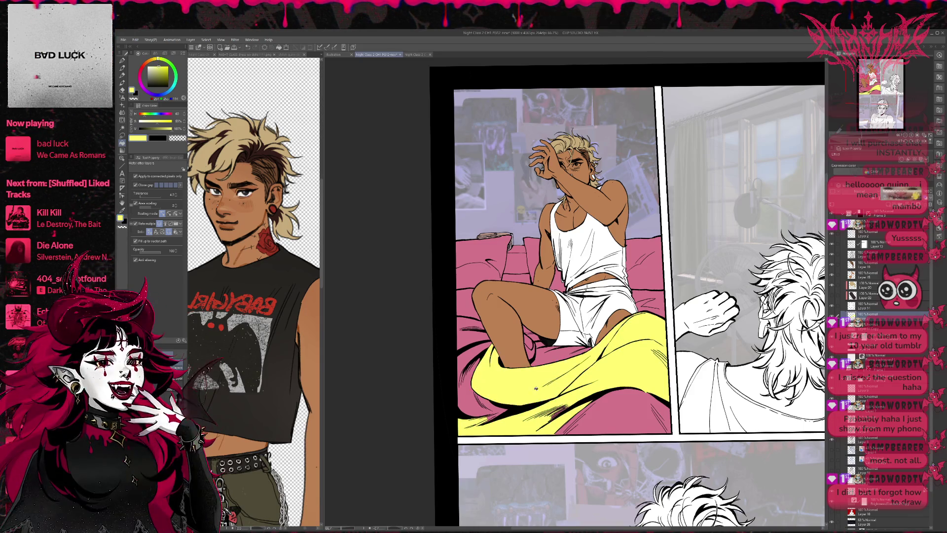
pyautogui.click(474, 322)
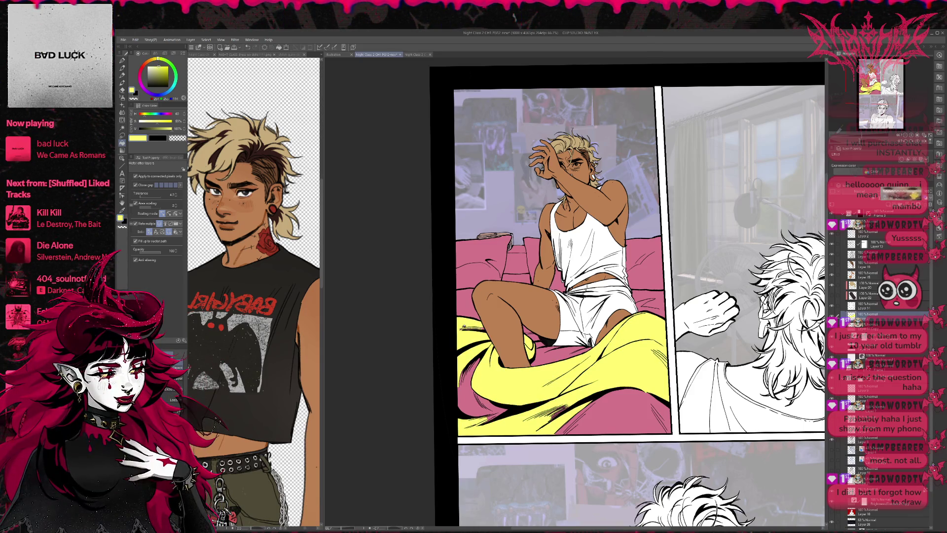
pyautogui.click(475, 382)
pyautogui.click(510, 407)
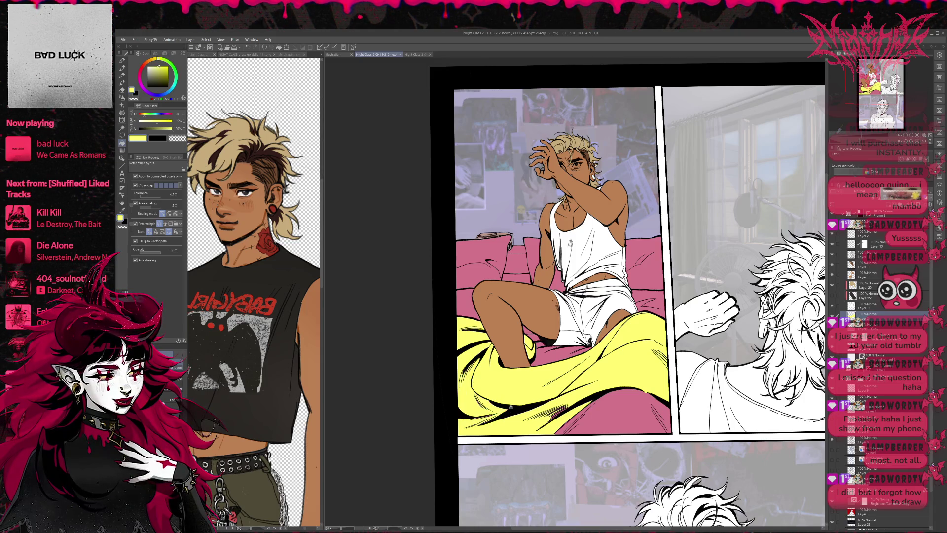
pyautogui.click(637, 416)
pyautogui.press('p')
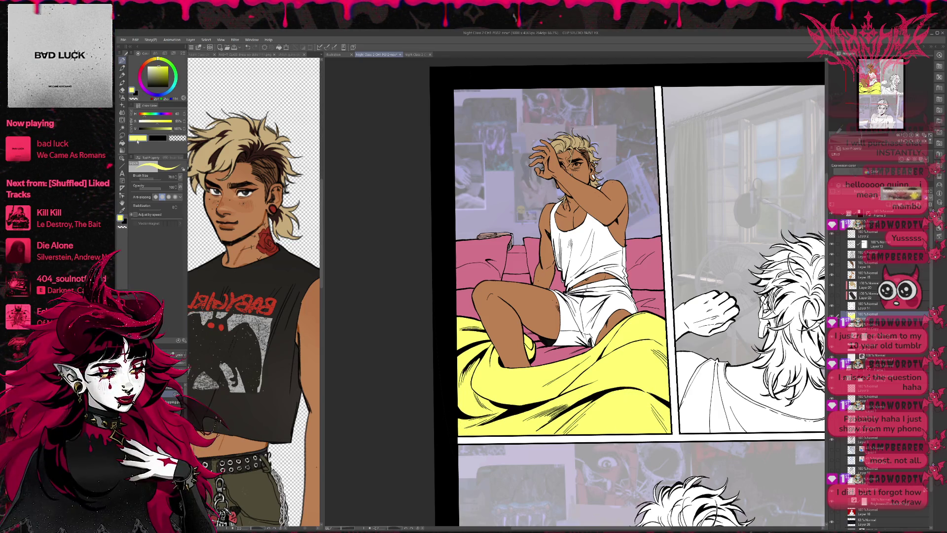
# - Undo the stray white fills on the bed edge and under the shorts, then pick mint green
pyautogui.click(124, 142)
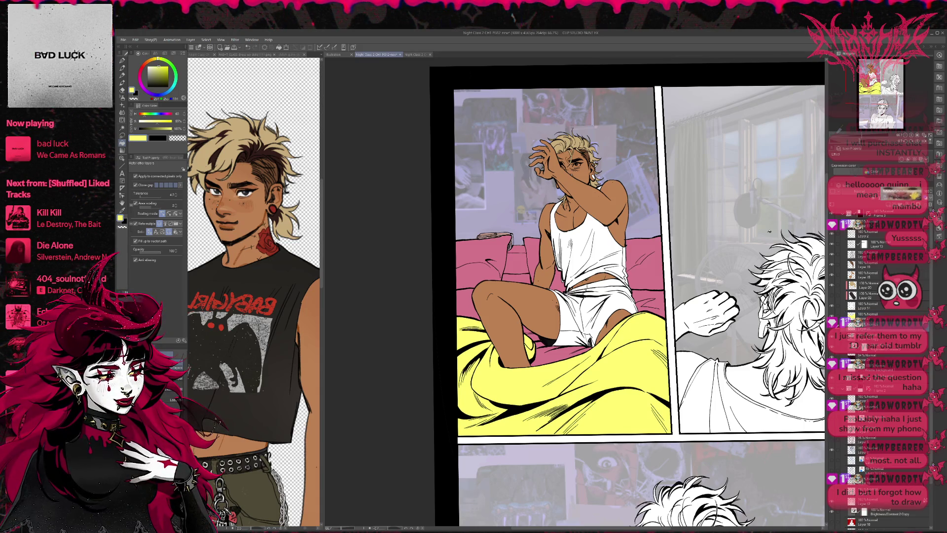
pyautogui.click(464, 302)
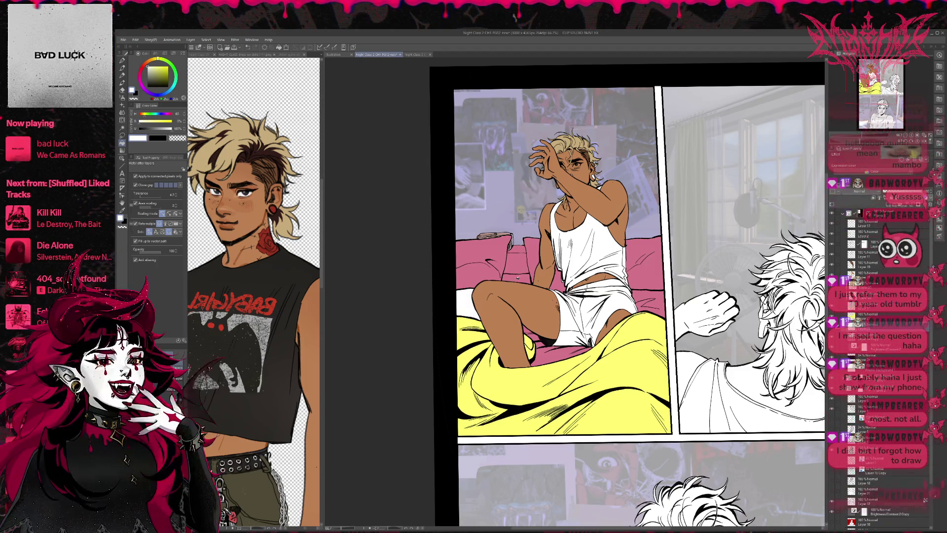
pyautogui.click(556, 346)
pyautogui.hotkey('ctrl', 'z')
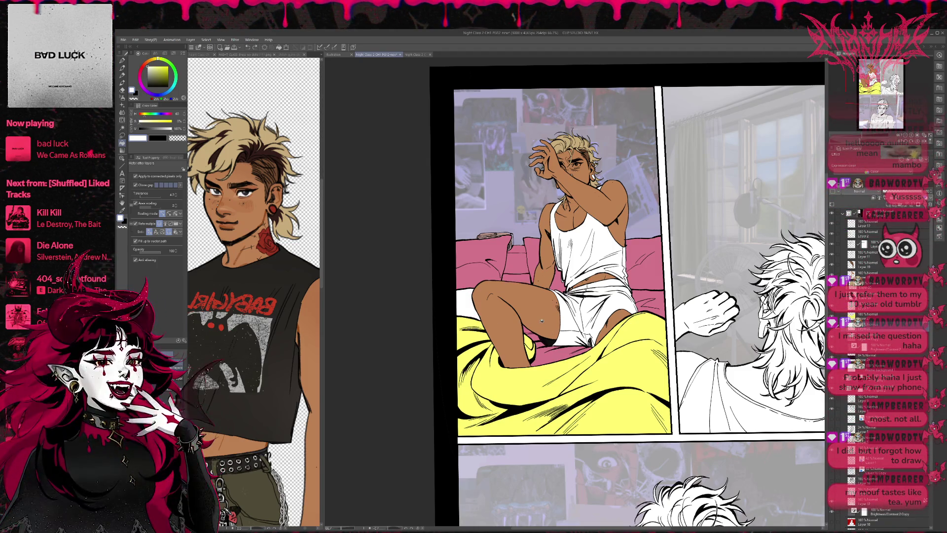
pyautogui.hotkey('ctrl', 'z')
pyautogui.click(176, 79)
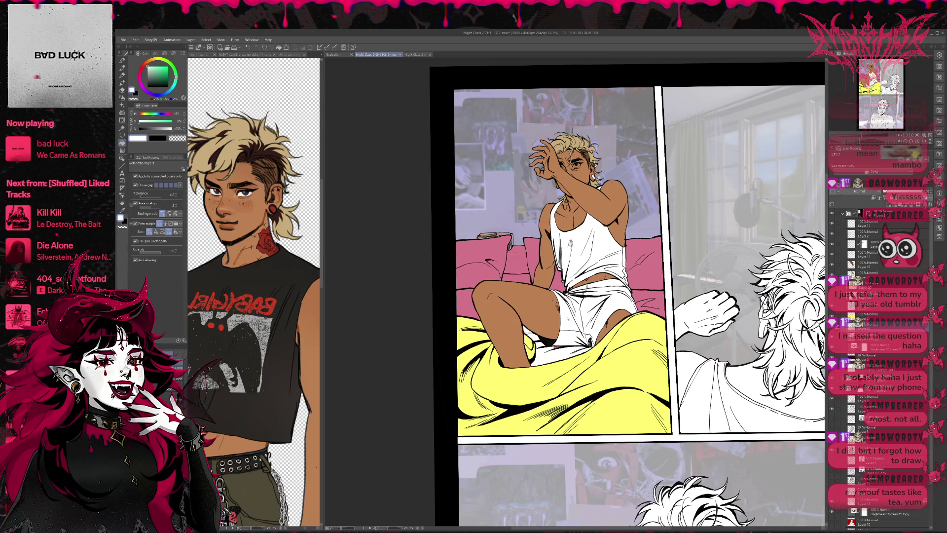
pyautogui.hotkey('ctrl', 'z')
pyautogui.click(158, 62)
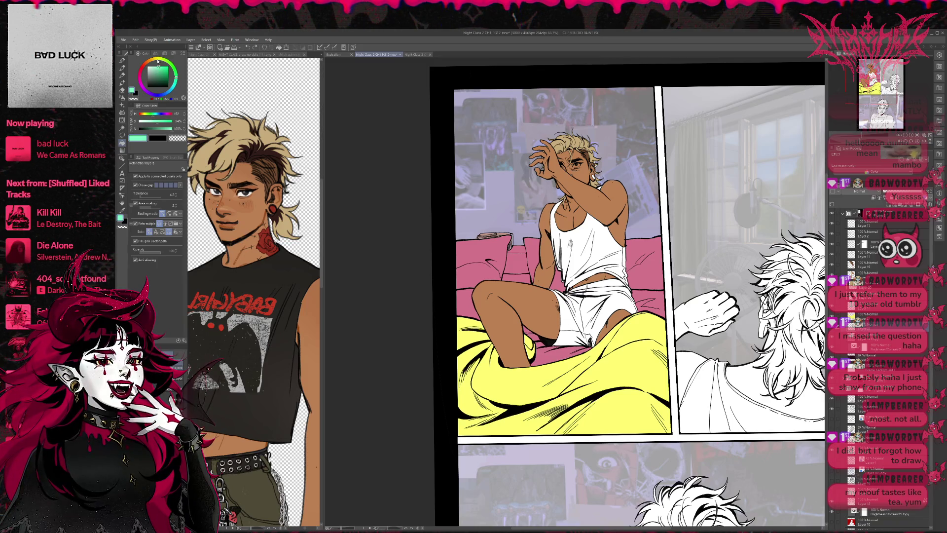
# - Fill the small gaps under the shorts, left of the thigh and above the knee mint green
pyautogui.click(545, 355)
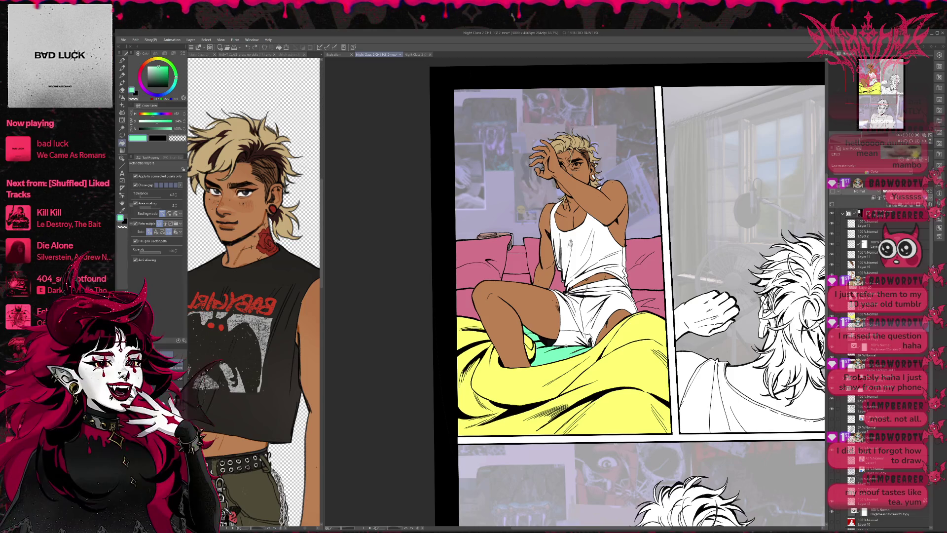
pyautogui.click(466, 305)
pyautogui.click(516, 277)
# - Pick light blue and fill the right pillow and the gaps behind the torso
pyautogui.press('p')
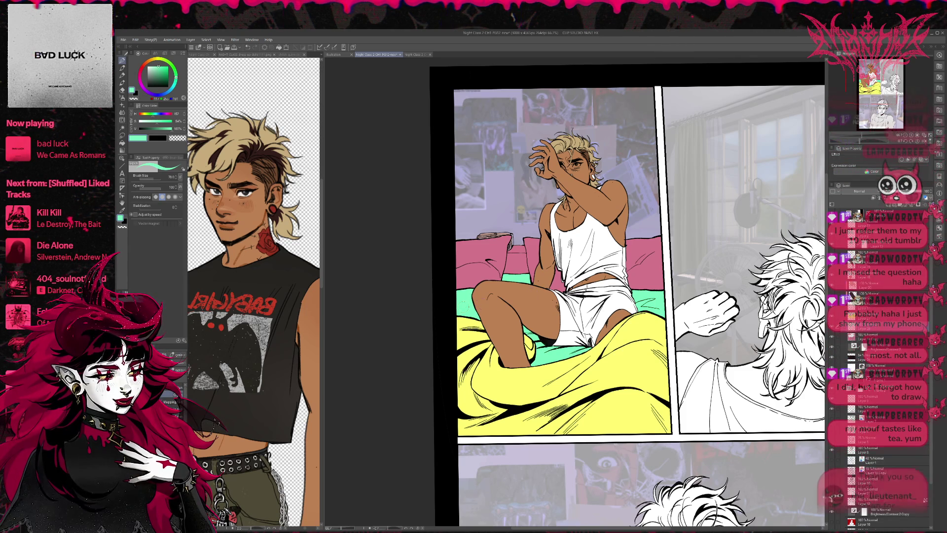
pyautogui.moveTo(538, 331)
pyautogui.mouseDown()
pyautogui.moveTo(559, 340)
pyautogui.moveTo(535, 337)
pyautogui.mouseUp()
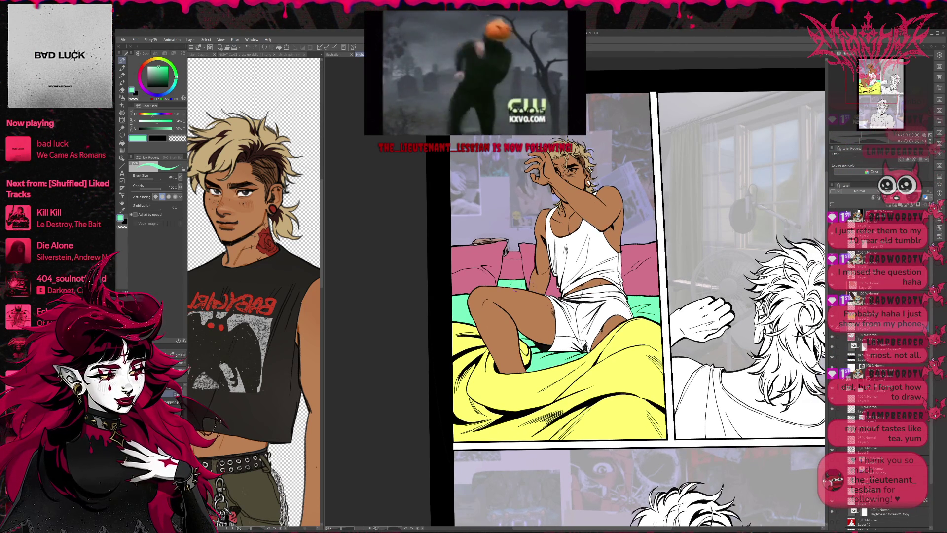
pyautogui.scroll(1, 534, 337)
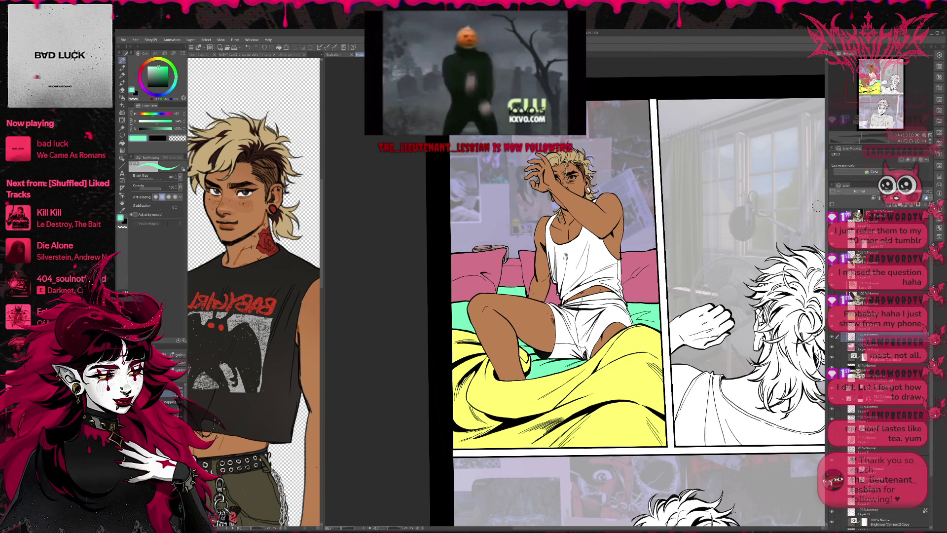
pyautogui.click(169, 92)
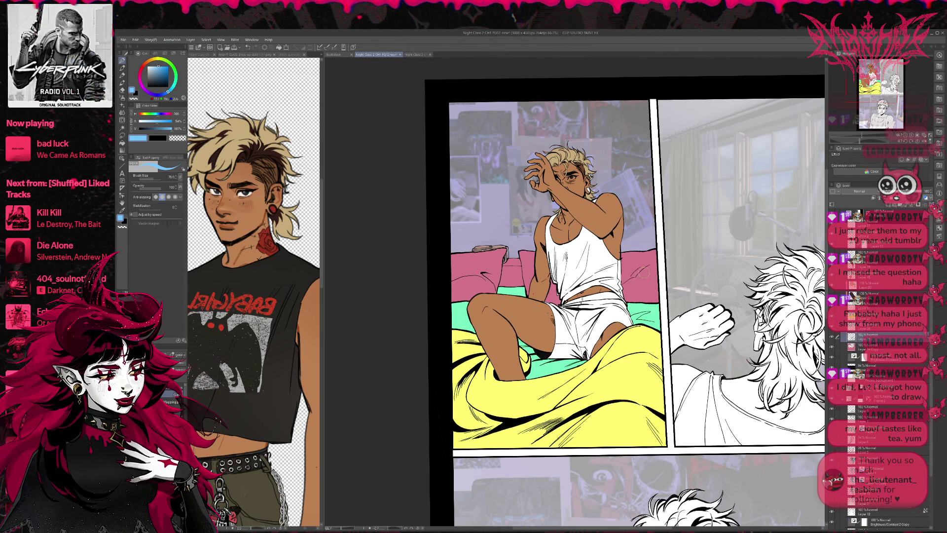
pyautogui.press('g')
pyautogui.click(642, 278)
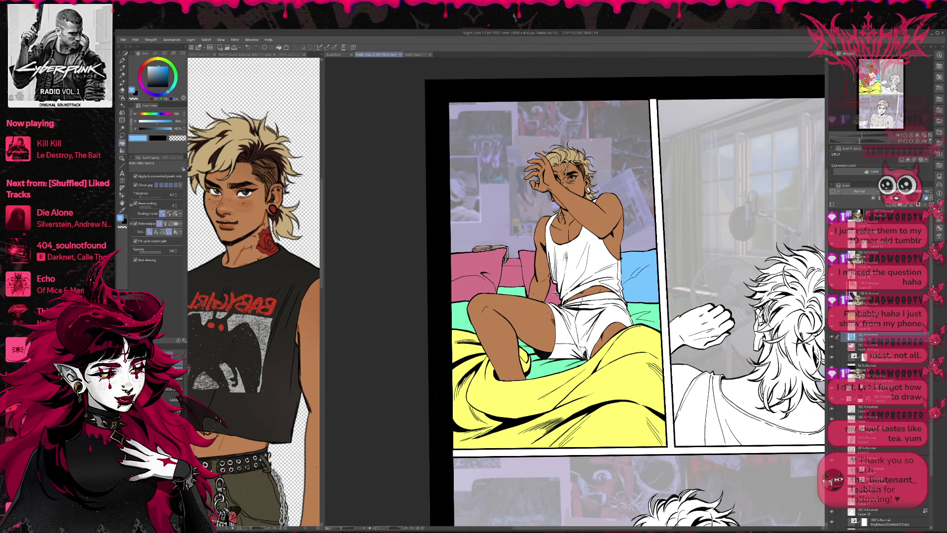
pyautogui.click(552, 292)
pyautogui.click(527, 273)
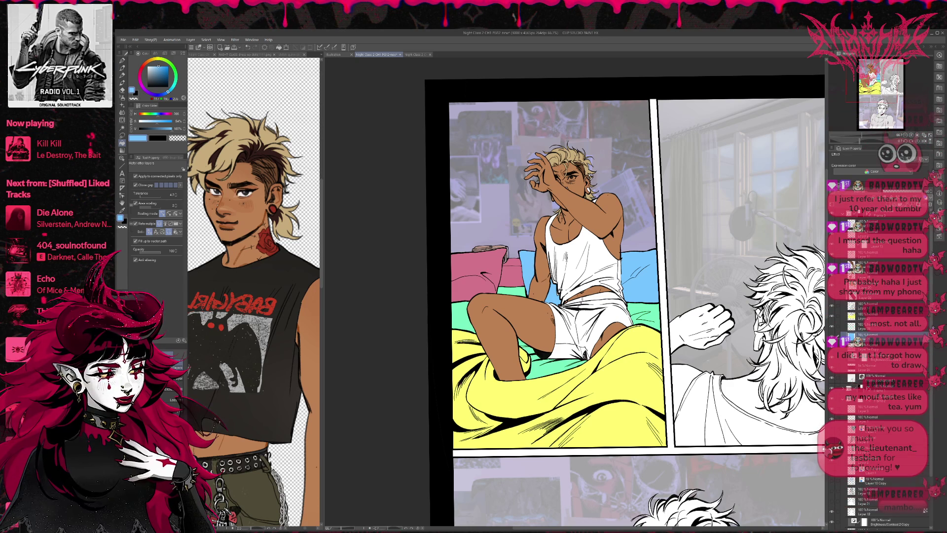
# - Fill the left pillow light blue, undoing and redoing the fill once
pyautogui.click(472, 268)
pyautogui.moveTo(473, 268); pyautogui.dragTo(460, 295)
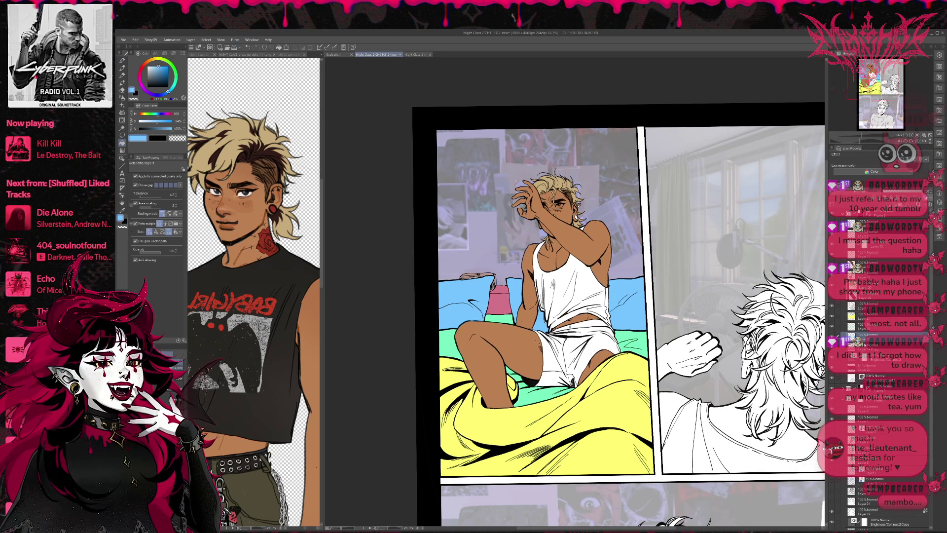
pyautogui.hotkey('ctrl', 'z')
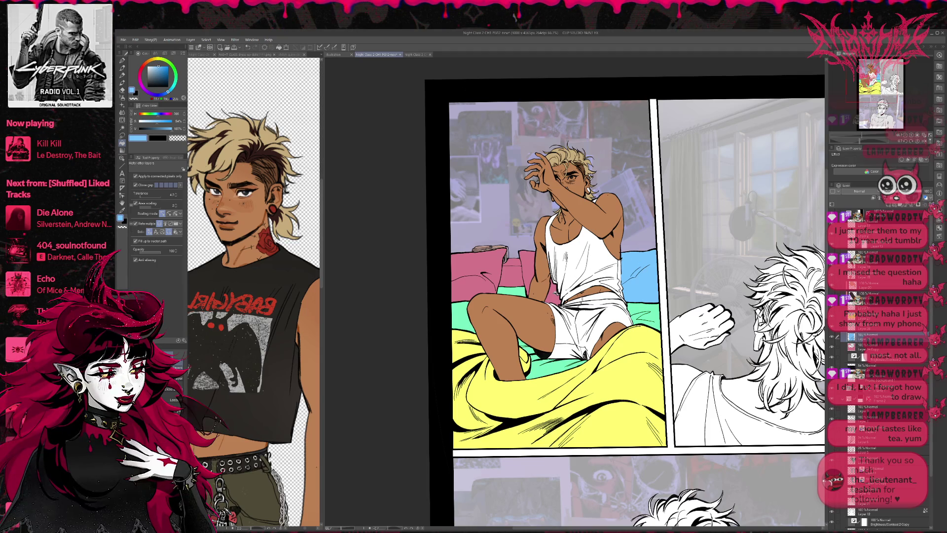
pyautogui.click(472, 268)
# - Pan the page down and left to look over the light-blue pillows
pyautogui.moveTo(472, 268); pyautogui.dragTo(461, 295)
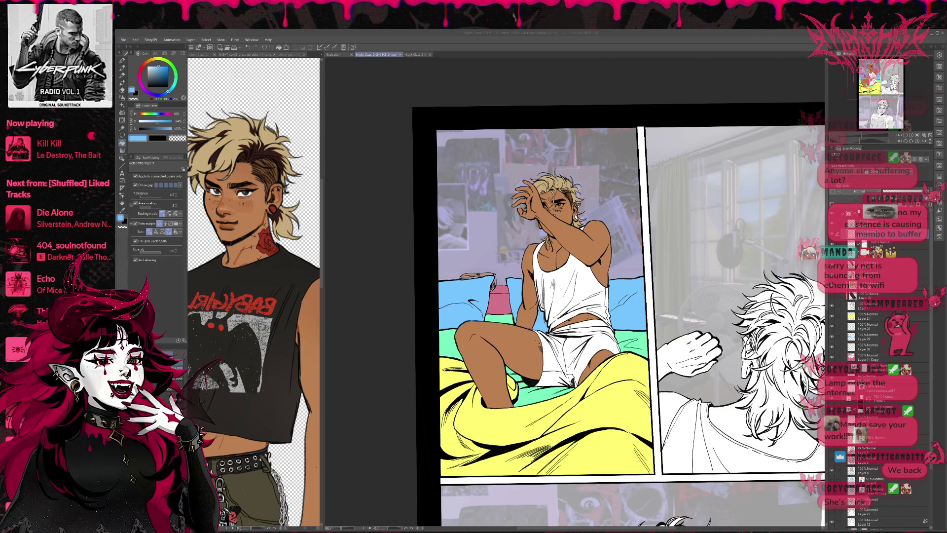
# - Select the layer below the flat colours layer, switch to the pen and choose pale yellow
pyautogui.click(868, 304)
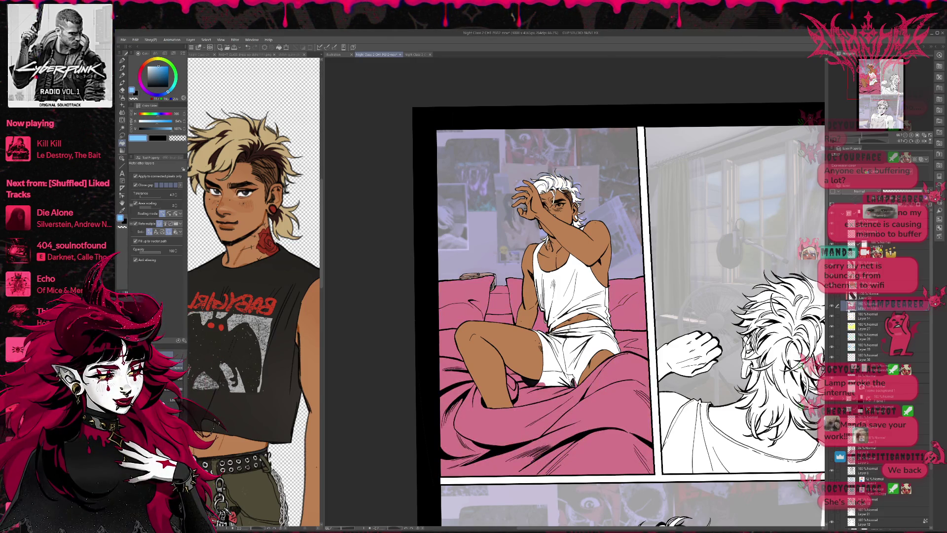
pyautogui.click(868, 356)
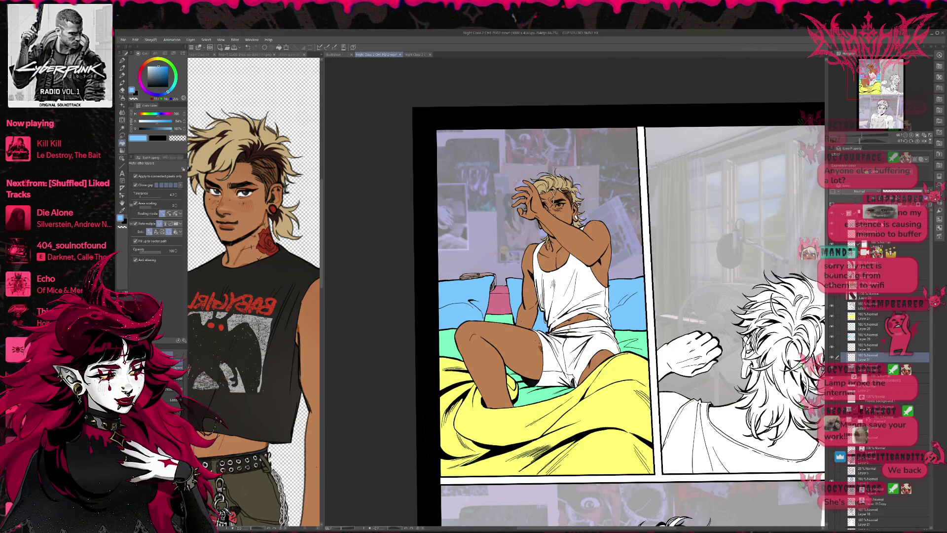
pyautogui.click(868, 368)
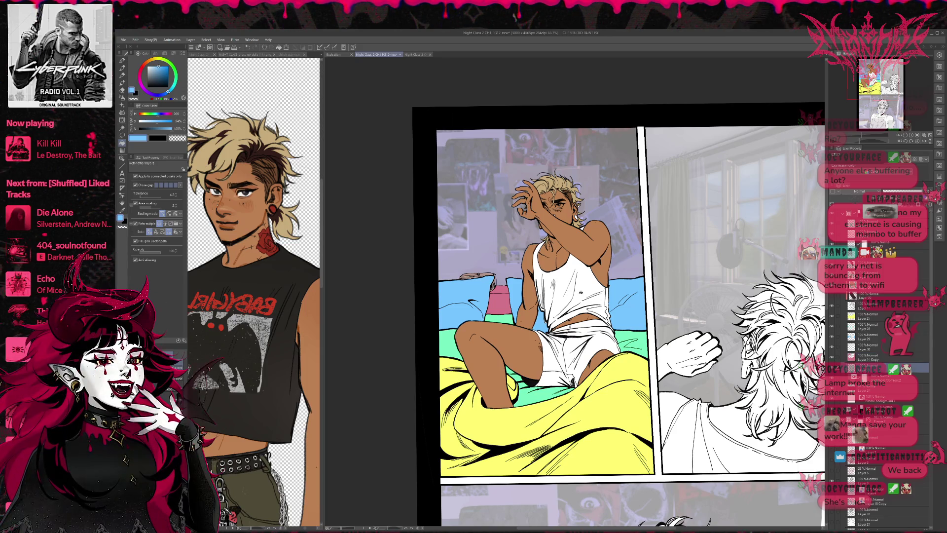
pyautogui.press('p')
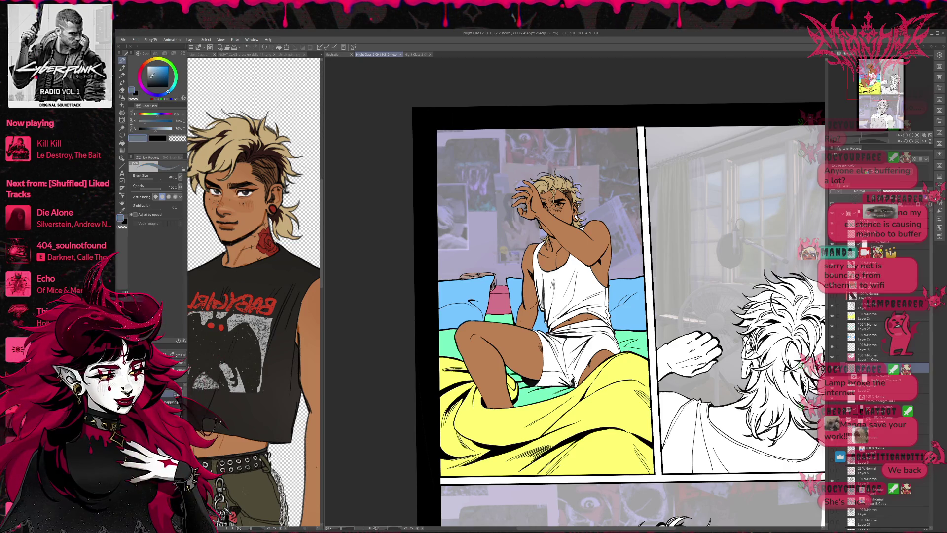
pyautogui.click(148, 75)
pyautogui.click(160, 68)
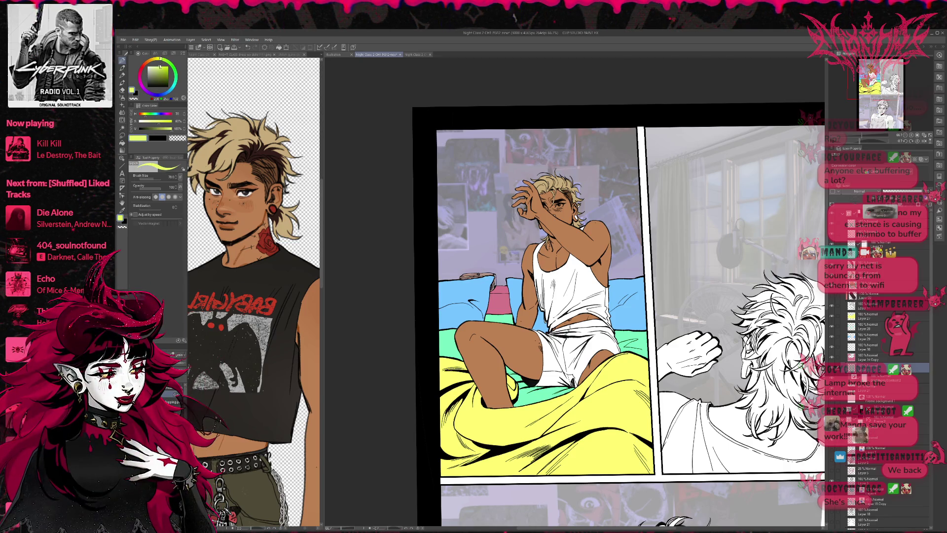
# - Colour the phone behind the character purple, using fill, pen and eraser touch-ups
pyautogui.click(151, 93)
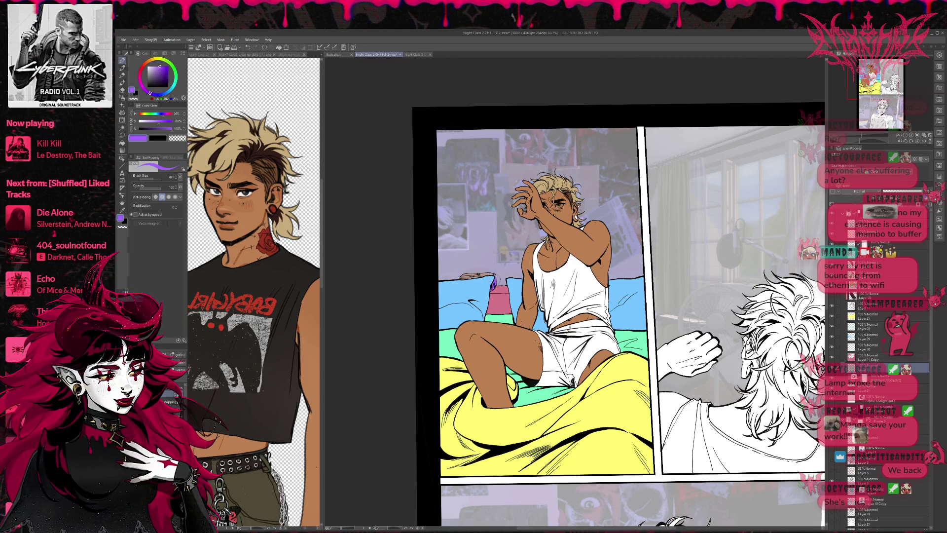
pyautogui.press('g')
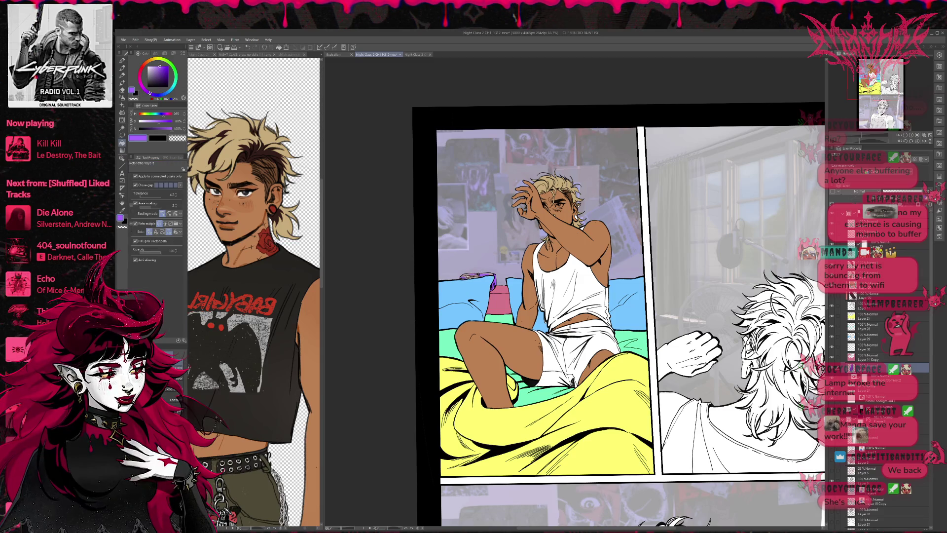
pyautogui.press('p')
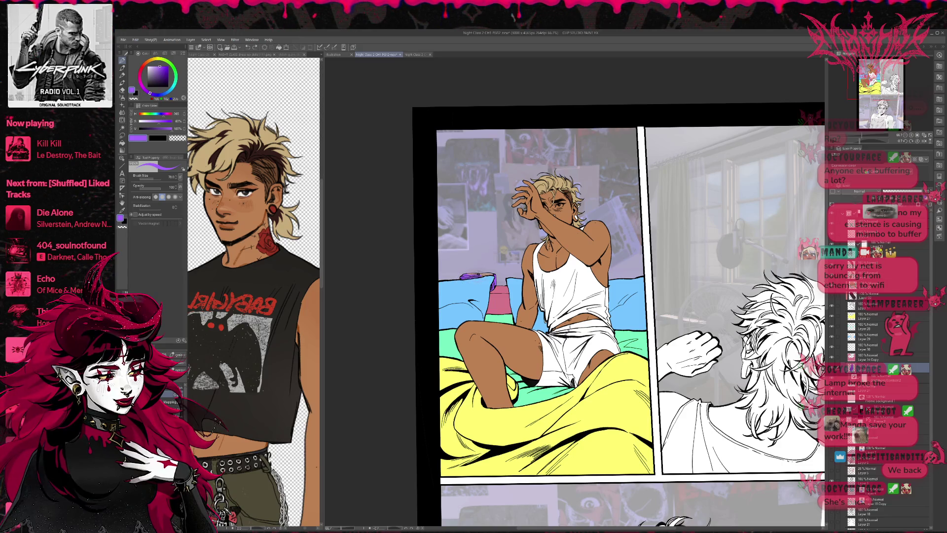
pyautogui.press('e')
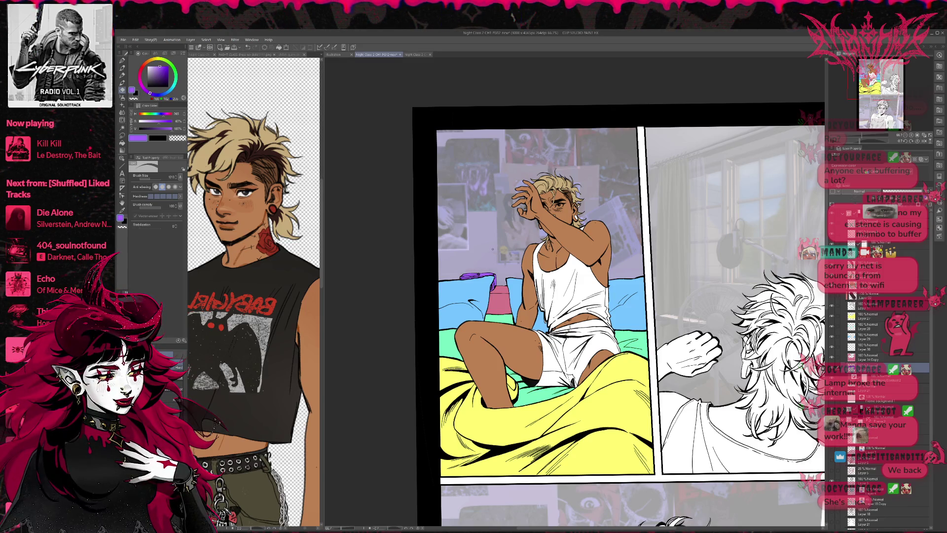
pyautogui.press('p')
pyautogui.moveTo(631, 371); pyautogui.dragTo(611, 370)
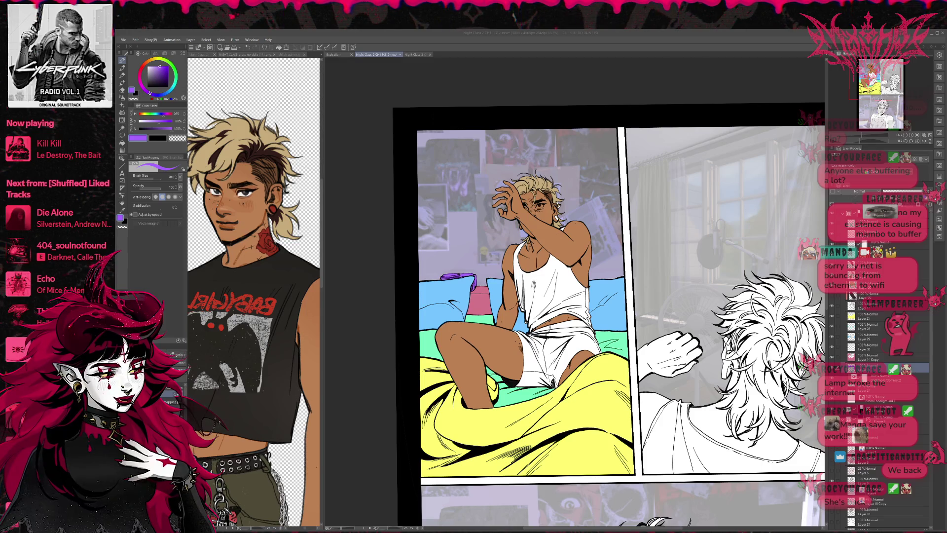
# - Paste the Sims bedroom screenshot as a new reference document
pyautogui.scroll(-1, 610, 316)
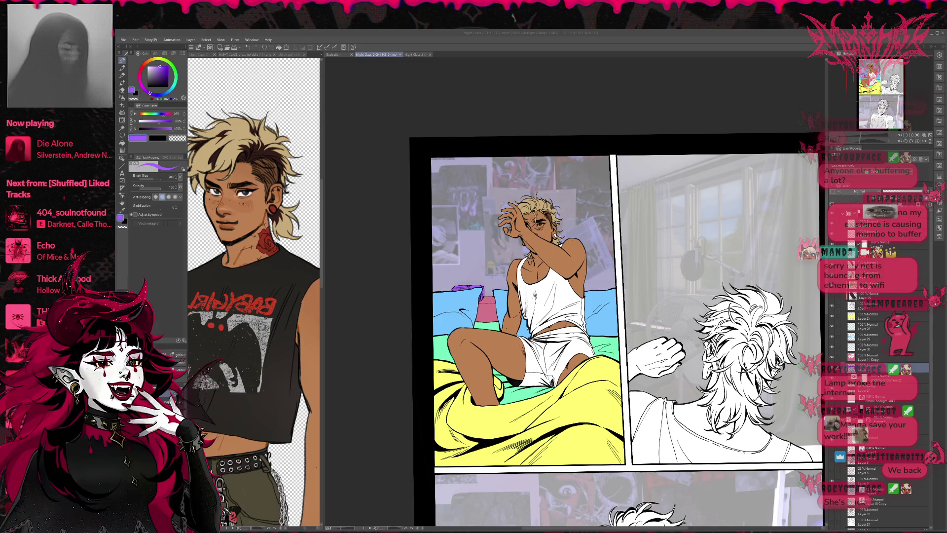
pyautogui.hotkey('ctrl', 'n')
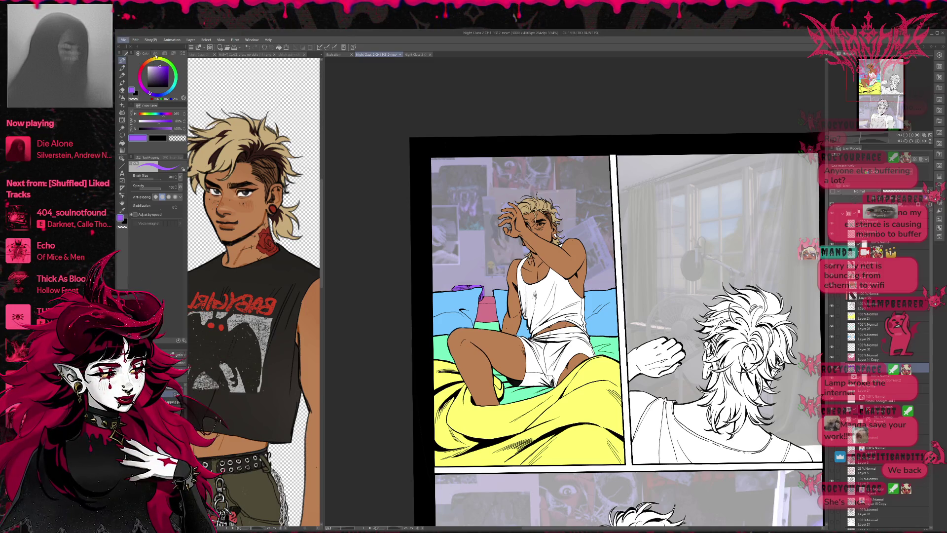
# - Zoom around the Sims screenshot, then switch to the PG13 page with the Sims bedroom panels
pyautogui.scroll(2, 593, 340)
pyautogui.scroll(2, 572, 358)
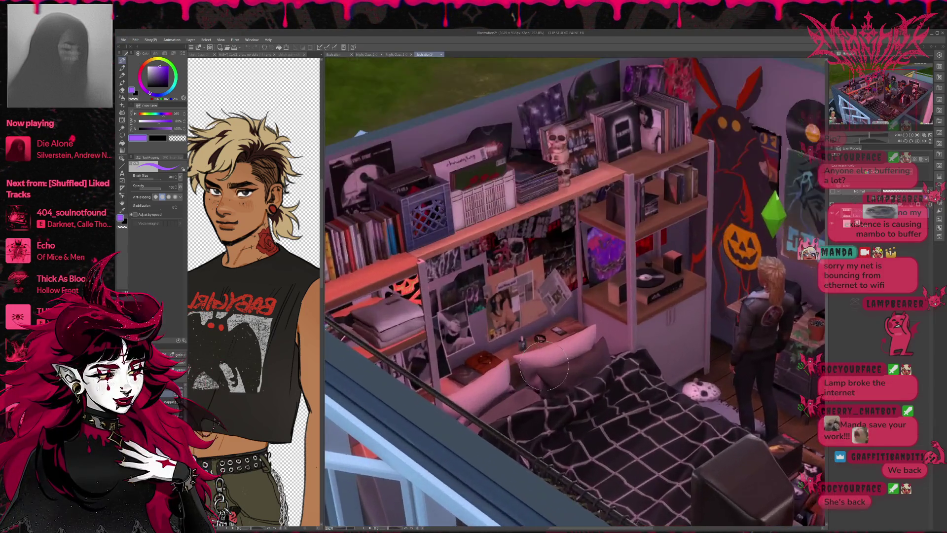
pyautogui.scroll(2, 548, 375)
pyautogui.scroll(1, 527, 391)
pyautogui.scroll(1, 525, 394)
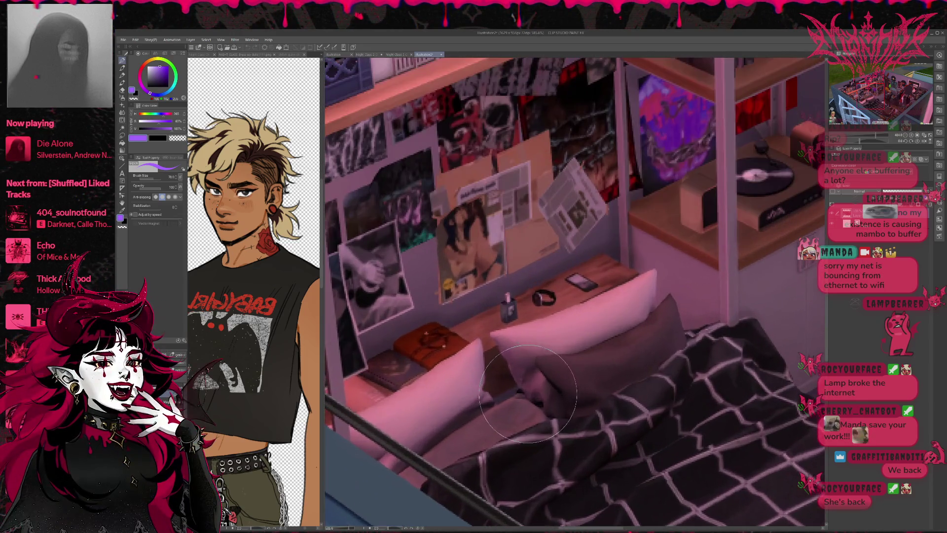
pyautogui.scroll(1, 524, 397)
pyautogui.scroll(-1, 524, 397)
pyautogui.scroll(-1, 521, 379)
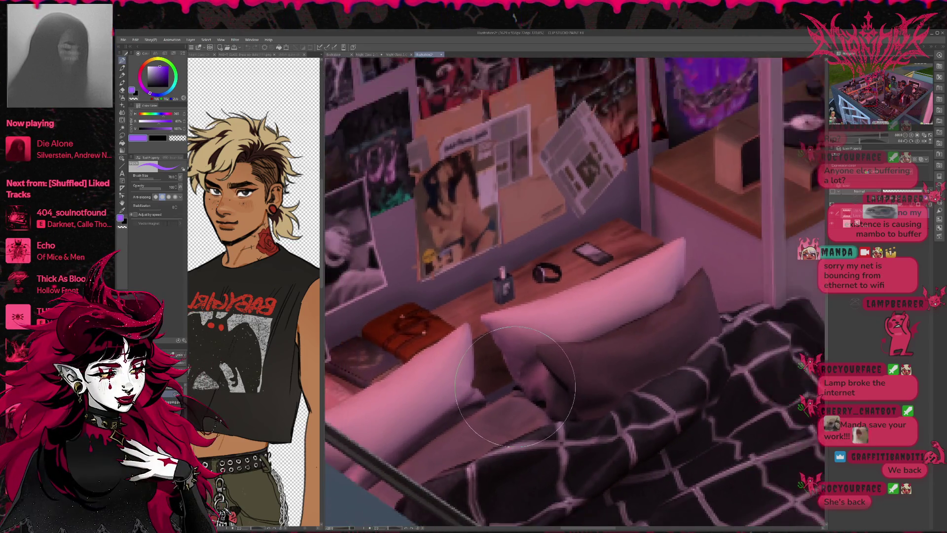
pyautogui.scroll(-1, 517, 362)
pyautogui.scroll(-1, 514, 345)
pyautogui.scroll(-2, 513, 330)
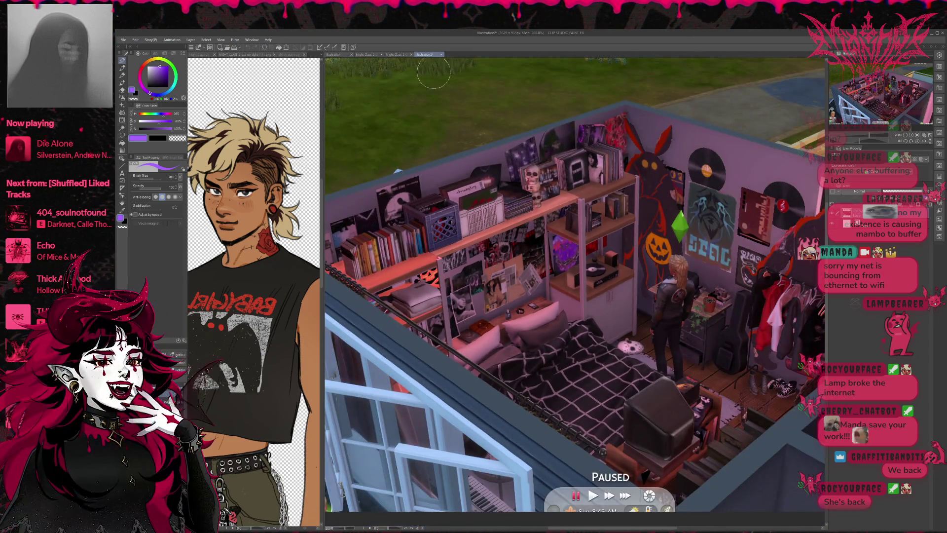
pyautogui.click(391, 54)
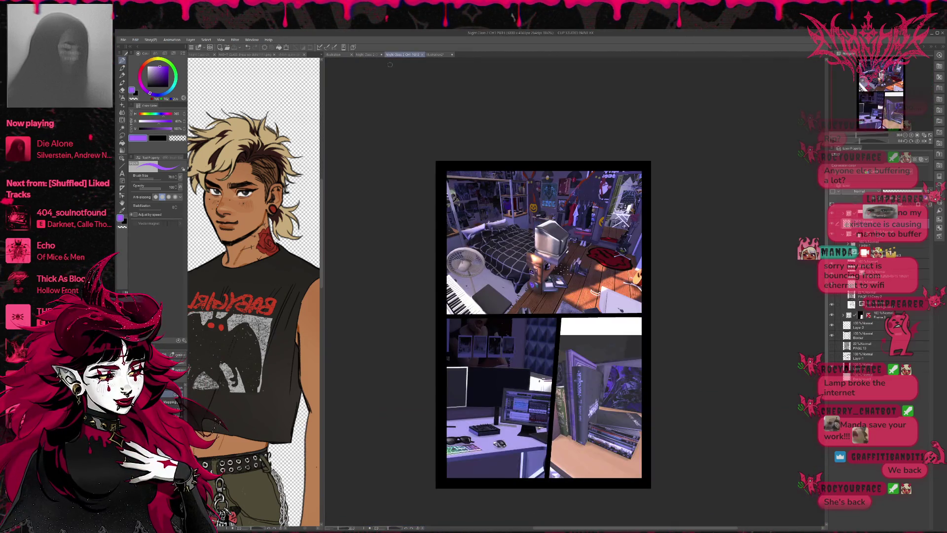
# - Sample the dark blue-grey plaid blanket colour and return to the PG12 page
pyautogui.scroll(1, 496, 296)
pyautogui.scroll(1, 497, 301)
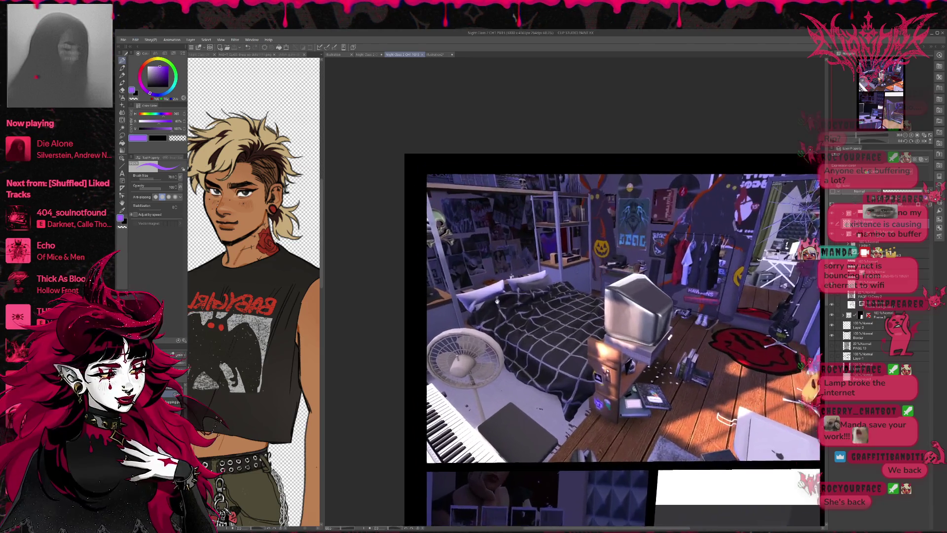
pyautogui.scroll(1, 496, 301)
pyautogui.scroll(2, 493, 315)
pyautogui.scroll(1, 491, 329)
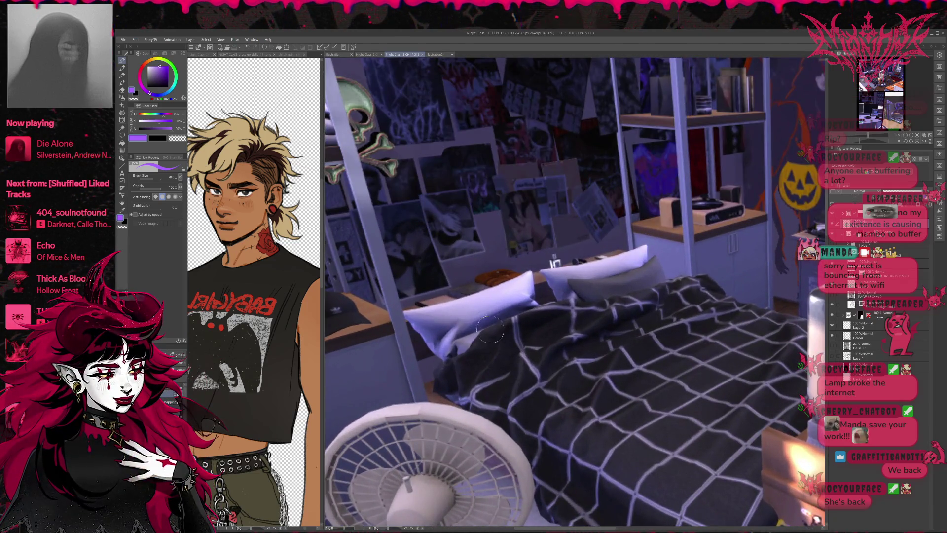
pyautogui.keyDown('alt'); pyautogui.click(439, 367); pyautogui.keyUp('alt')
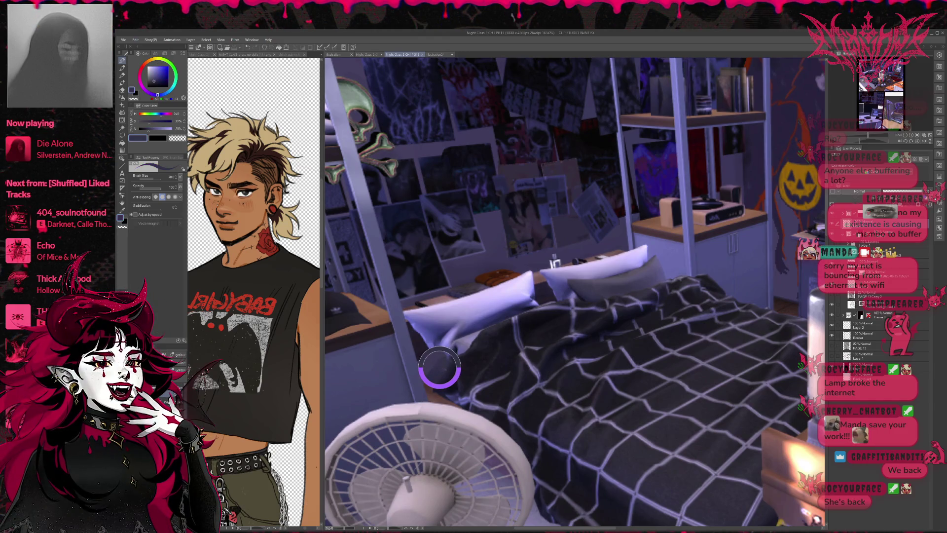
pyautogui.scroll(-3, 439, 367)
pyautogui.scroll(-2, 440, 367)
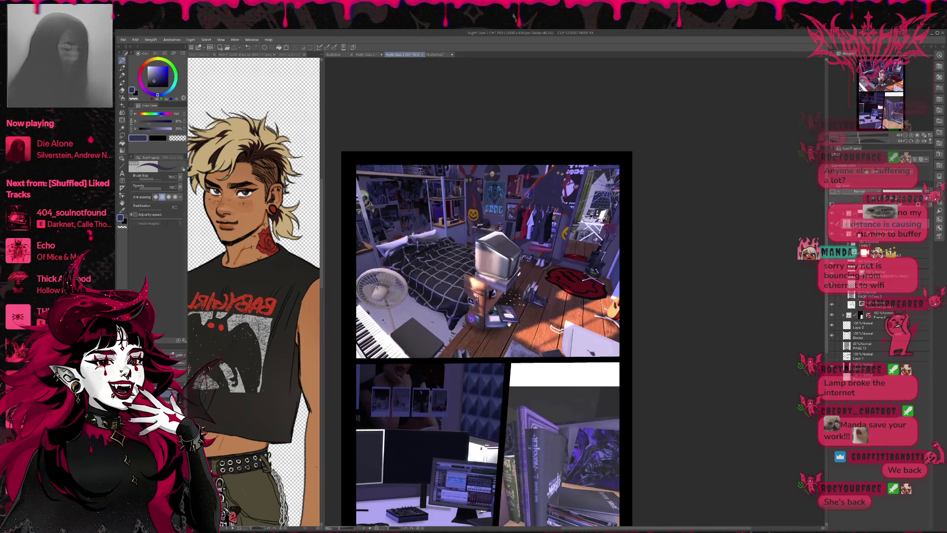
pyautogui.click(366, 54)
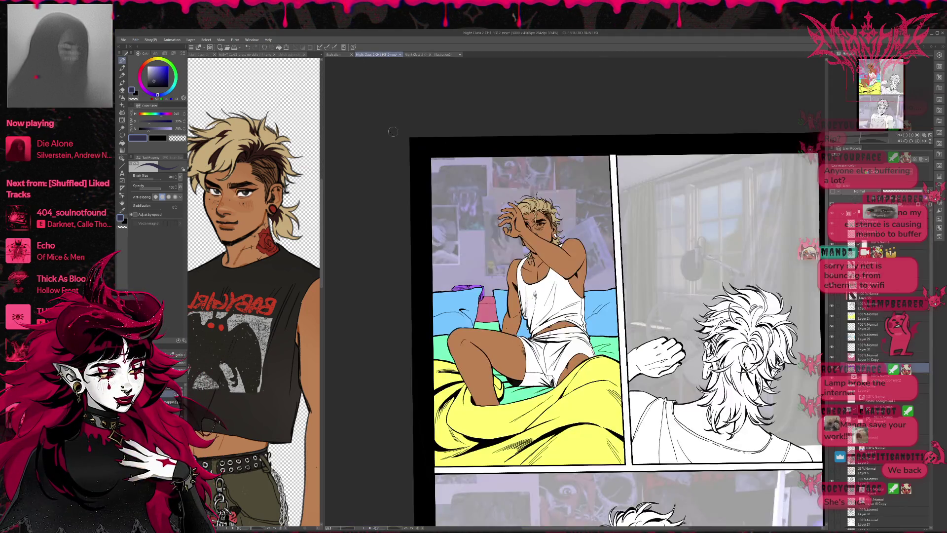
# - On Layer 28, paint the bed sheet dark blue-grey over the green flat
pyautogui.scroll(-1, 481, 292)
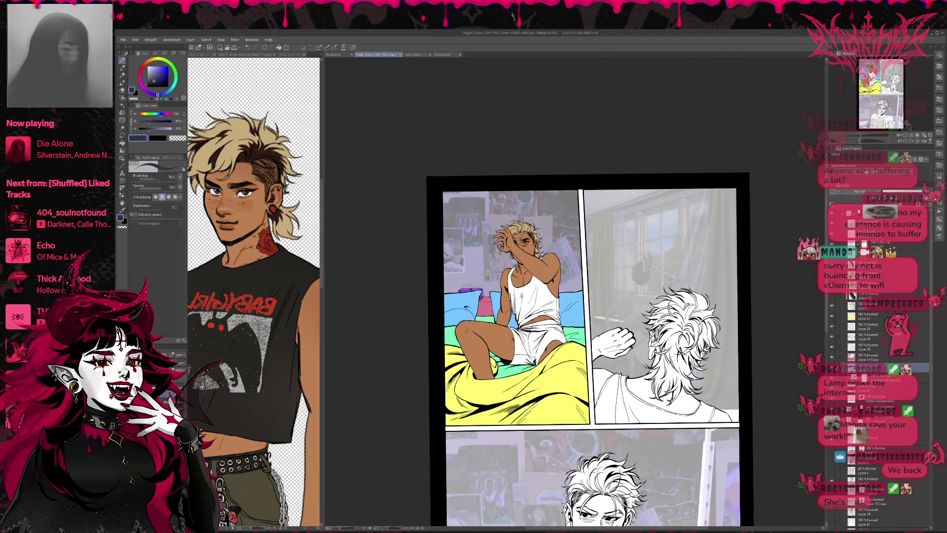
pyautogui.click(869, 327)
pyautogui.click(151, 79)
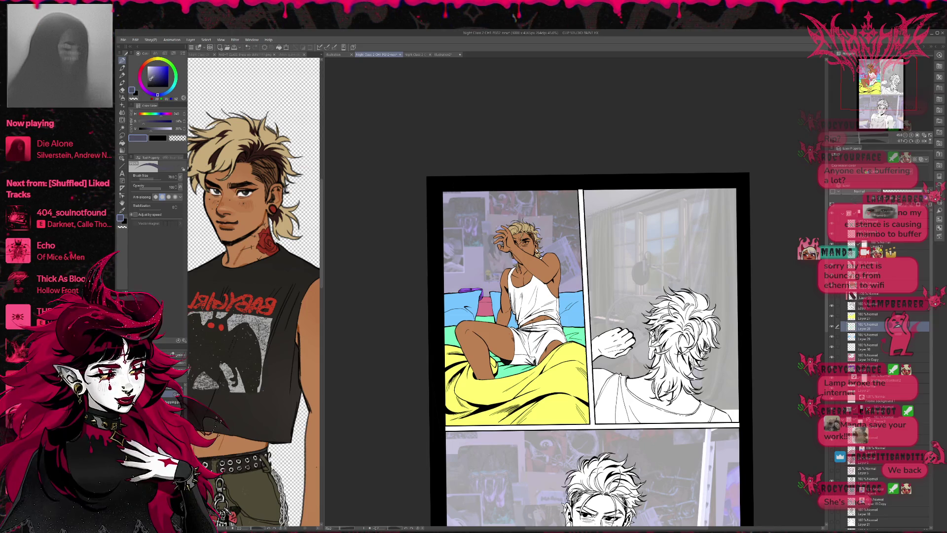
pyautogui.click(149, 80)
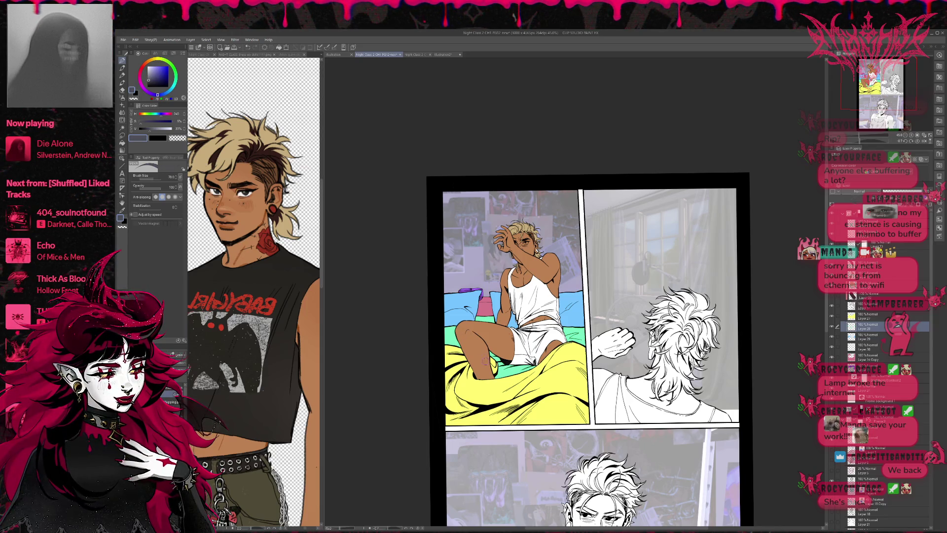
pyautogui.moveTo(492, 375); pyautogui.dragTo(527, 370)
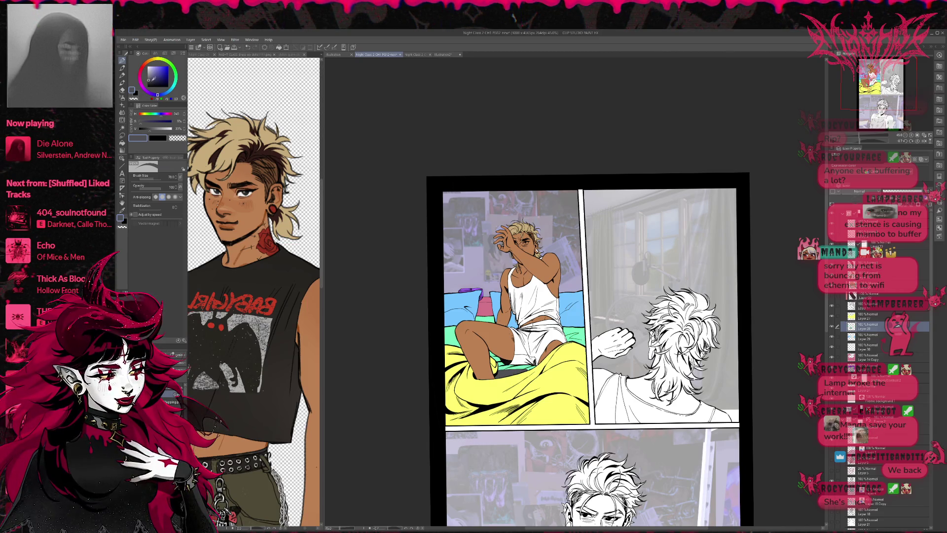
pyautogui.click(151, 80)
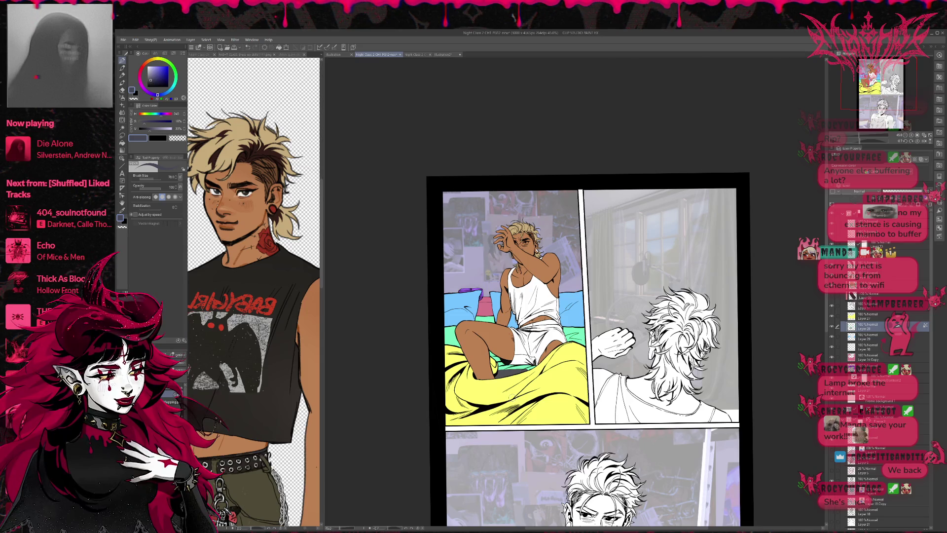
pyautogui.moveTo(444, 346); pyautogui.dragTo(533, 369)
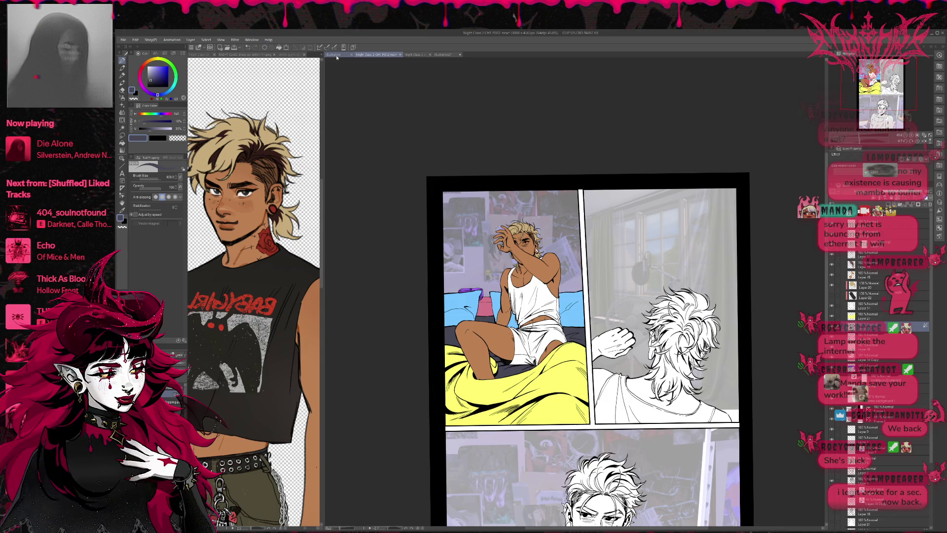
pyautogui.click(443, 55)
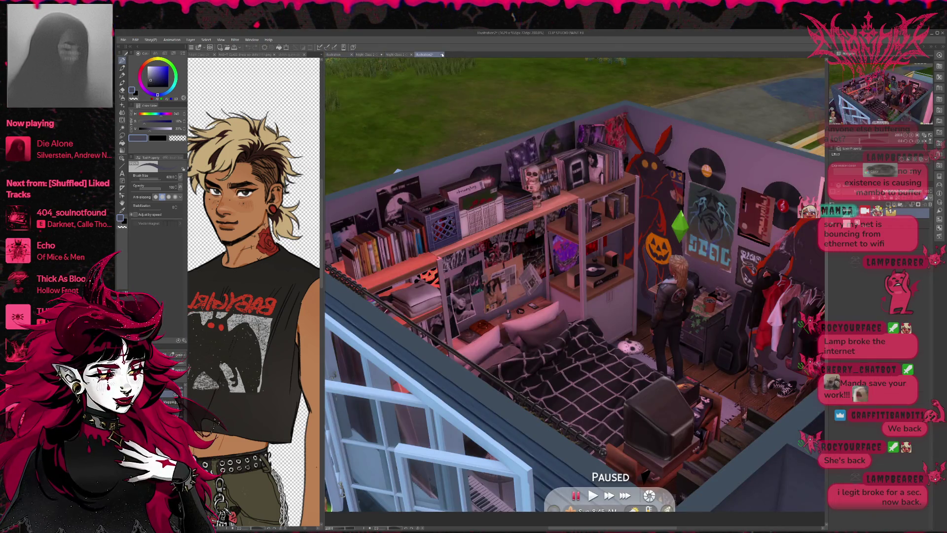
# - Switch to white and paint over the blue pillows on the pillow layer
pyautogui.click(368, 55)
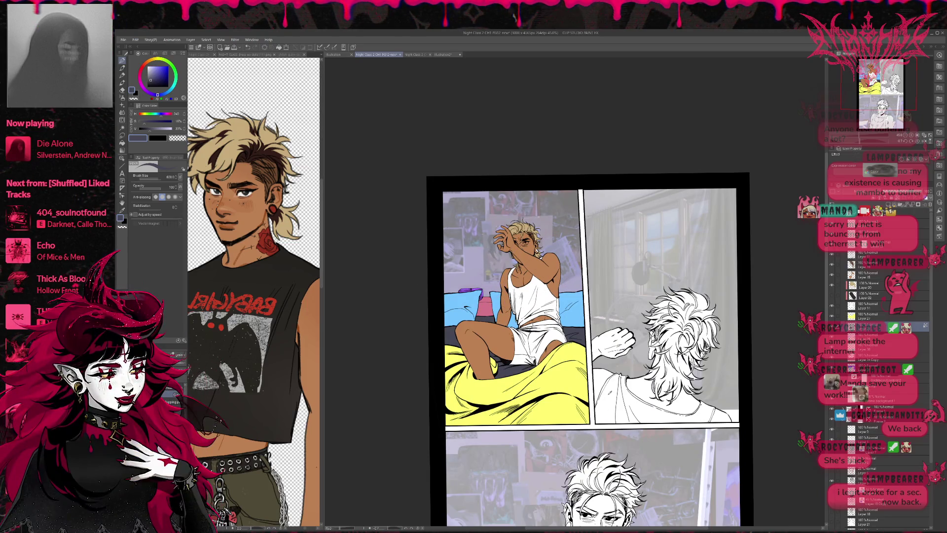
pyautogui.press('x')
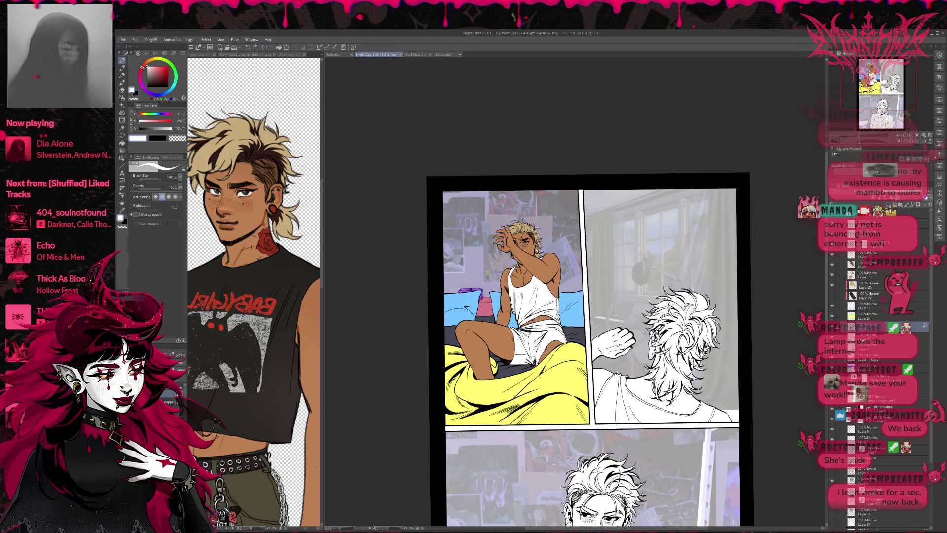
pyautogui.click(873, 336)
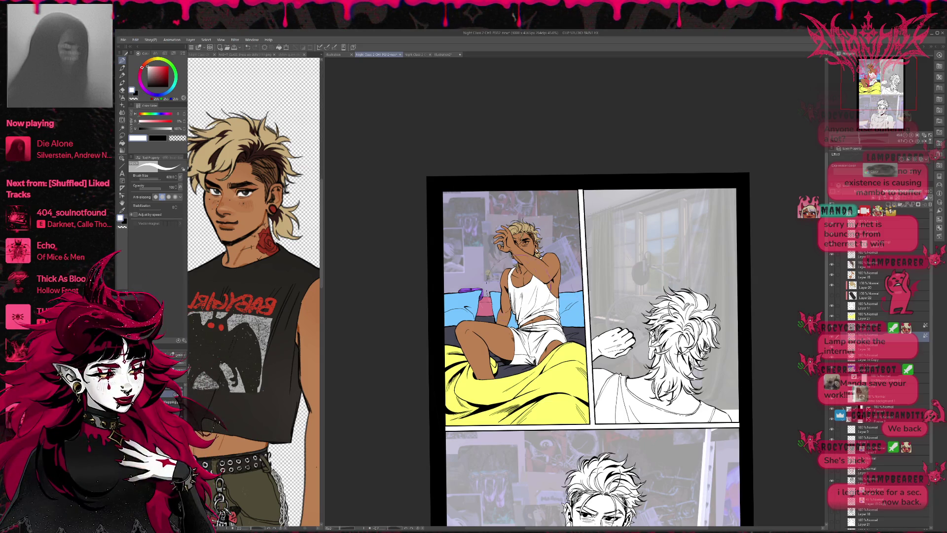
pyautogui.moveTo(472, 302); pyautogui.dragTo(437, 339)
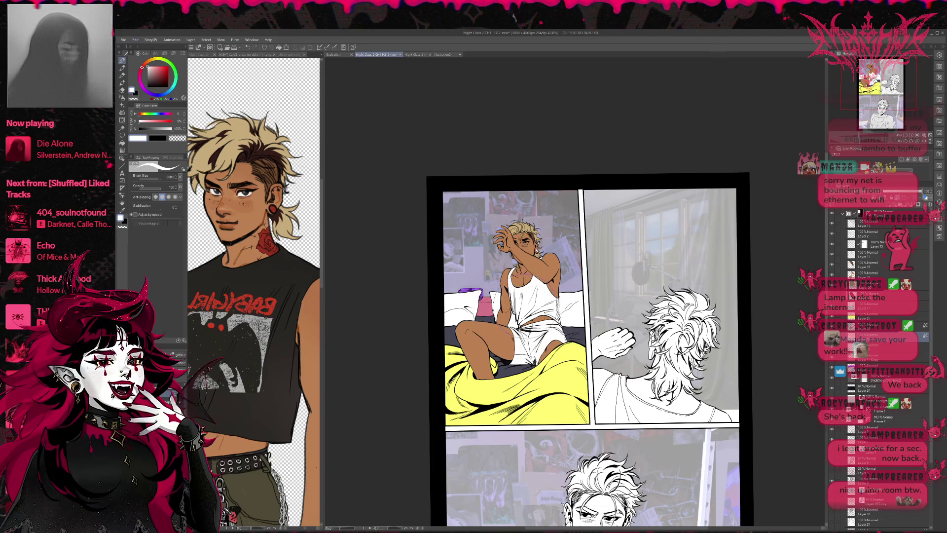
pyautogui.moveTo(482, 306); pyautogui.dragTo(530, 335)
pyautogui.scroll(2, 525, 330)
pyautogui.scroll(1, 526, 328)
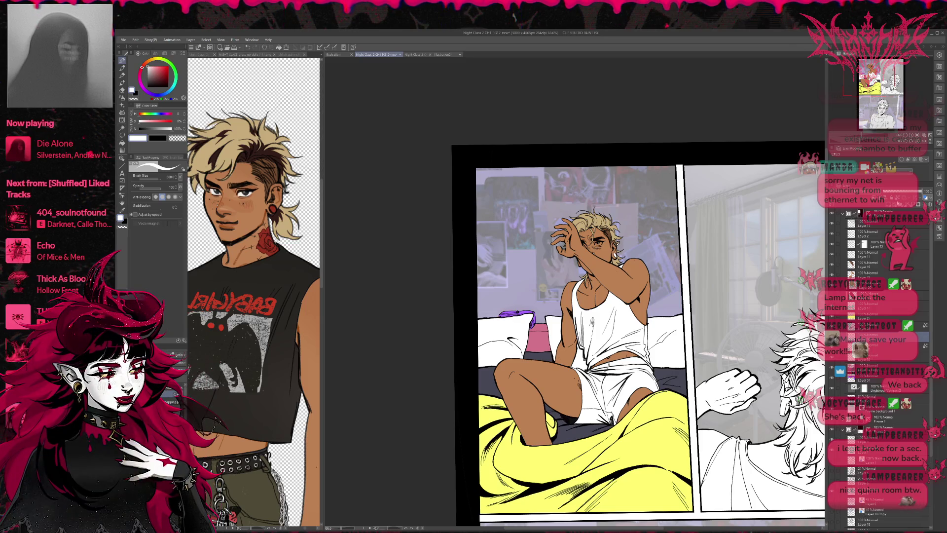
# - Reorder the panel's colour layers, moving Layer 32 further down the stack
pyautogui.press('x')
pyautogui.press('p')
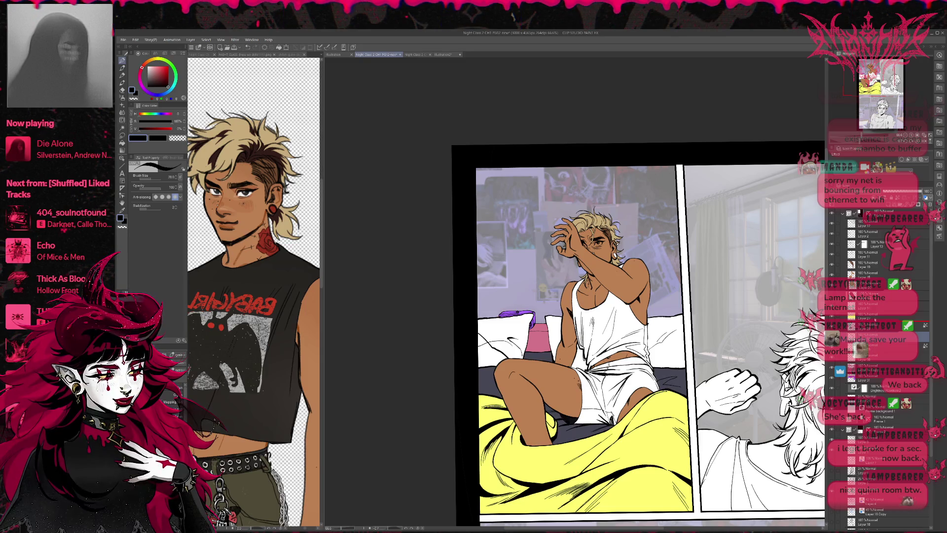
pyautogui.moveTo(874, 328); pyautogui.dragTo(878, 236)
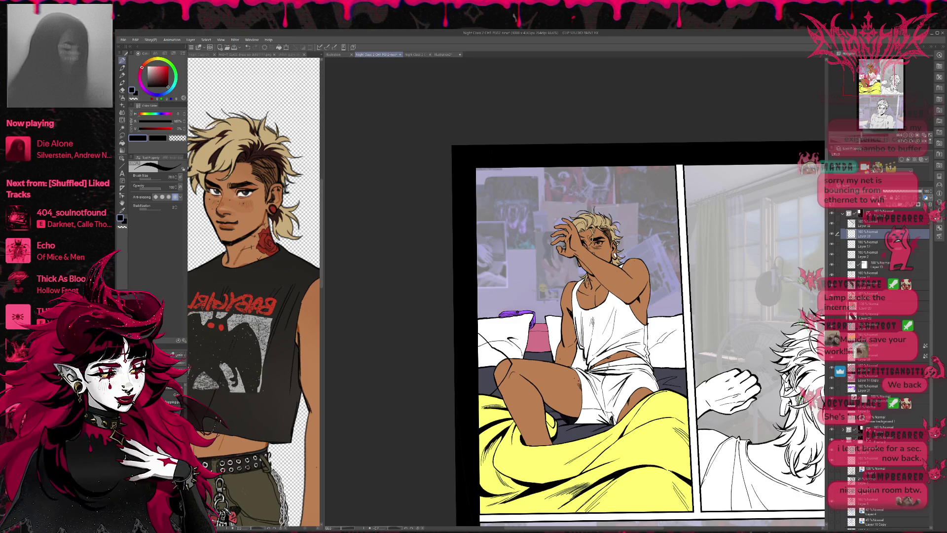
pyautogui.click(883, 225)
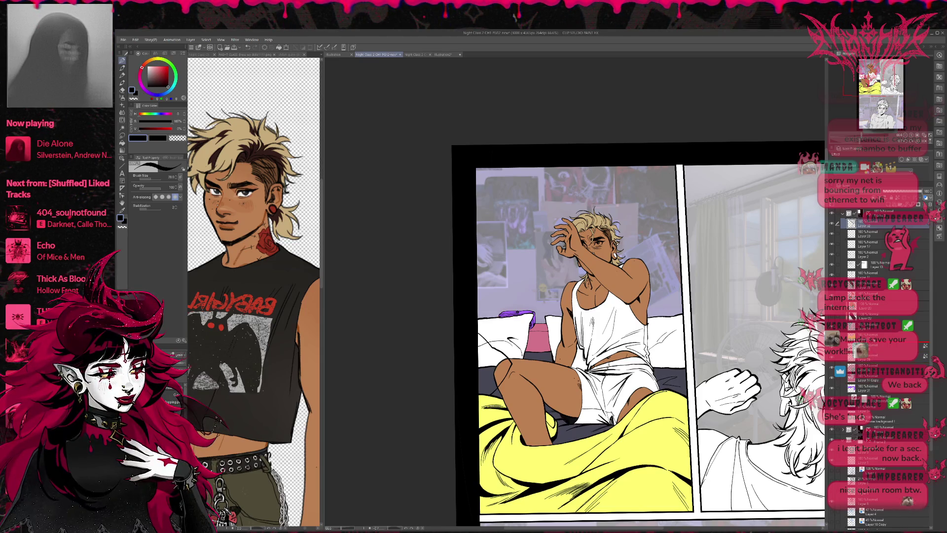
pyautogui.moveTo(884, 225); pyautogui.dragTo(883, 327)
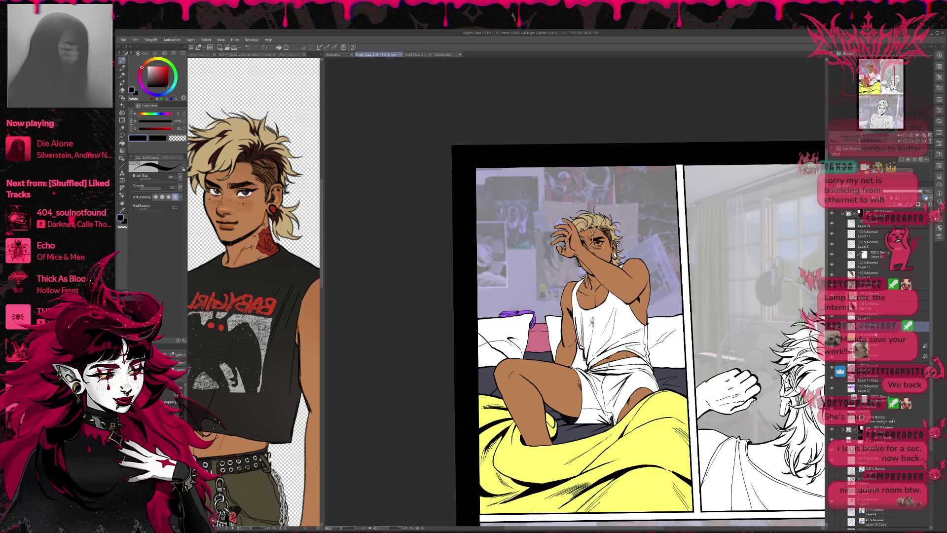
pyautogui.click(875, 334)
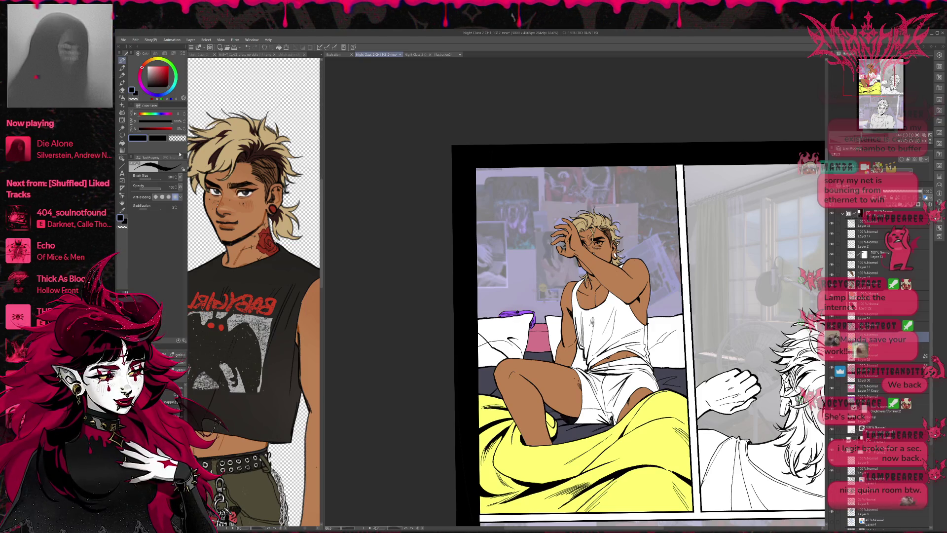
# - After checking the Sims reference, fill the sheet gap left of the knee light grey
pyautogui.click(122, 143)
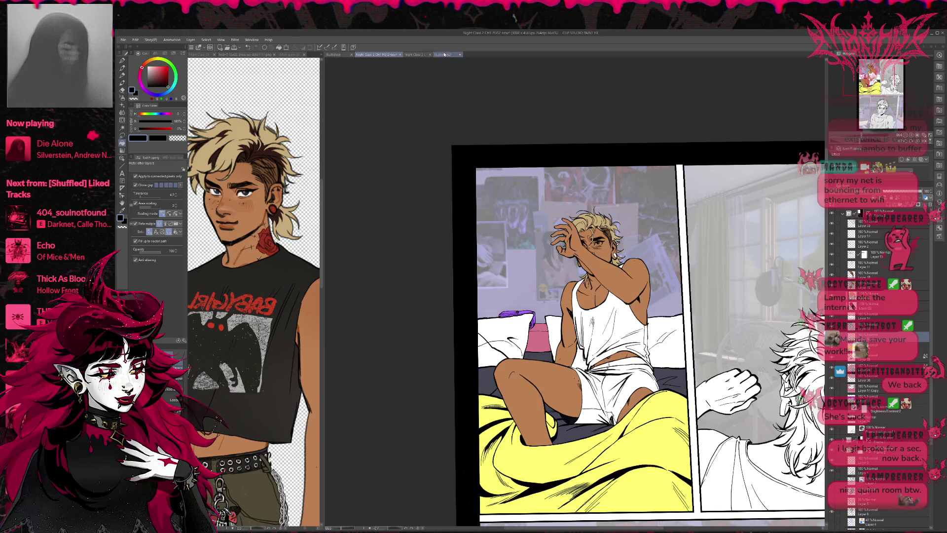
pyautogui.click(437, 54)
pyautogui.click(365, 55)
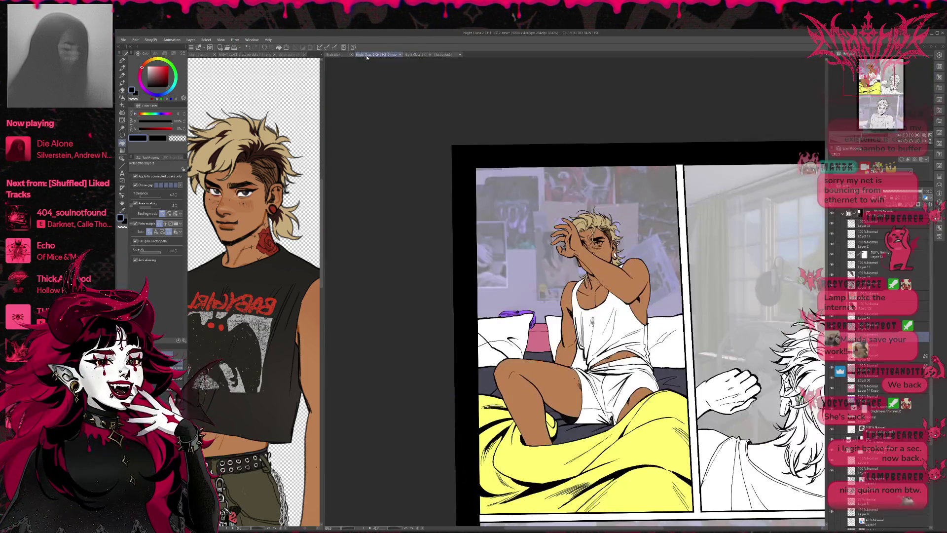
pyautogui.click(148, 73)
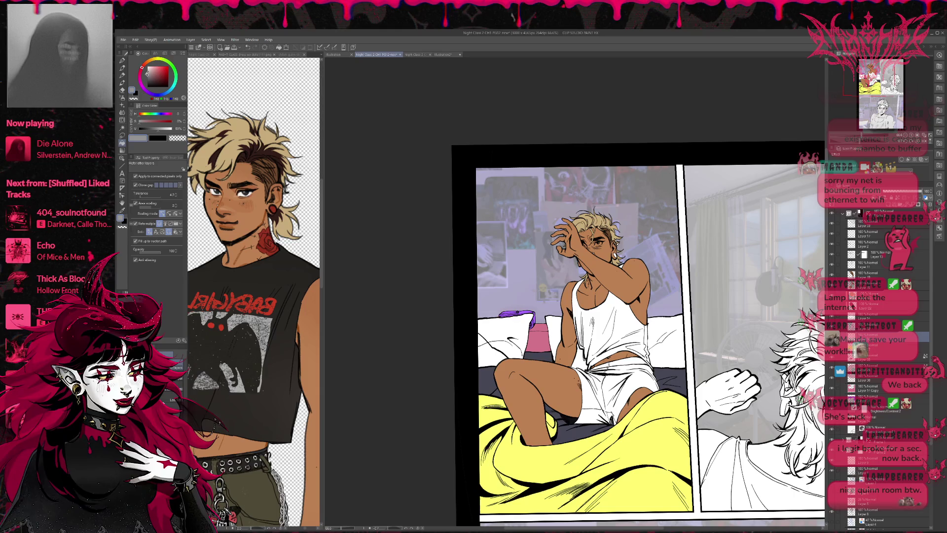
pyautogui.click(488, 380)
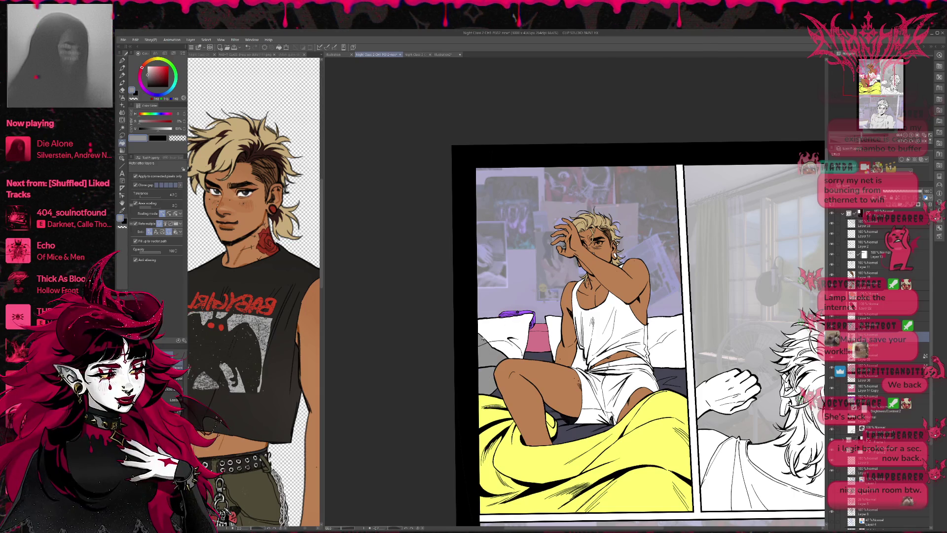
pyautogui.press('p')
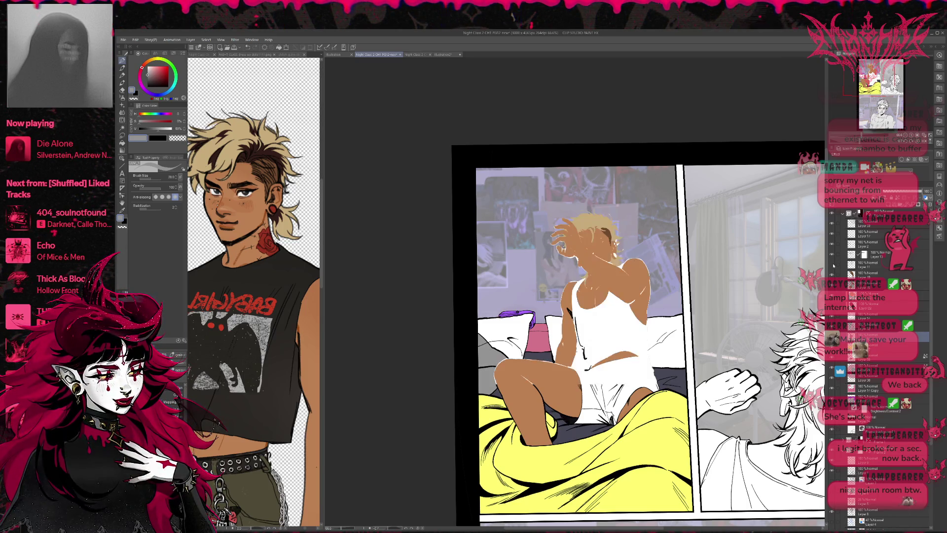
# - Show the blanket shading layer, select the fold line layer and rearrange the layer order
pyautogui.click(832, 255)
pyautogui.click(832, 255)
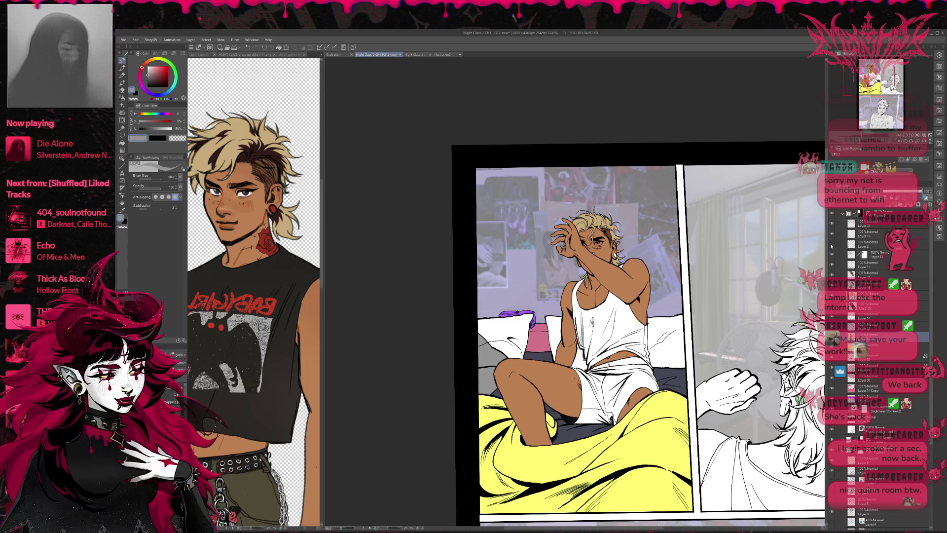
pyautogui.click(837, 243)
pyautogui.press('e')
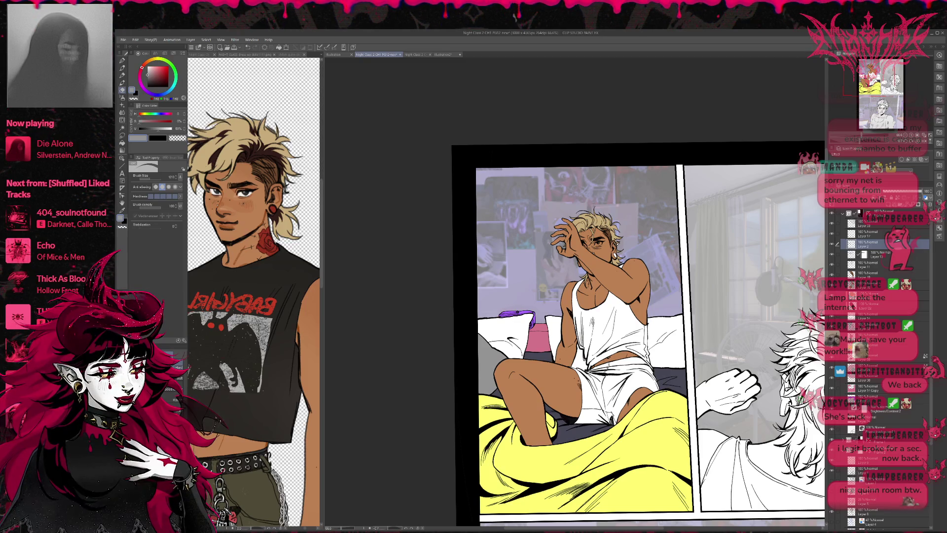
pyautogui.moveTo(675, 357); pyautogui.dragTo(668, 345)
pyautogui.click(891, 347)
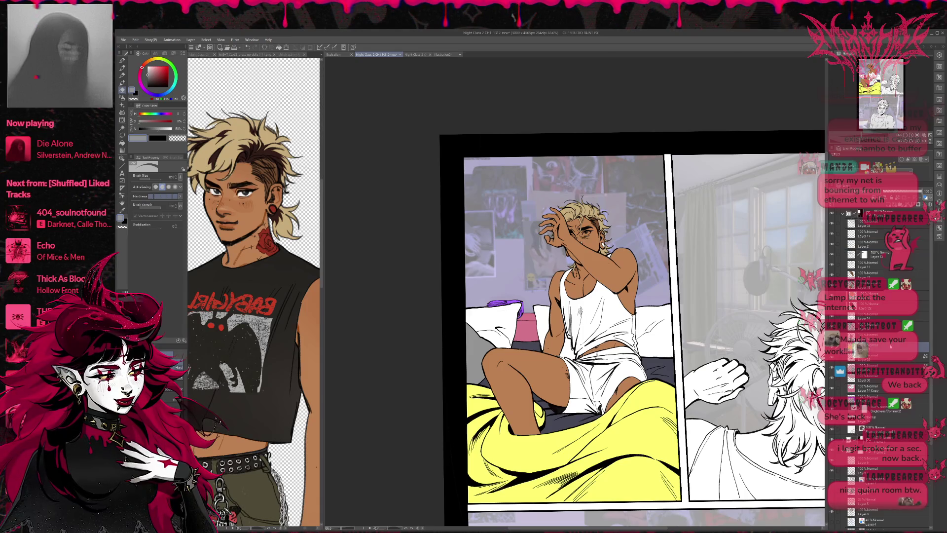
pyautogui.moveTo(891, 347); pyautogui.dragTo(891, 409)
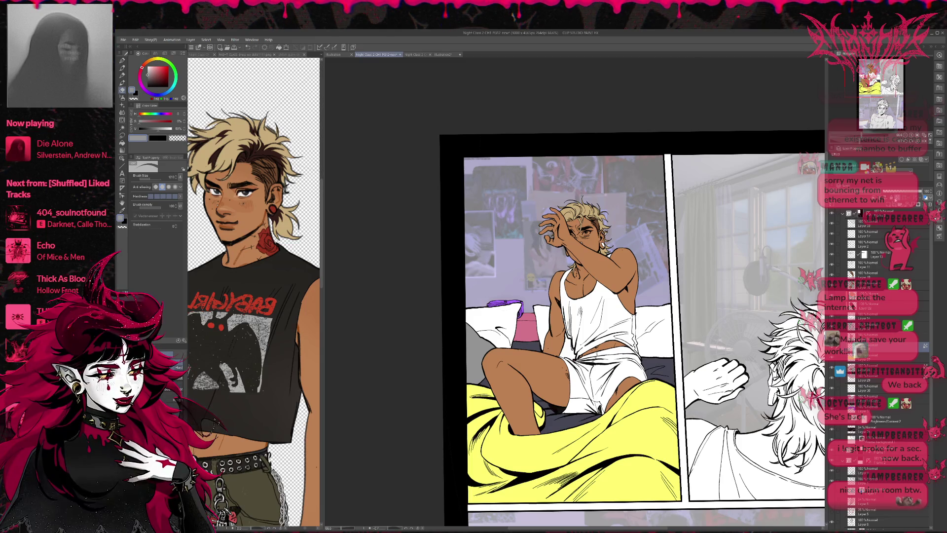
# - Paint the yellow blanket dark grey to match the Sims reference bedding
pyautogui.click(442, 54)
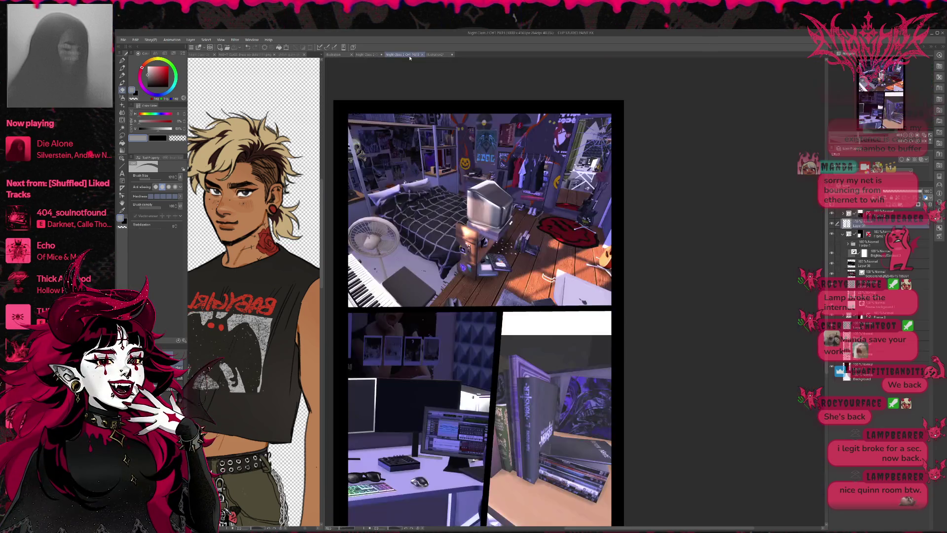
pyautogui.click(402, 54)
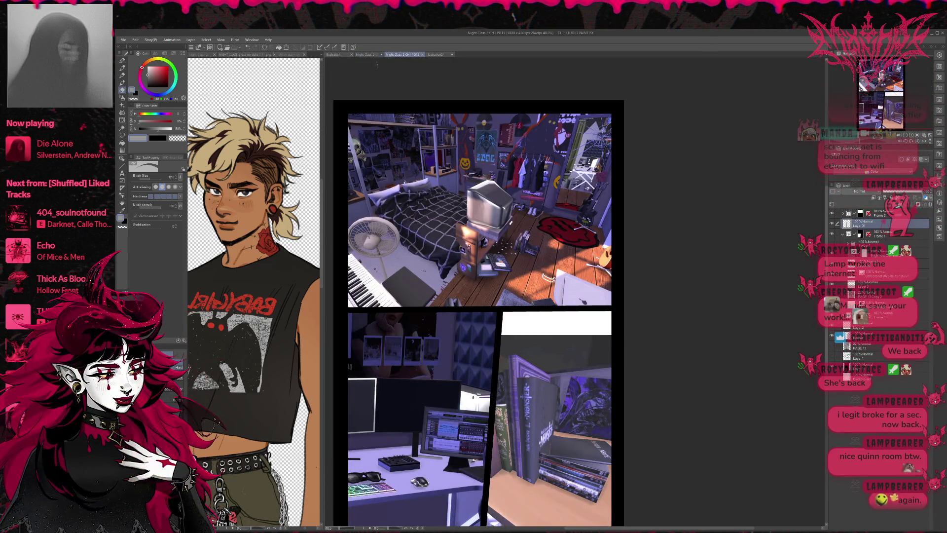
pyautogui.click(366, 55)
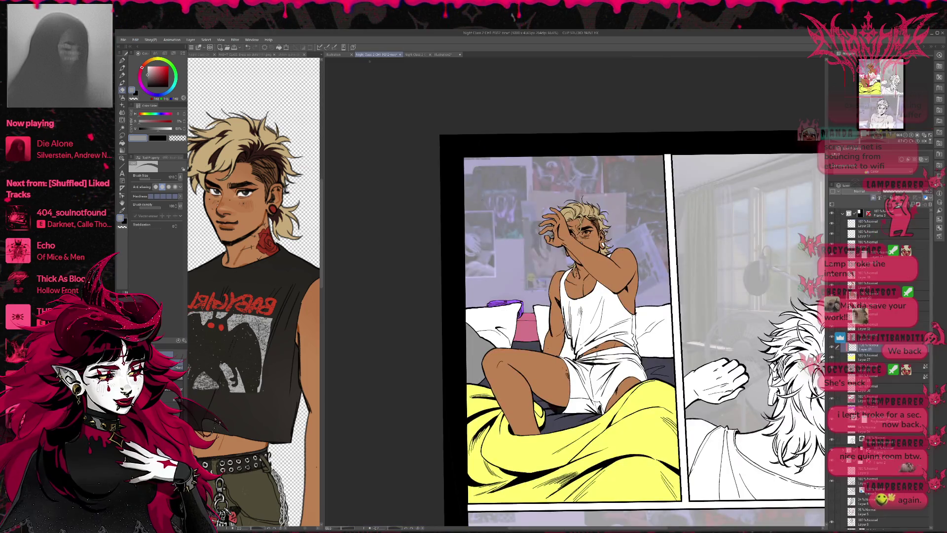
pyautogui.click(150, 80)
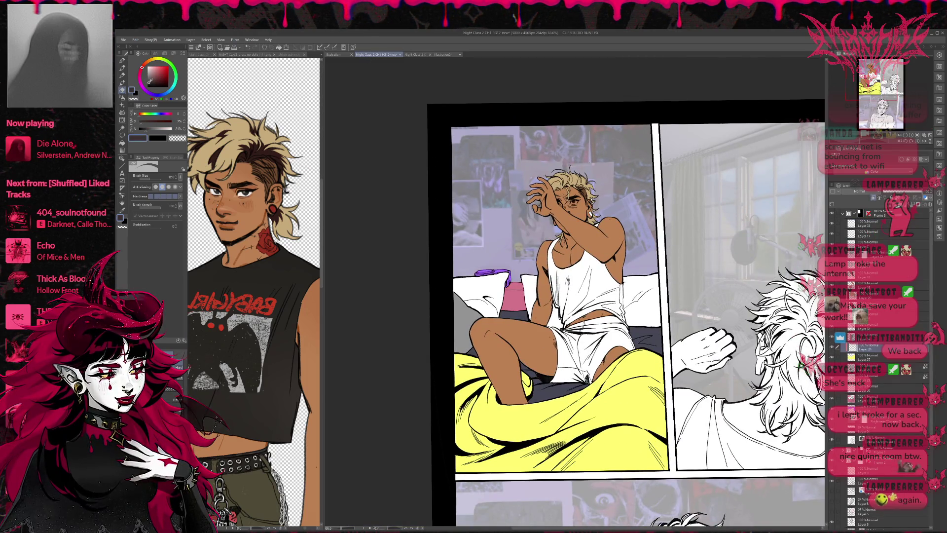
pyautogui.press('p')
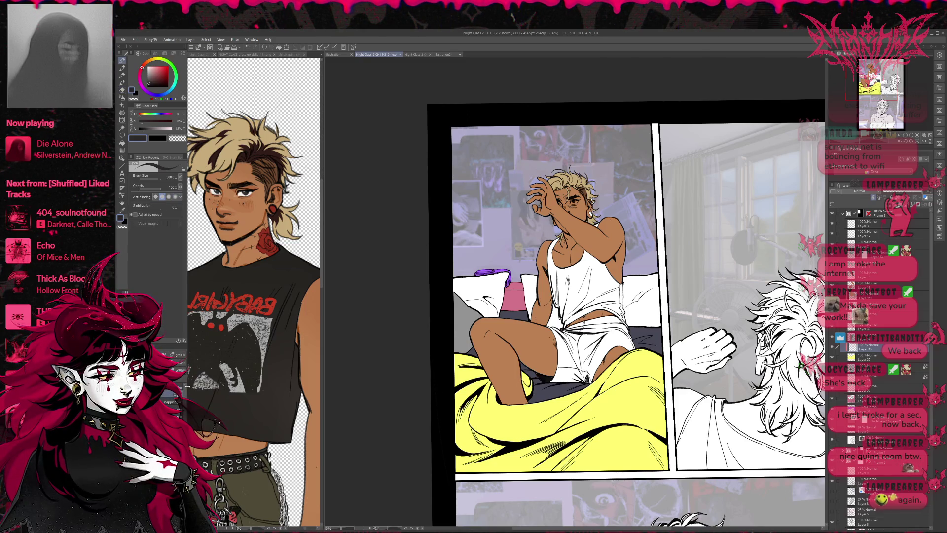
pyautogui.moveTo(509, 385)
pyautogui.mouseDown()
pyautogui.moveTo(476, 430)
pyautogui.moveTo(641, 425)
pyautogui.moveTo(659, 453)
pyautogui.mouseUp()
# - Select Layer 35 with the fill tool and compare against the Sims reference
pyautogui.press('b')
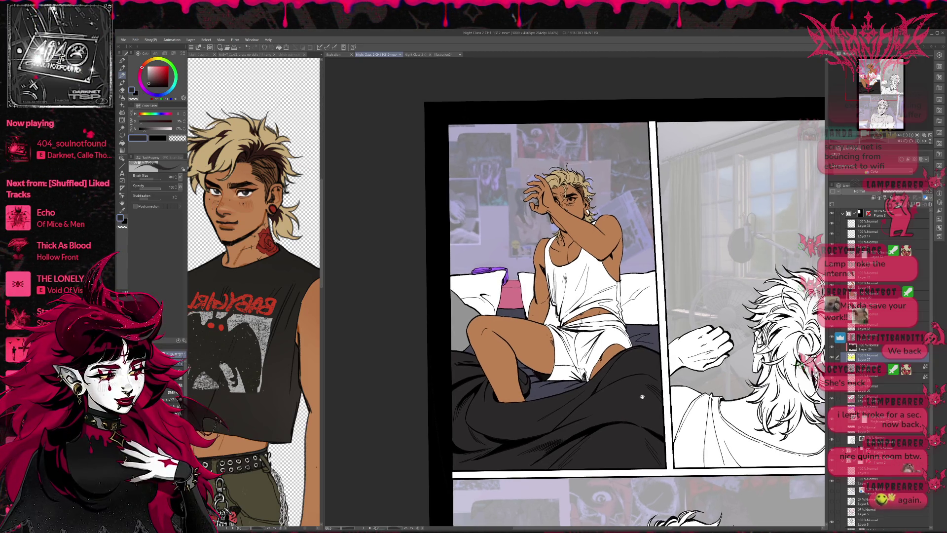
pyautogui.click(869, 345)
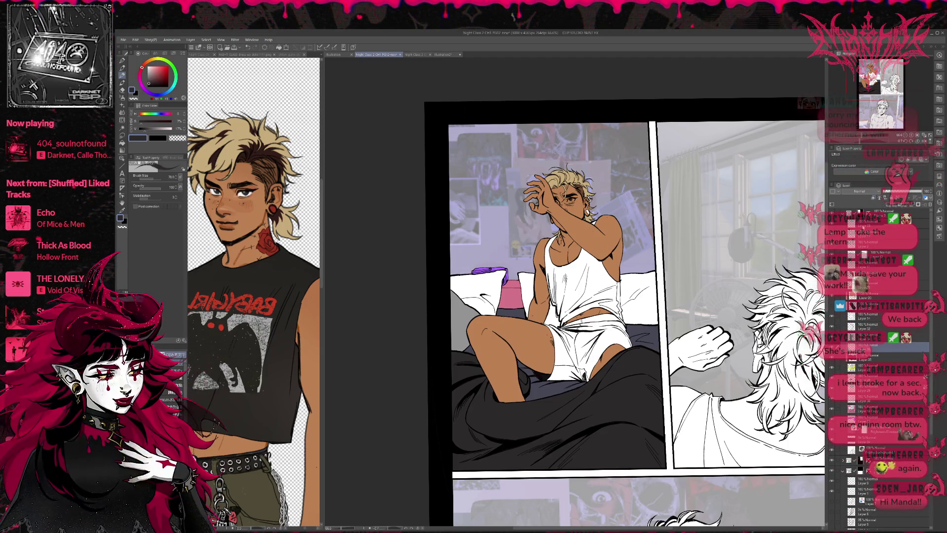
pyautogui.click(122, 142)
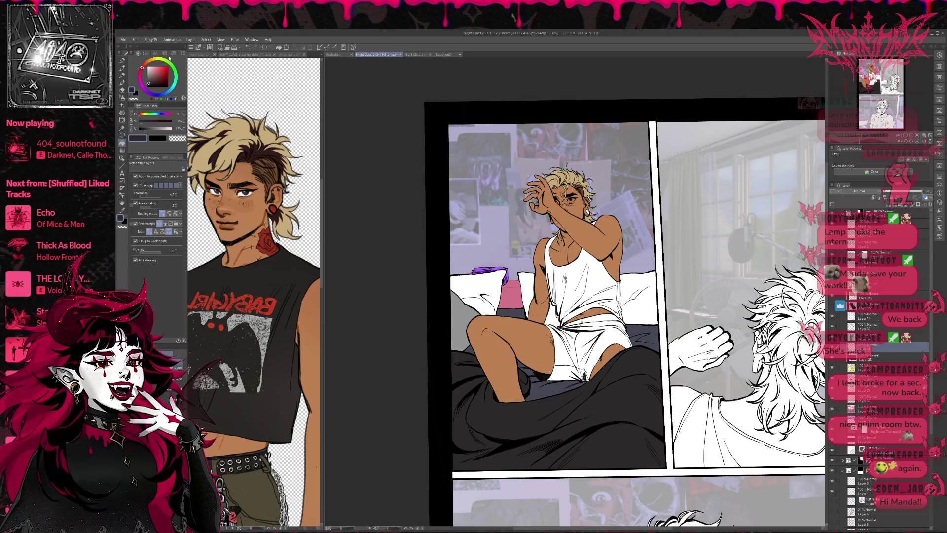
pyautogui.click(442, 54)
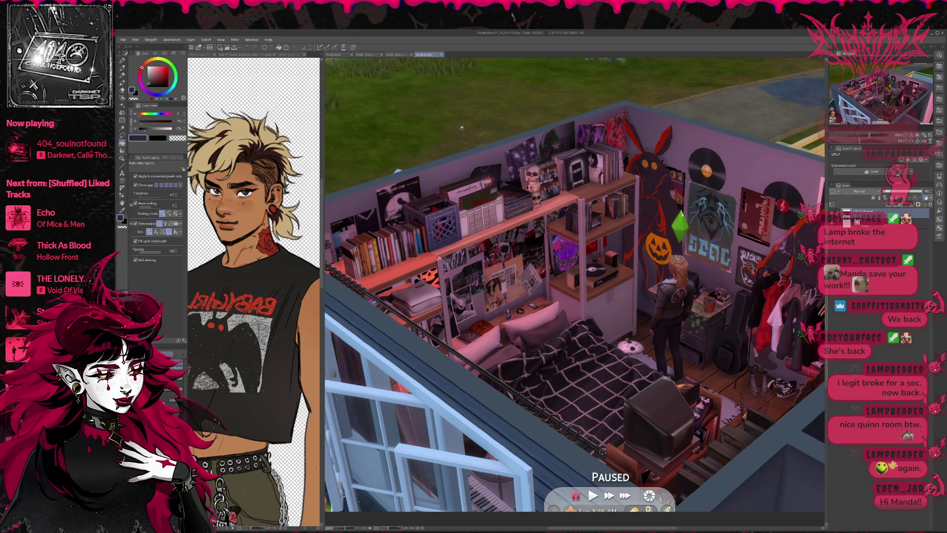
pyautogui.click(405, 54)
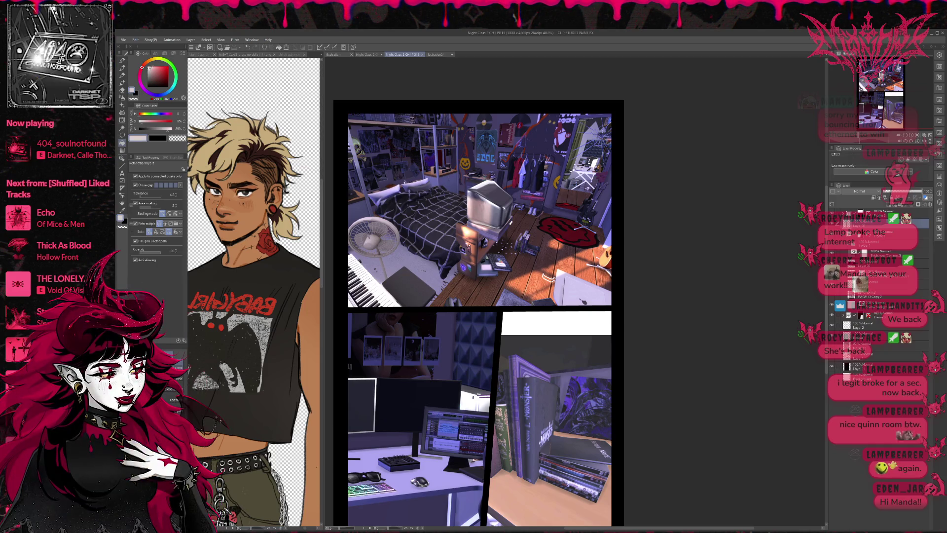
# - Mix a new greenish colour on the wheel and return to the PG12 bed page
pyautogui.moveTo(140, 78); pyautogui.dragTo(169, 63)
pyautogui.click(150, 69)
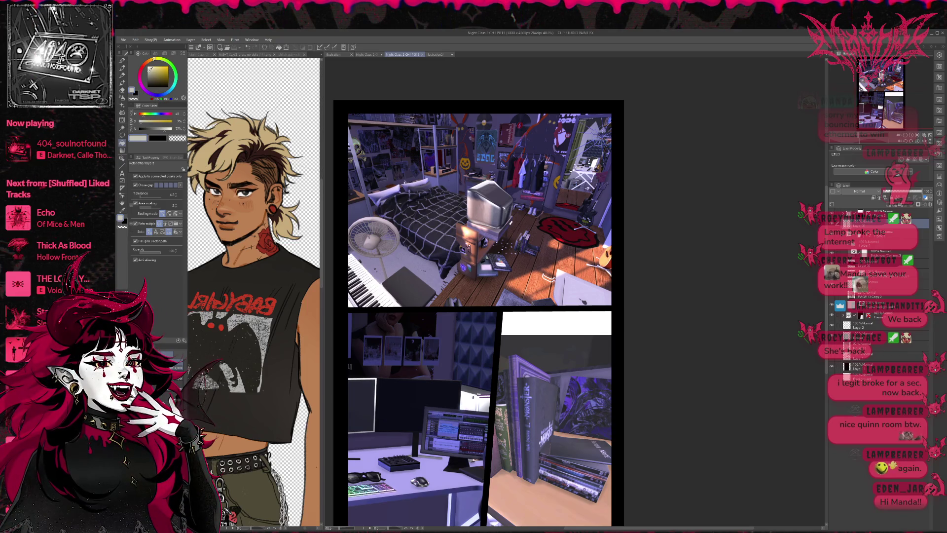
pyautogui.click(150, 68)
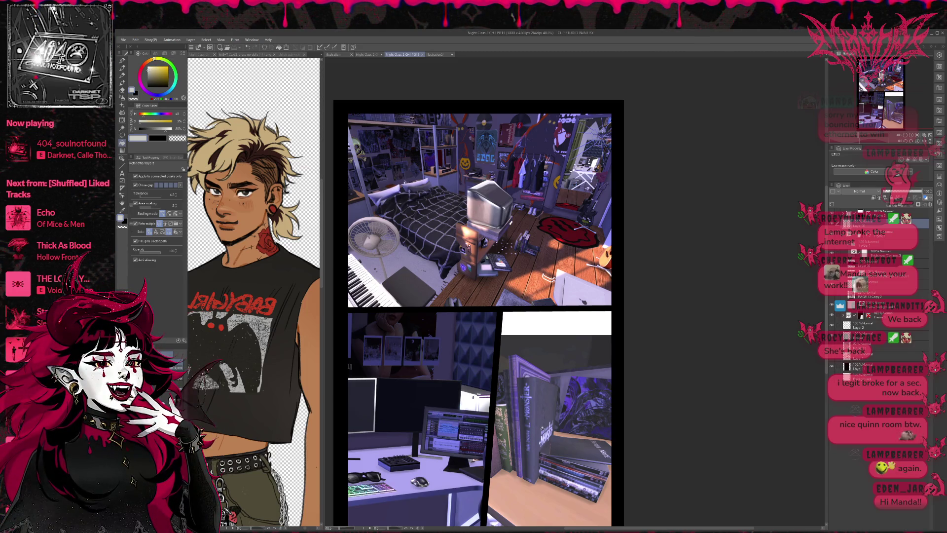
pyautogui.click(434, 54)
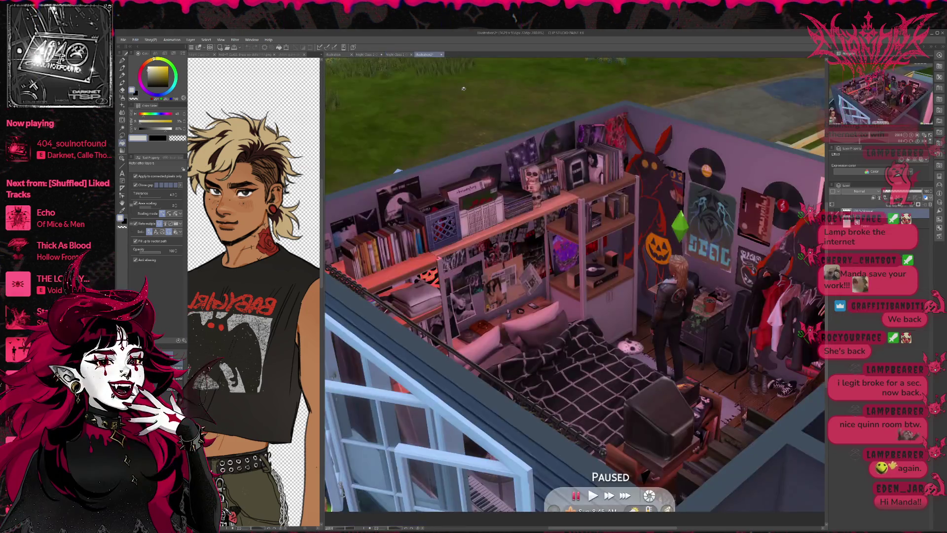
pyautogui.click(368, 54)
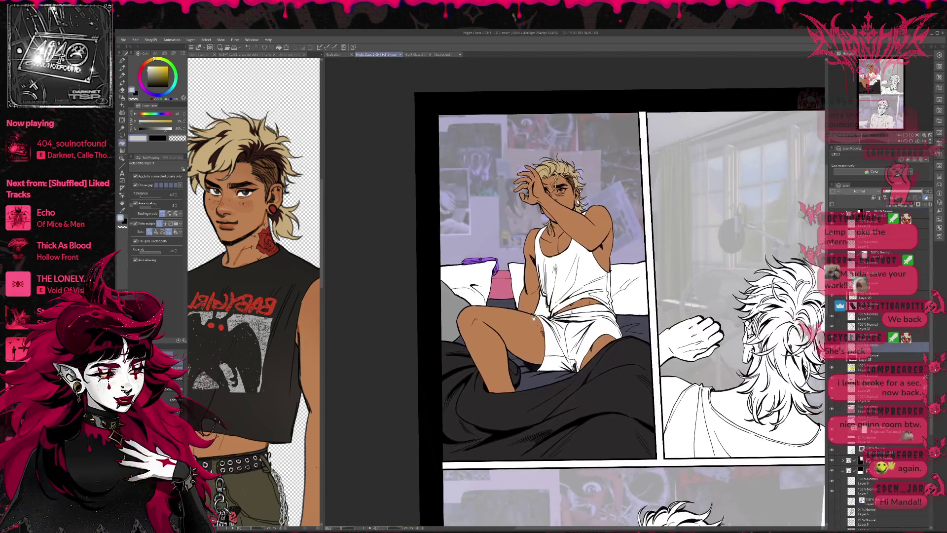
# - Fill the sheet light grey, then add light strokes on the blanket with a size-150 pen
pyautogui.click(581, 389)
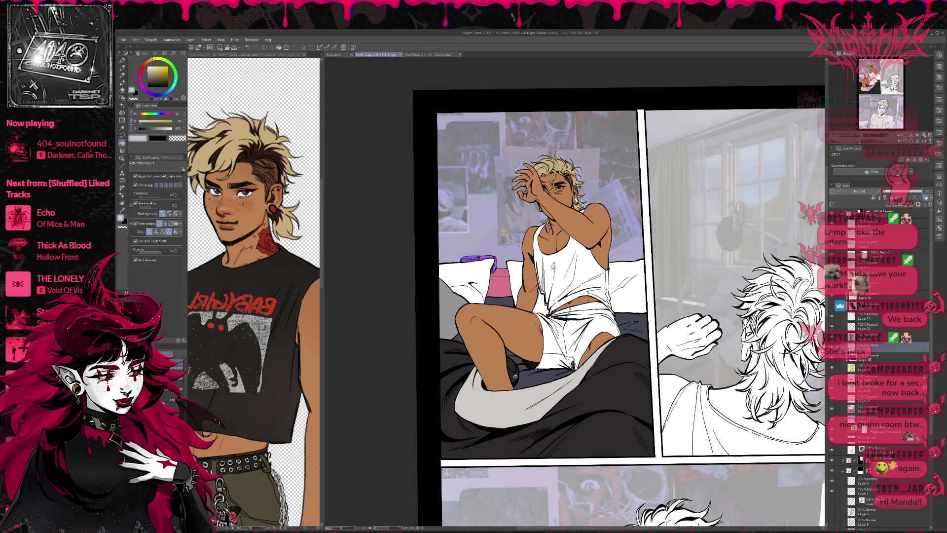
pyautogui.press('p')
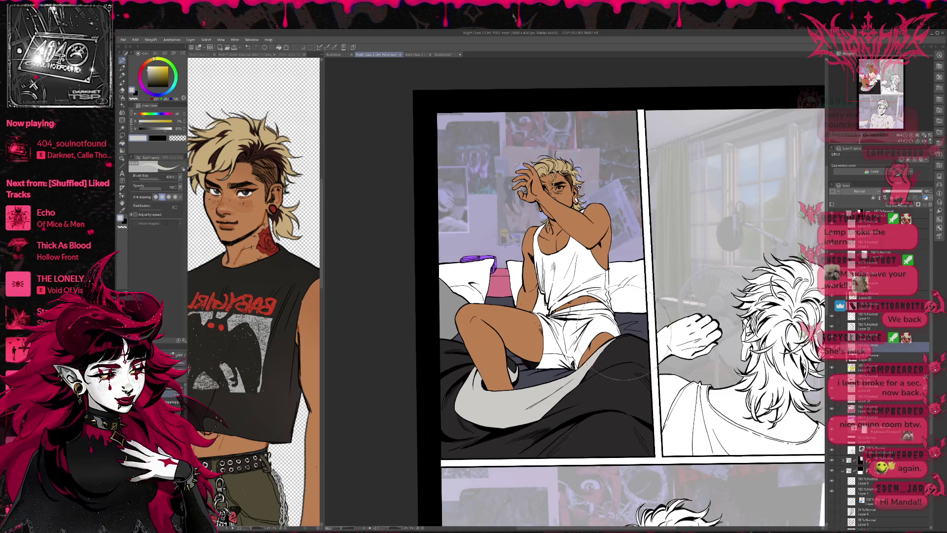
pyautogui.press('[')
pyautogui.press('[')
pyautogui.press('[')
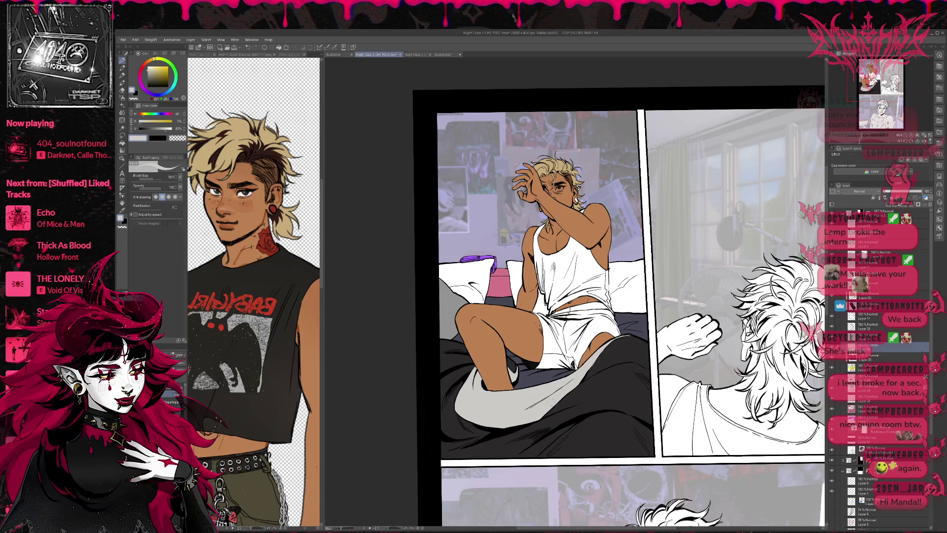
pyautogui.scroll(-2, 614, 332)
pyautogui.moveTo(600, 309); pyautogui.dragTo(600, 331)
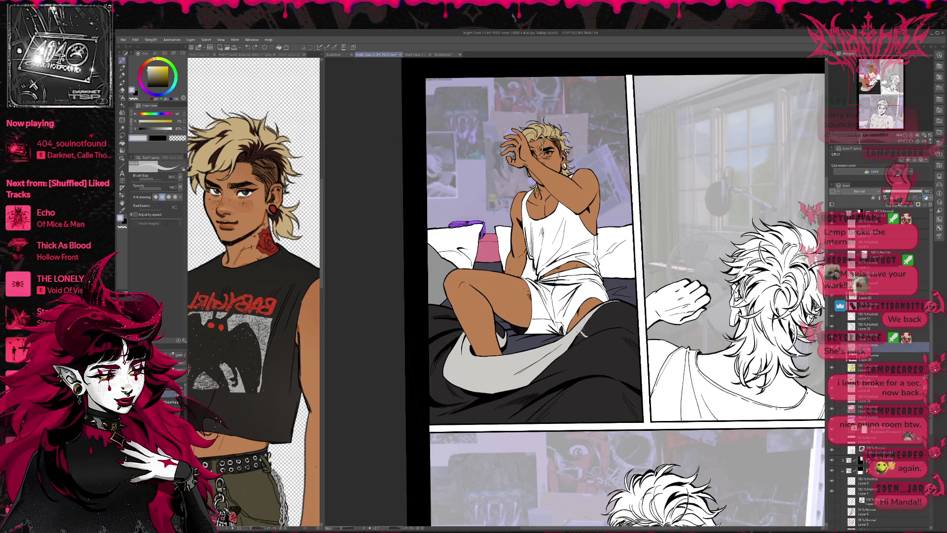
pyautogui.moveTo(614, 327); pyautogui.dragTo(610, 313)
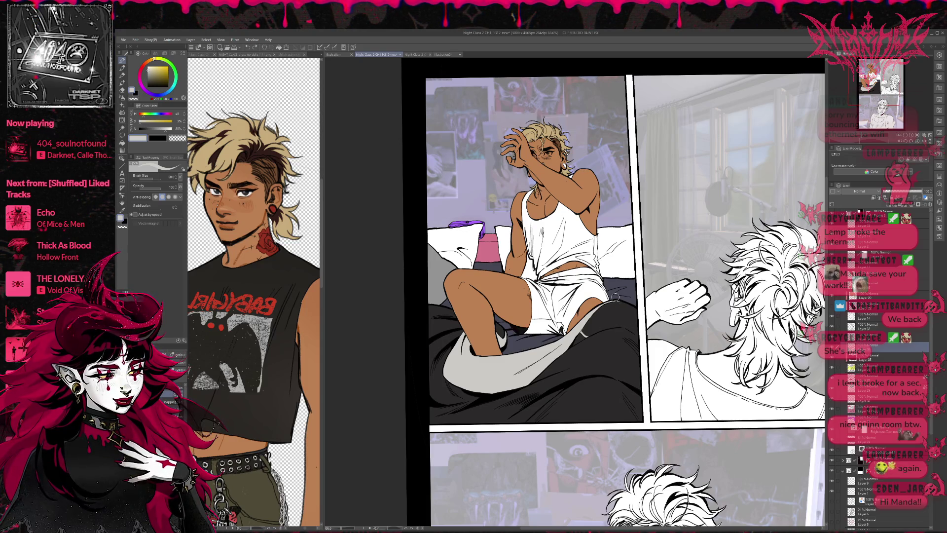
# - Dock the Sims bedroom reference in a split pane beside the comic page
pyautogui.scroll(-2, 611, 311)
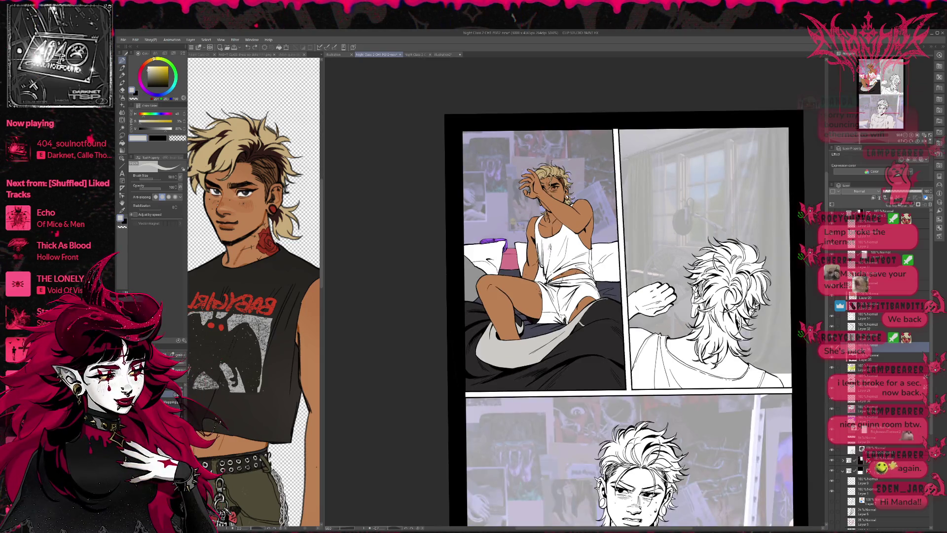
pyautogui.scroll(-2, 582, 291)
pyautogui.scroll(3, 582, 291)
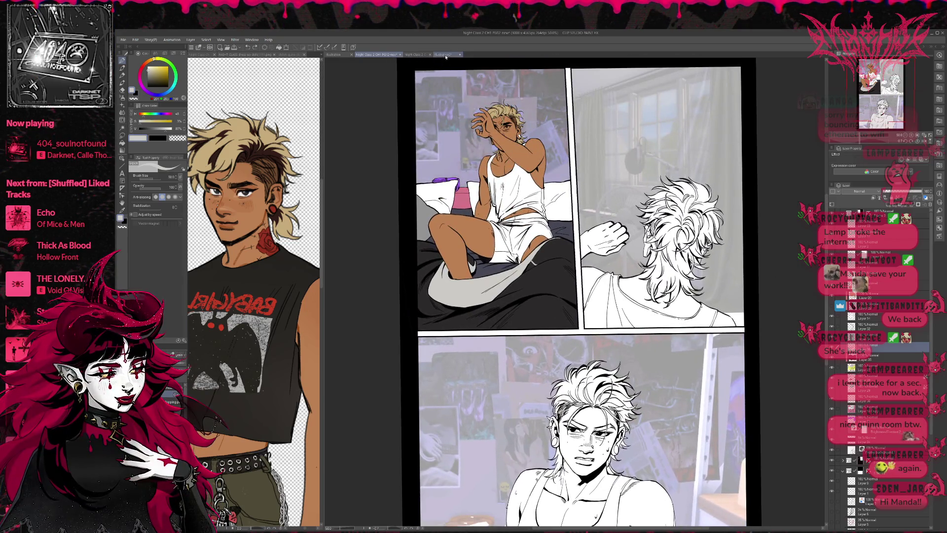
pyautogui.moveTo(442, 55); pyautogui.dragTo(287, 55)
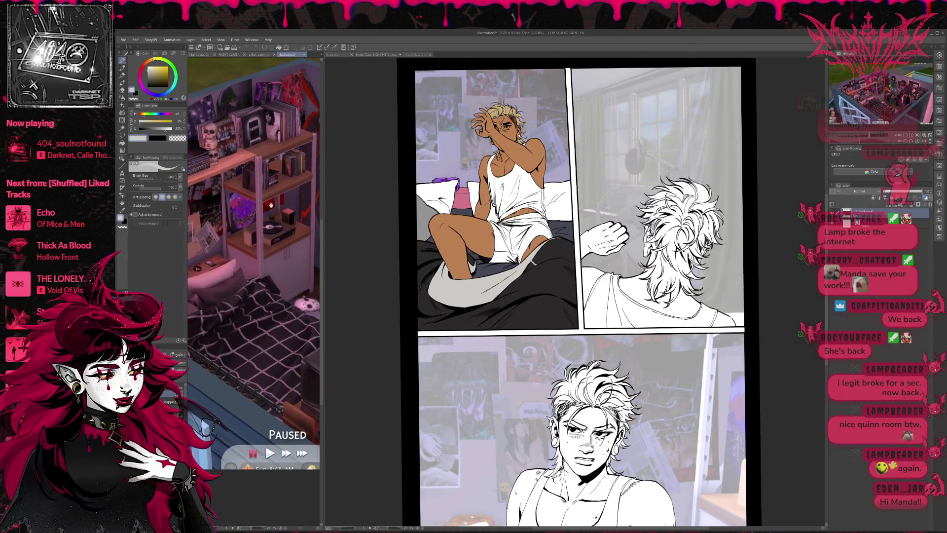
# - Draw light plaid lines across the dark blanket, alternating pen and eraser
pyautogui.click(638, 422)
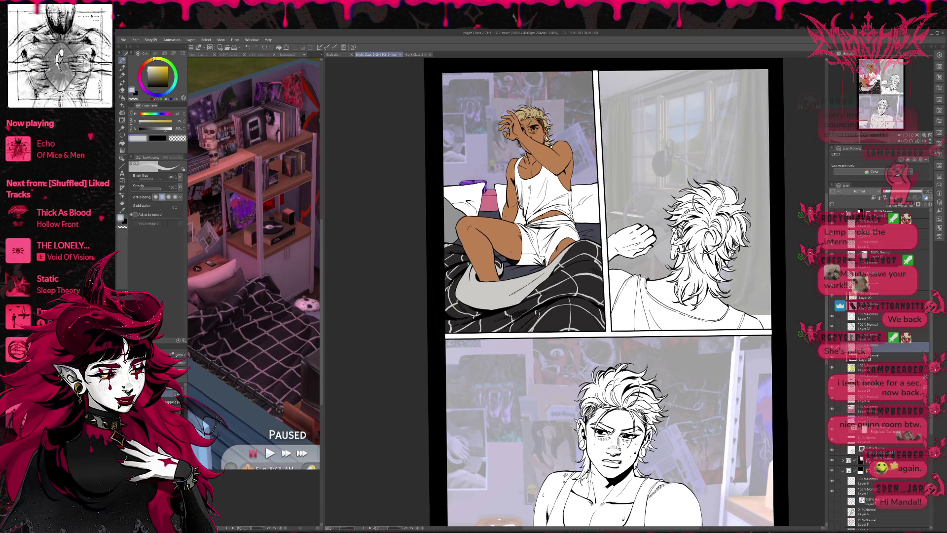
pyautogui.moveTo(623, 310)
pyautogui.mouseDown()
pyautogui.moveTo(634, 297)
pyautogui.moveTo(635, 308)
pyautogui.mouseUp()
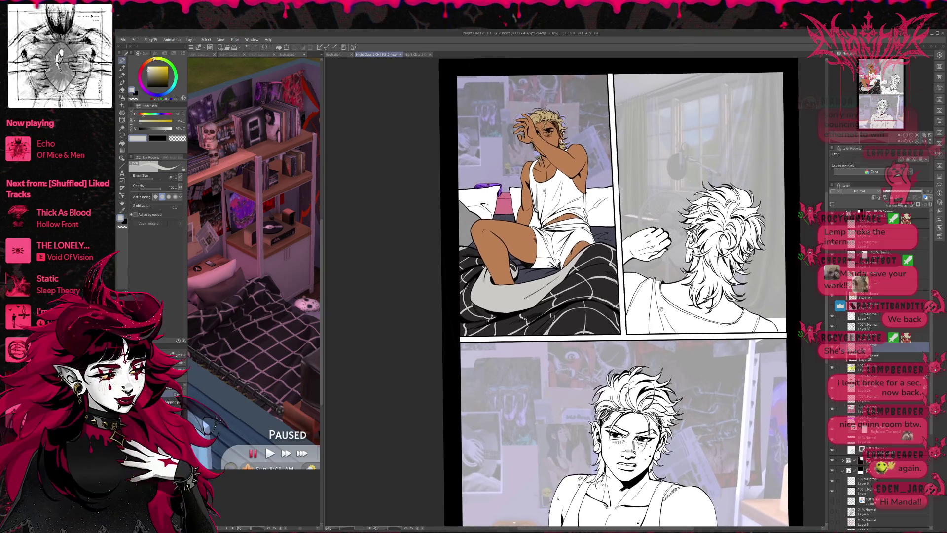
pyautogui.press('e')
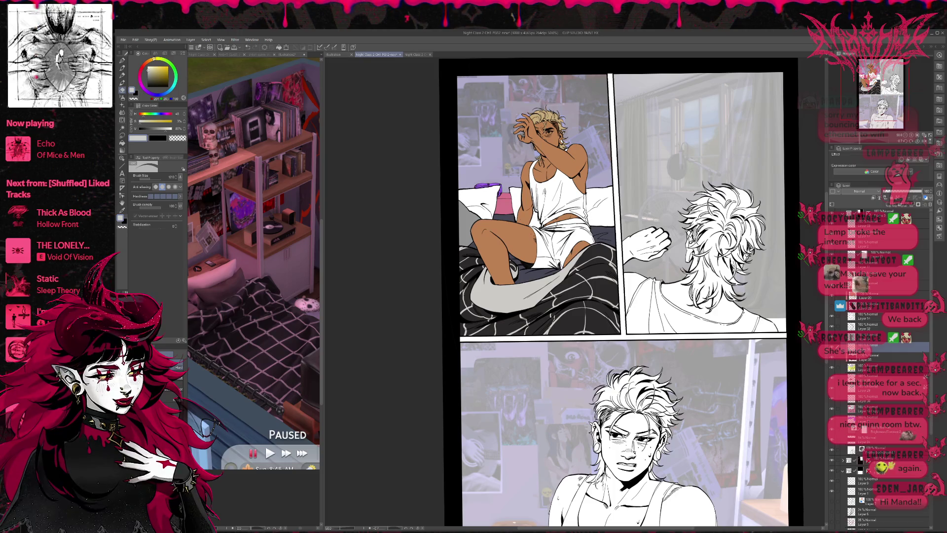
pyautogui.press('p')
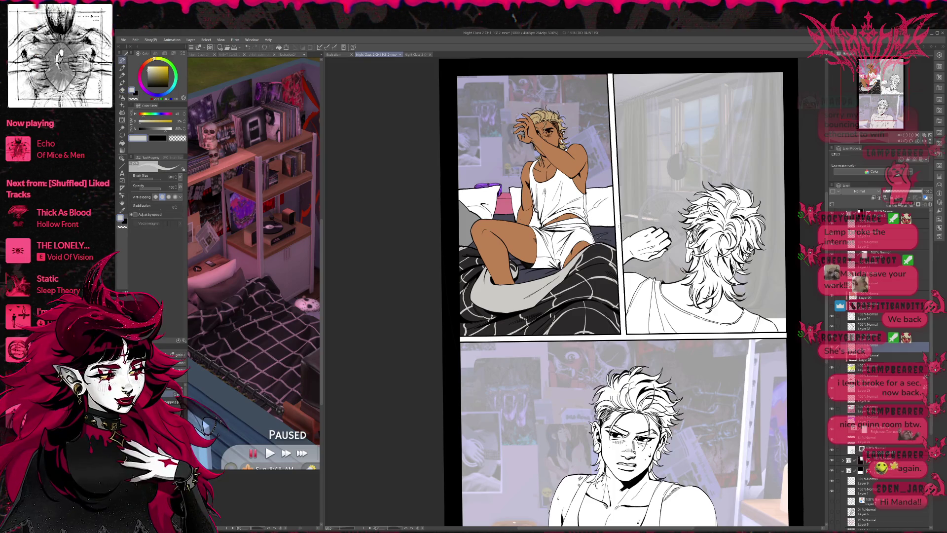
pyautogui.press('e')
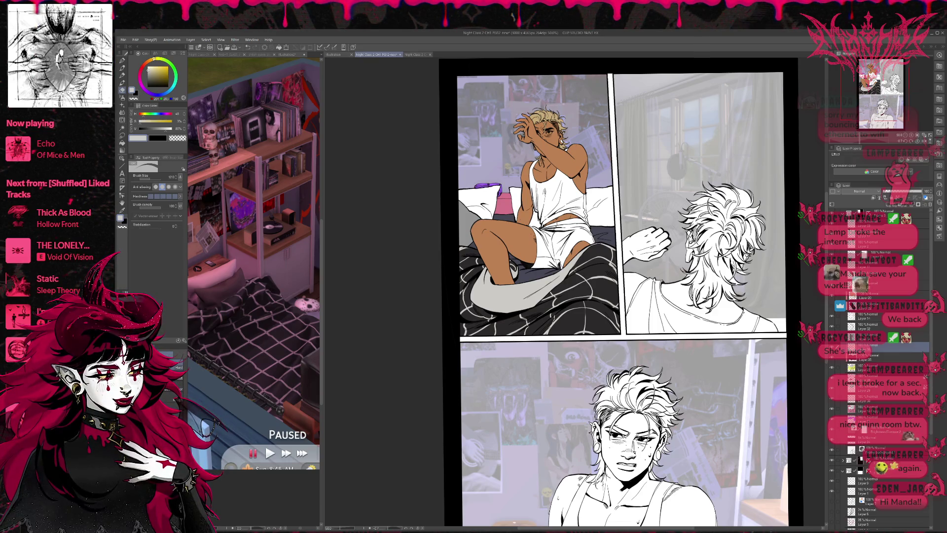
pyautogui.press('p')
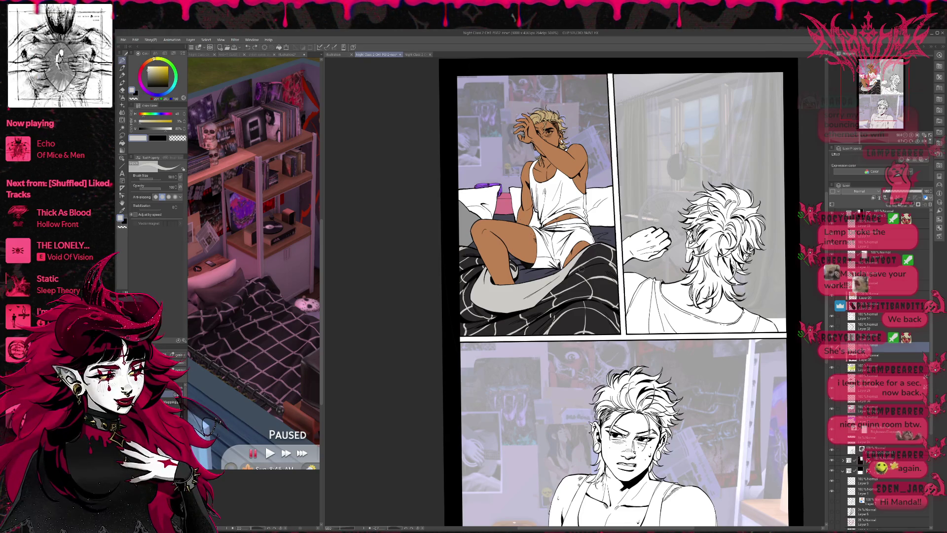
pyautogui.hscroll(1, 607, 260)
pyautogui.moveTo(618, 307); pyautogui.dragTo(621, 339)
pyautogui.moveTo(570, 385); pyautogui.dragTo(576, 393)
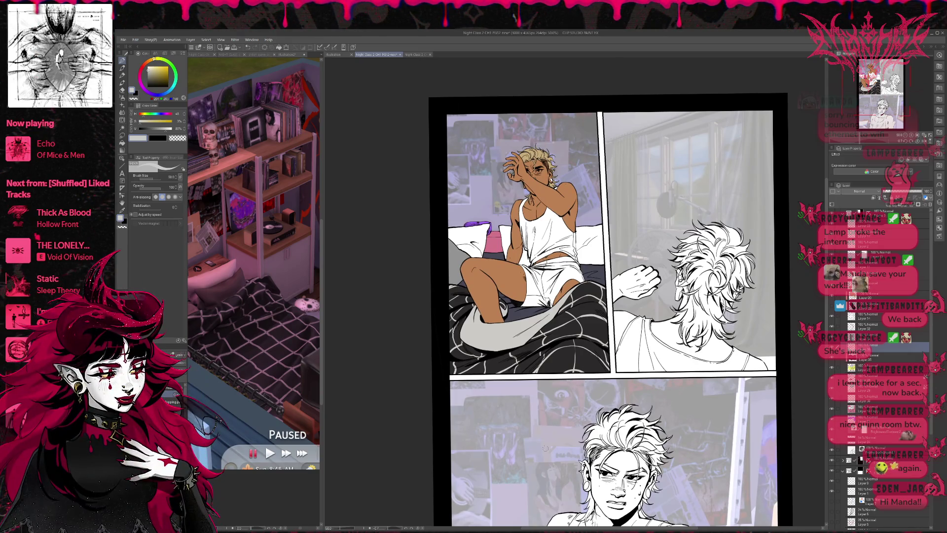
# - On Layer 14 copy, sample a muted pinkish red from the bedroom reference, nudged slightly warmer
pyautogui.click(868, 408)
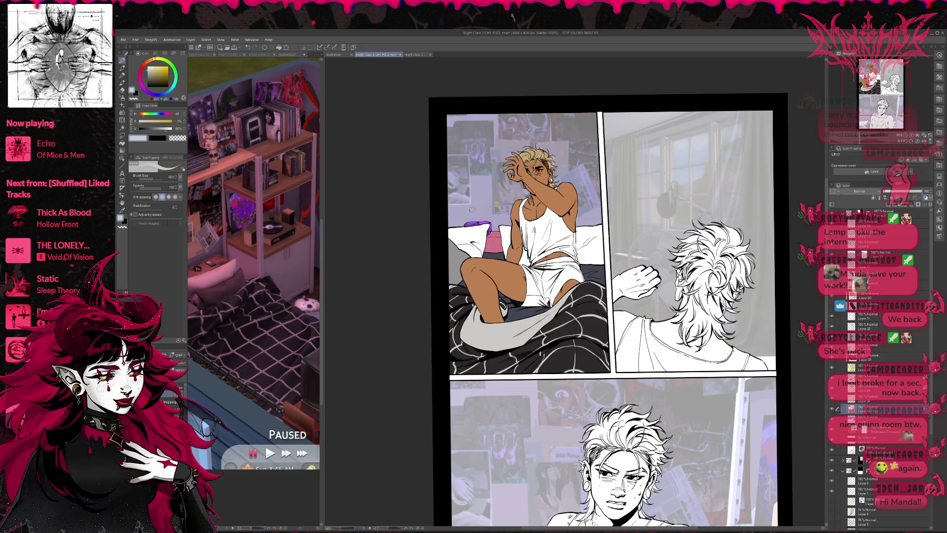
pyautogui.moveTo(296, 73); pyautogui.dragTo(297, 202)
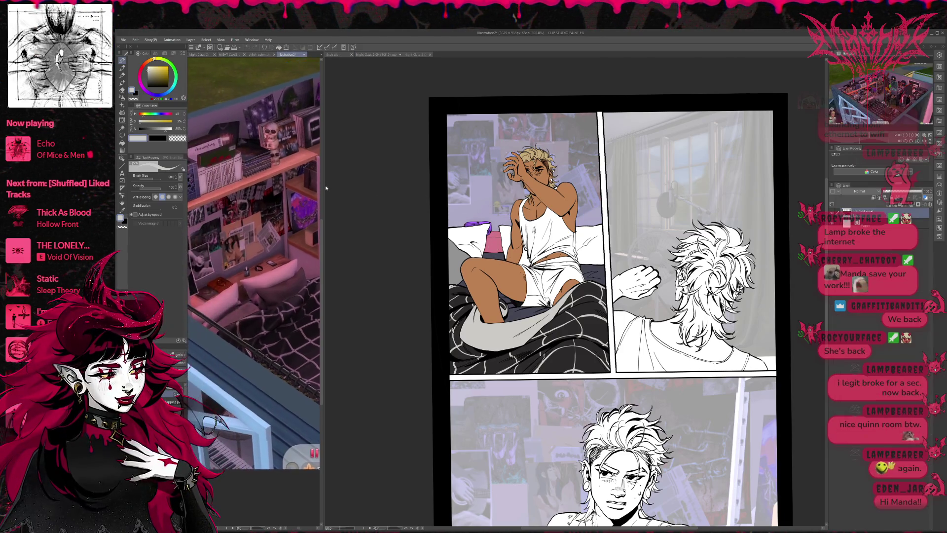
pyautogui.keyDown('alt'); pyautogui.click(300, 236); pyautogui.keyUp('alt')
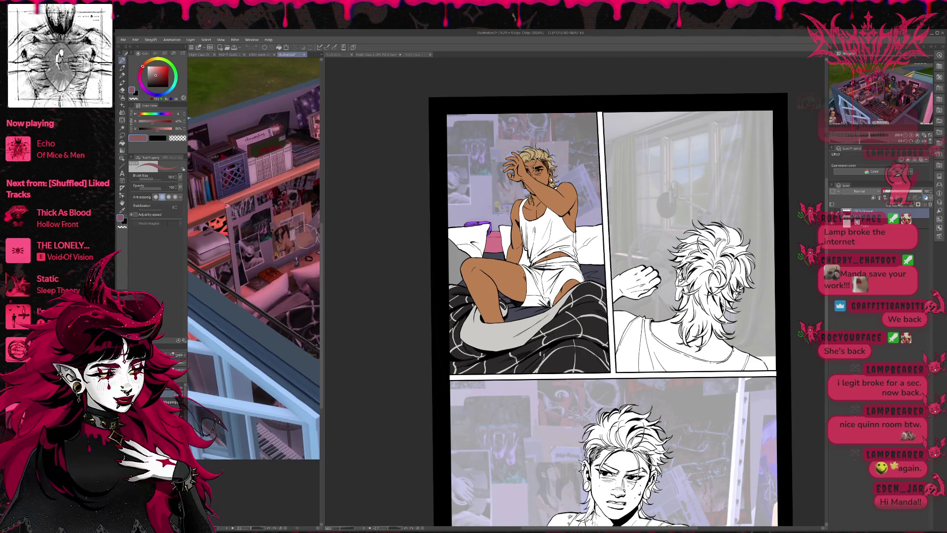
pyautogui.click(144, 64)
pyautogui.click(487, 251)
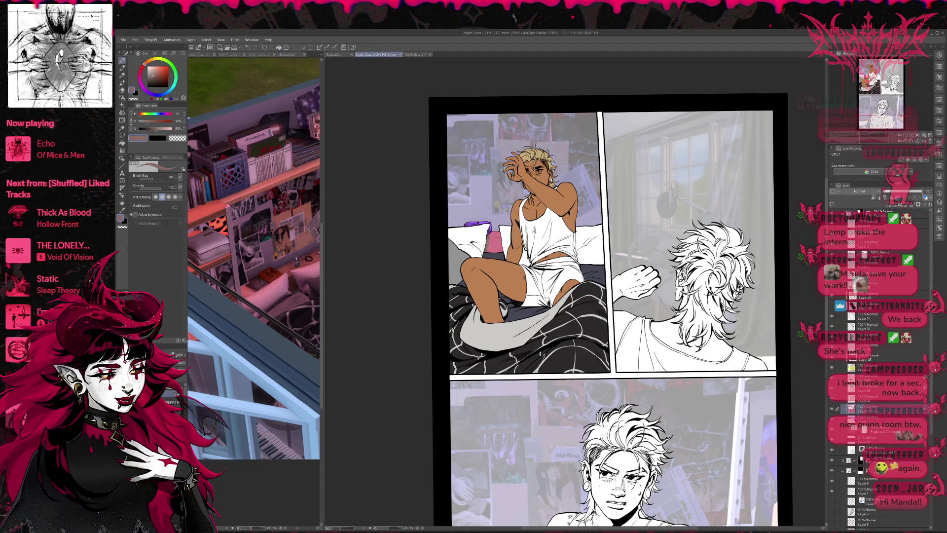
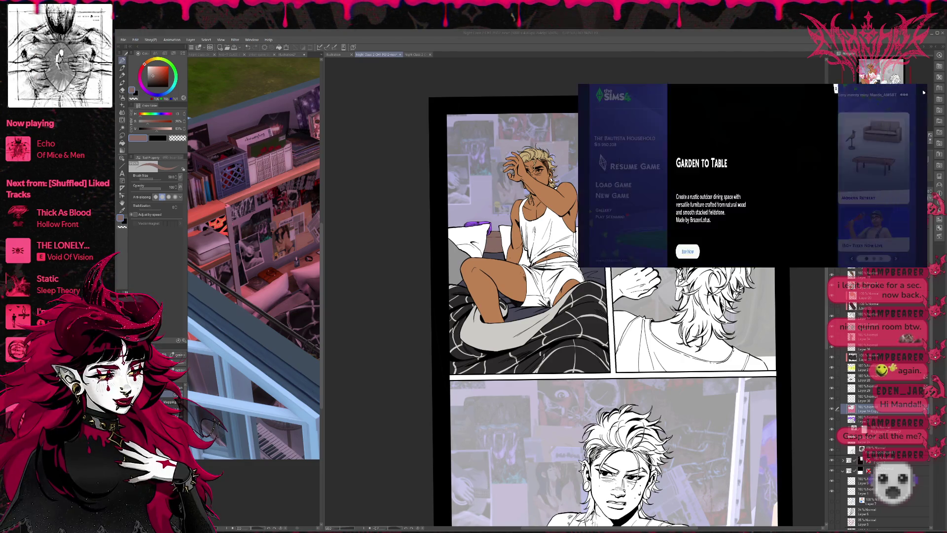
# - Close the Garden to Table ad and the Mods notice, then resume the saved household
pyautogui.click(922, 89)
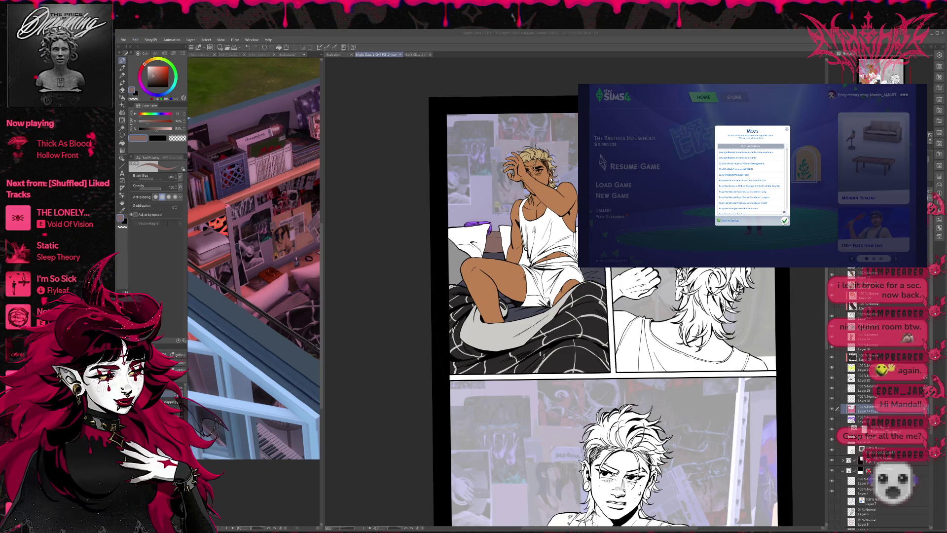
pyautogui.click(784, 221)
pyautogui.click(621, 167)
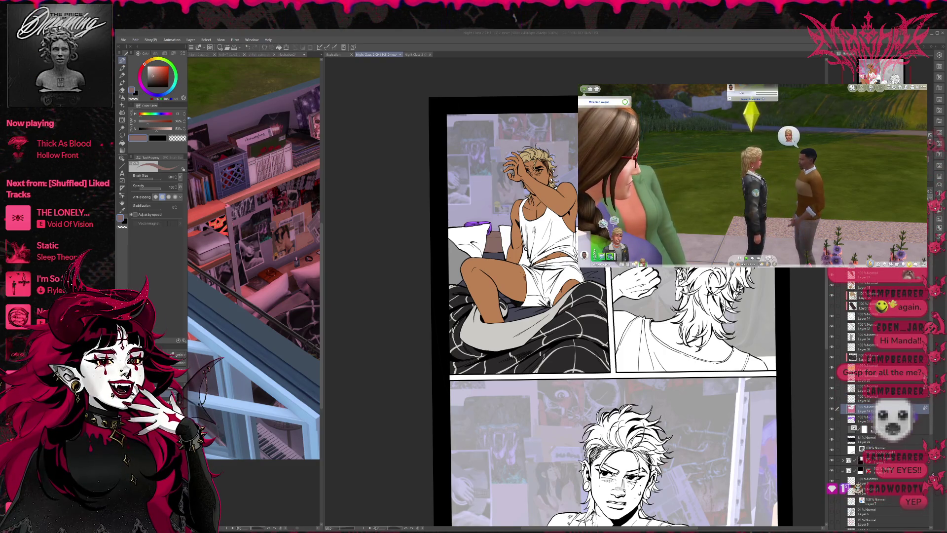
# - Pause the game in the neighborhood and enter Build Mode on the lot
pyautogui.click(848, 116)
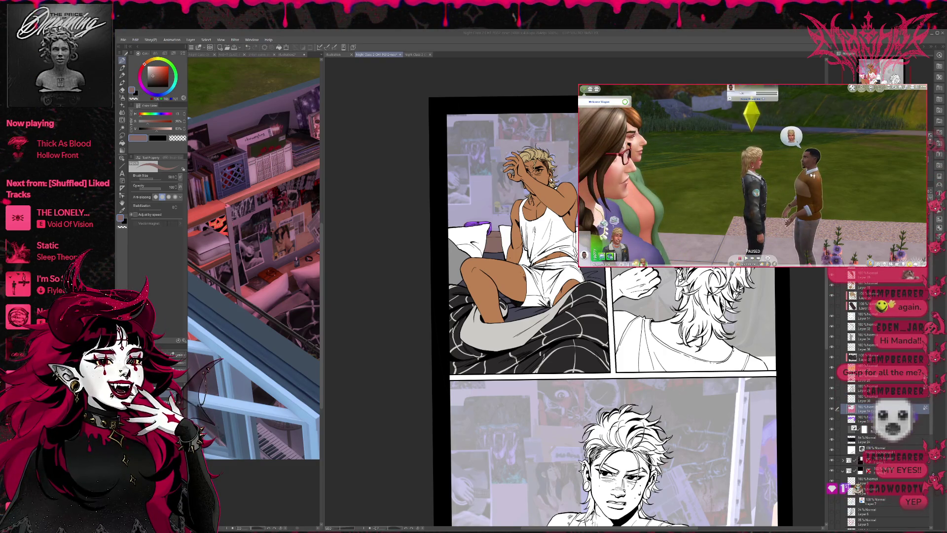
pyautogui.click(848, 115)
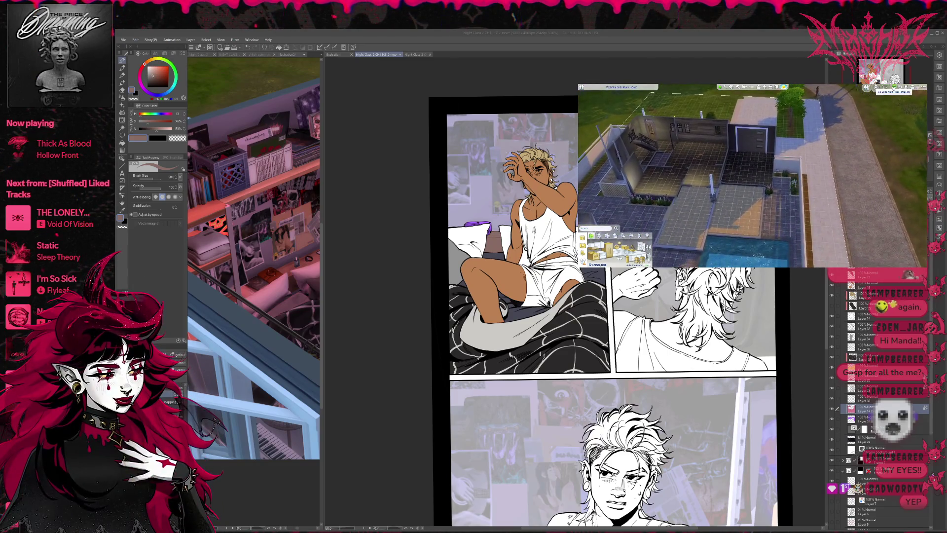
# - Go up to the bedroom floor and move the bed to a new spot
pyautogui.click(877, 89)
pyautogui.scroll(5, 862, 167)
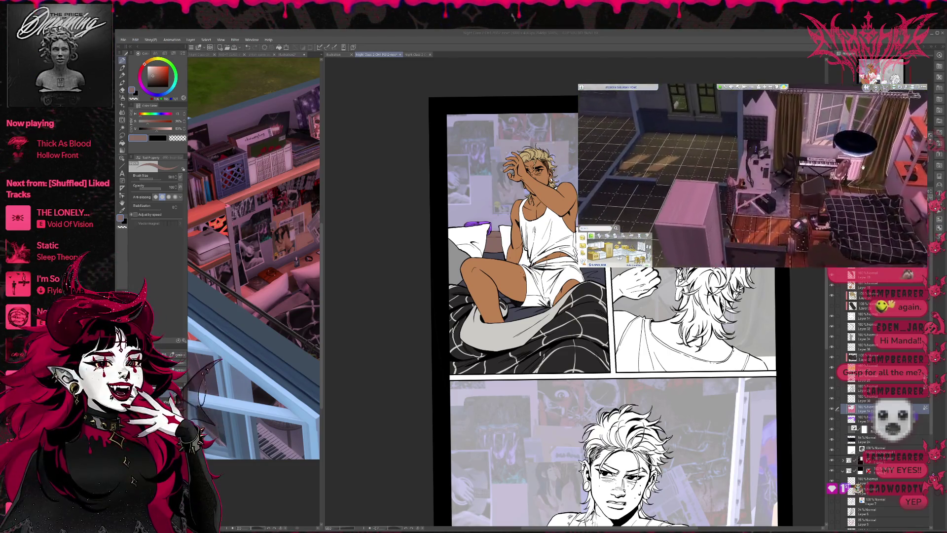
pyautogui.press('q')
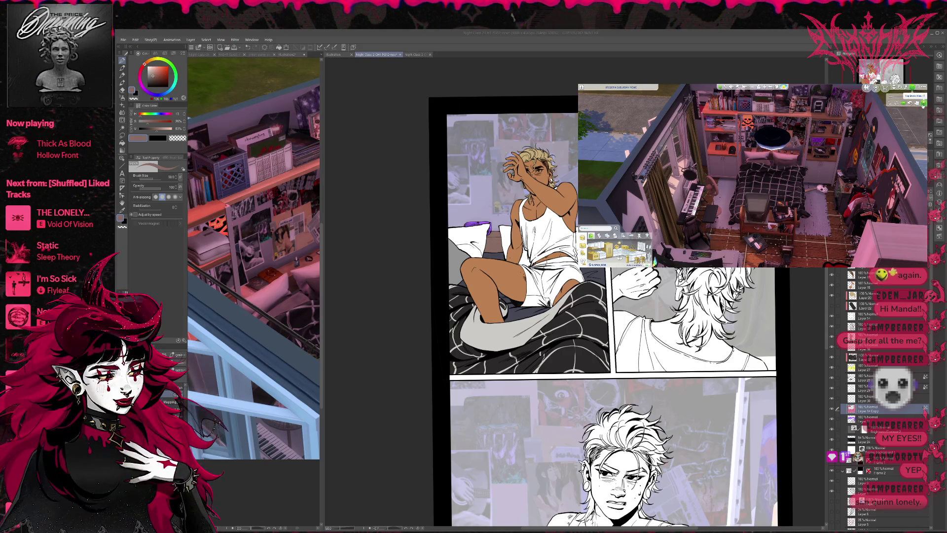
pyautogui.scroll(-2, 910, 122)
pyautogui.press('s')
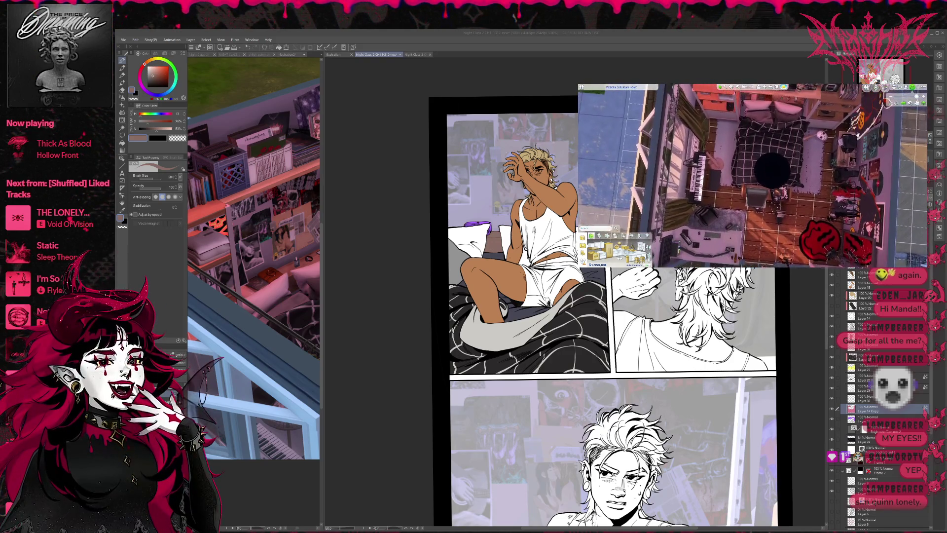
pyautogui.click(822, 148)
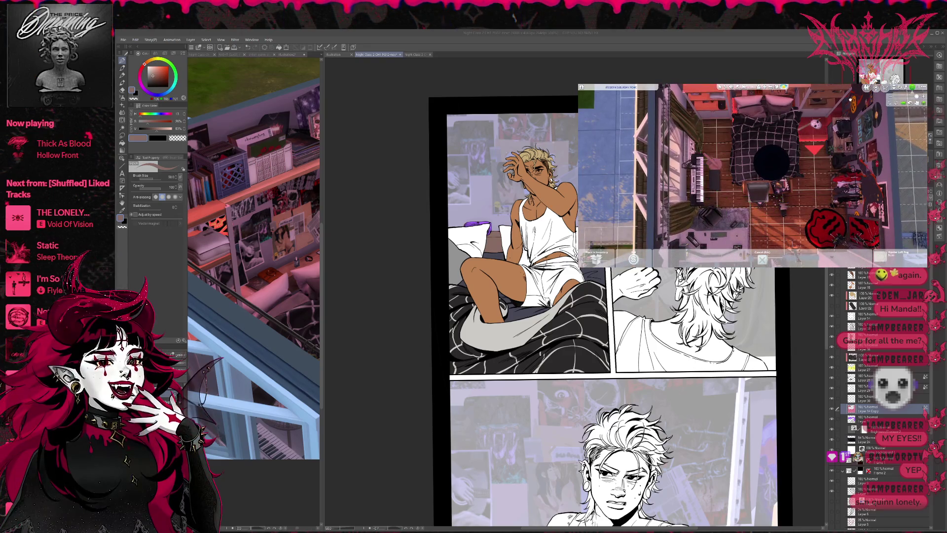
pyautogui.click(819, 164)
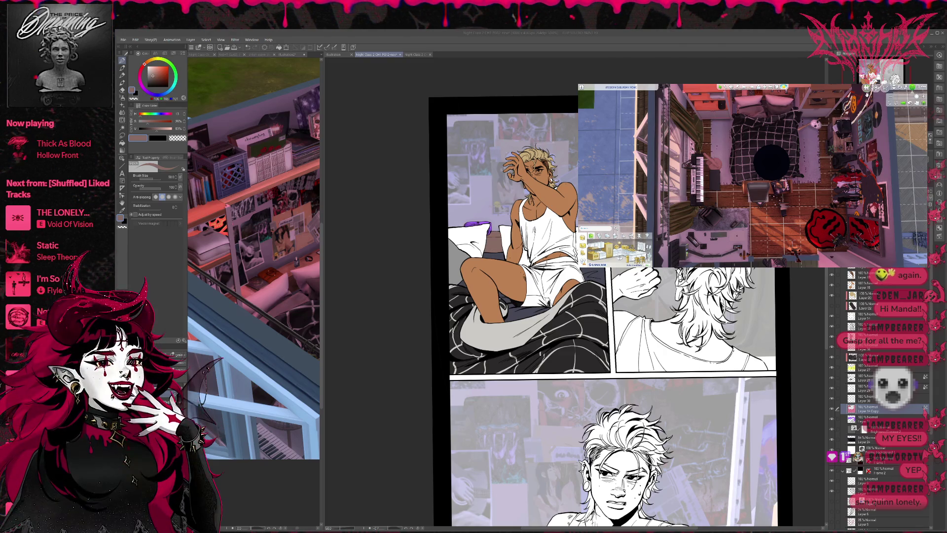
# - Rotate the camera to a new bedroom angle and return to live mode
pyautogui.scroll(3, 865, 101)
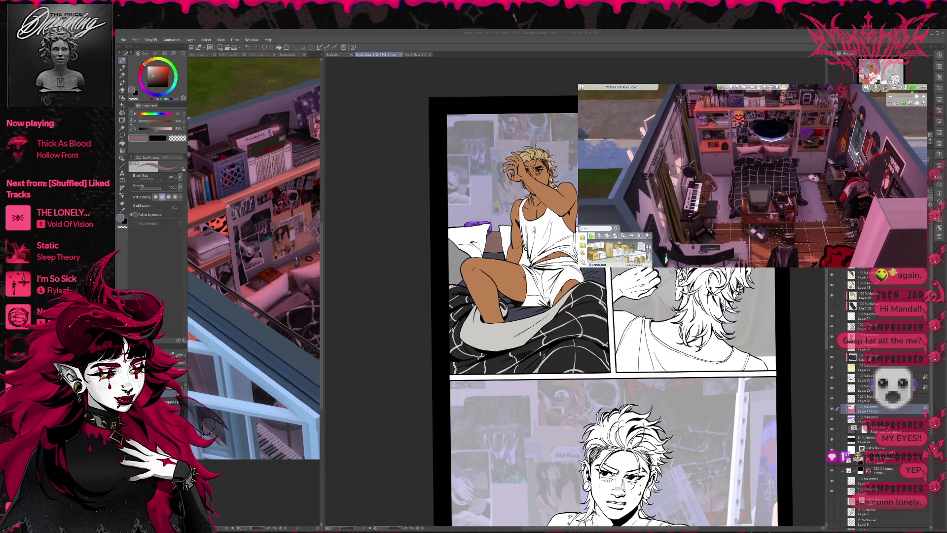
pyautogui.press('e')
pyautogui.press('e')
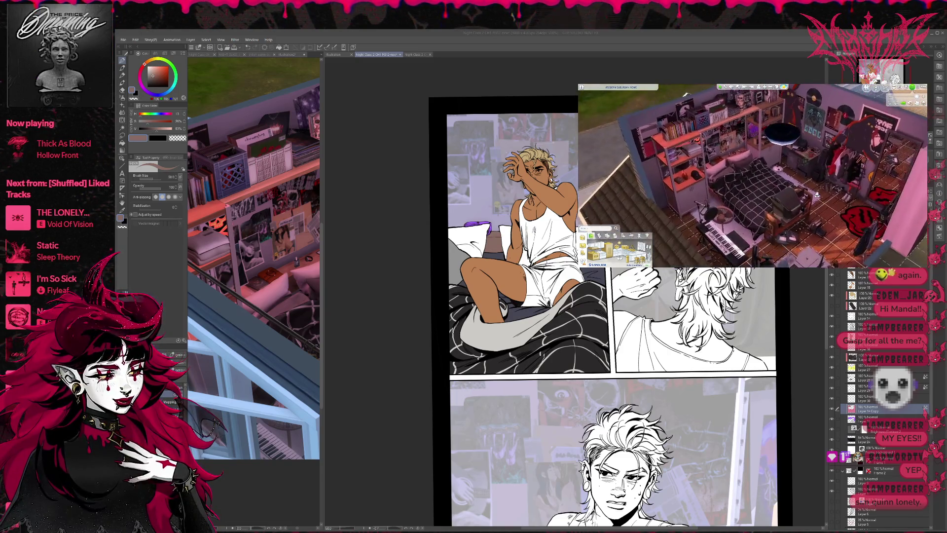
pyautogui.press('e')
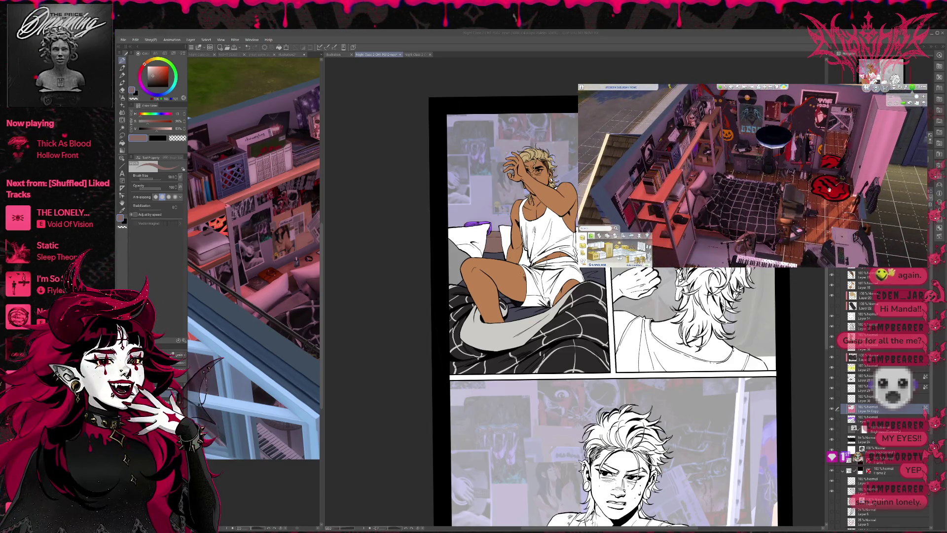
pyautogui.press('Tab')
pyautogui.press('Tab')
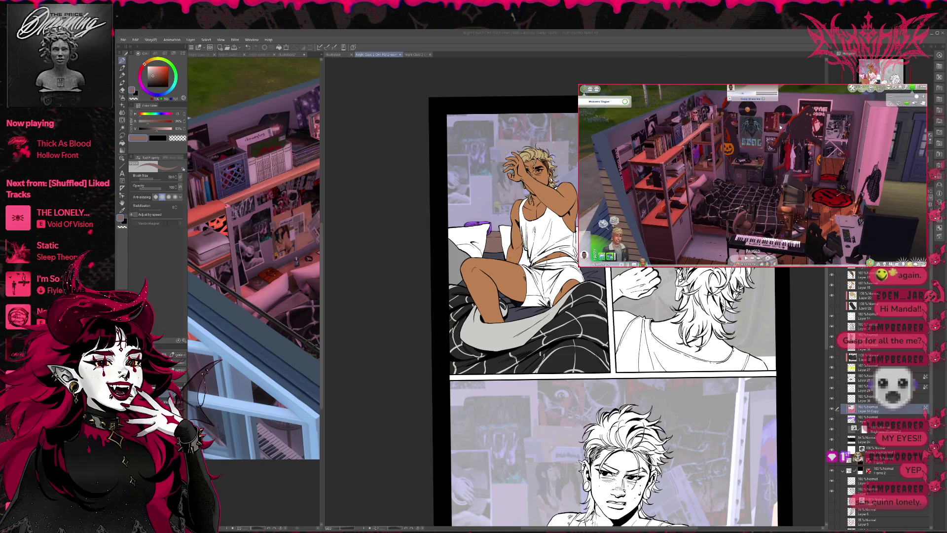
# - Use a lamp's Set Color and Intensity to make All Lights Neutral White
pyautogui.scroll(-3, 766, 145)
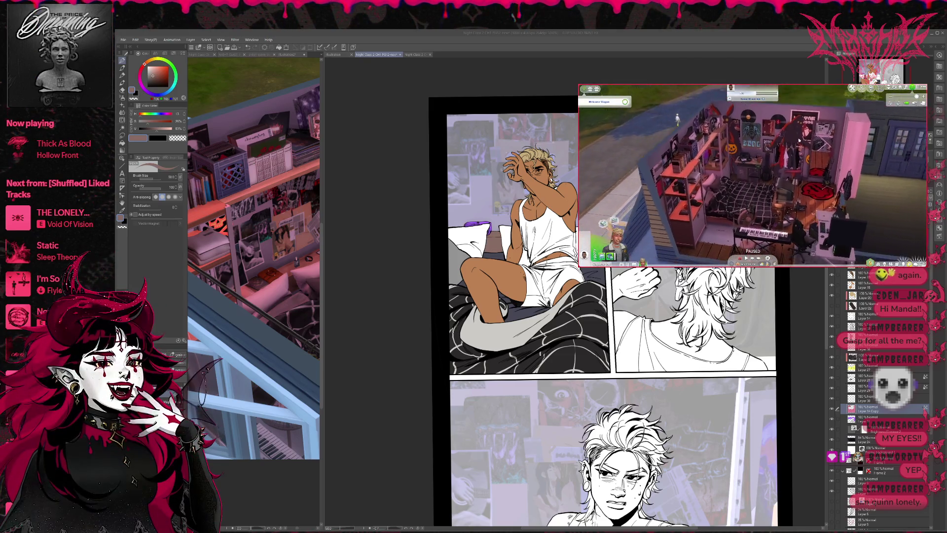
pyautogui.click(765, 145)
pyautogui.click(766, 145)
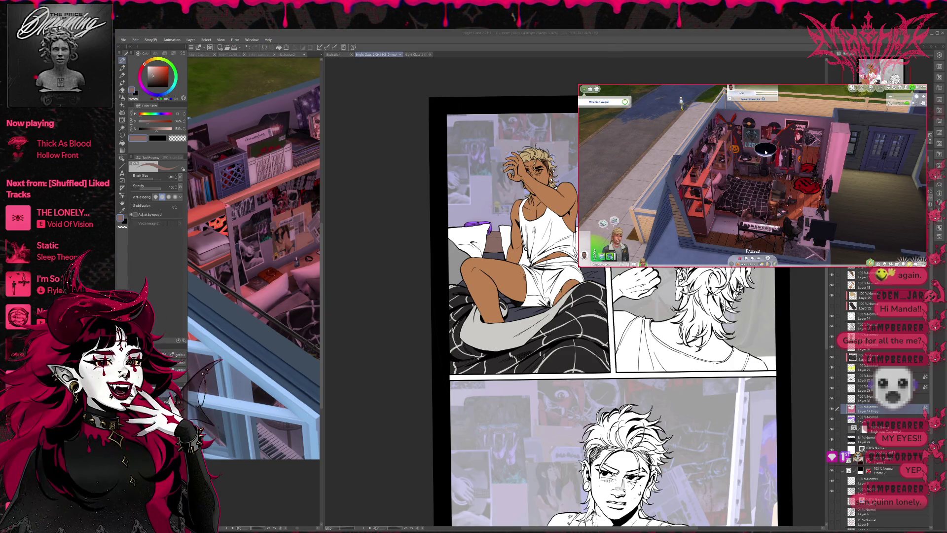
pyautogui.click(765, 151)
pyautogui.click(767, 130)
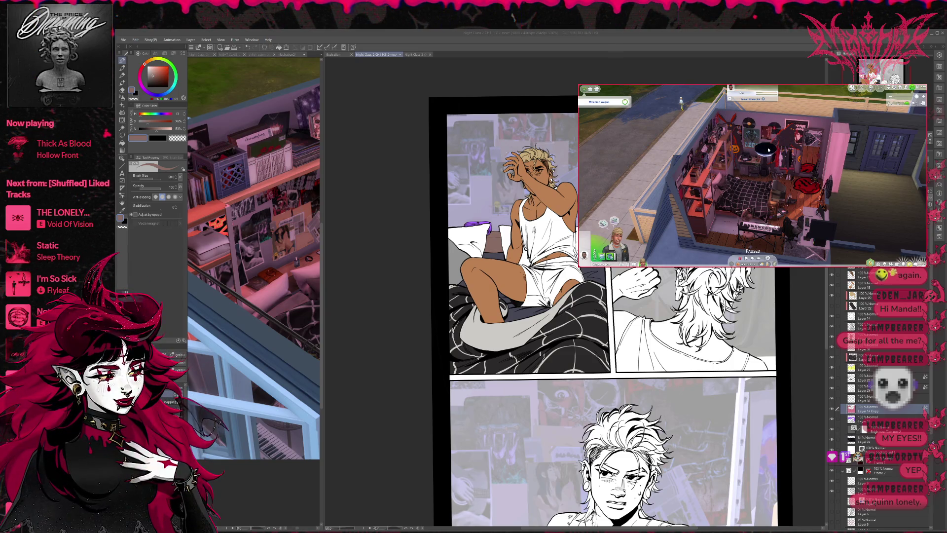
pyautogui.click(767, 152)
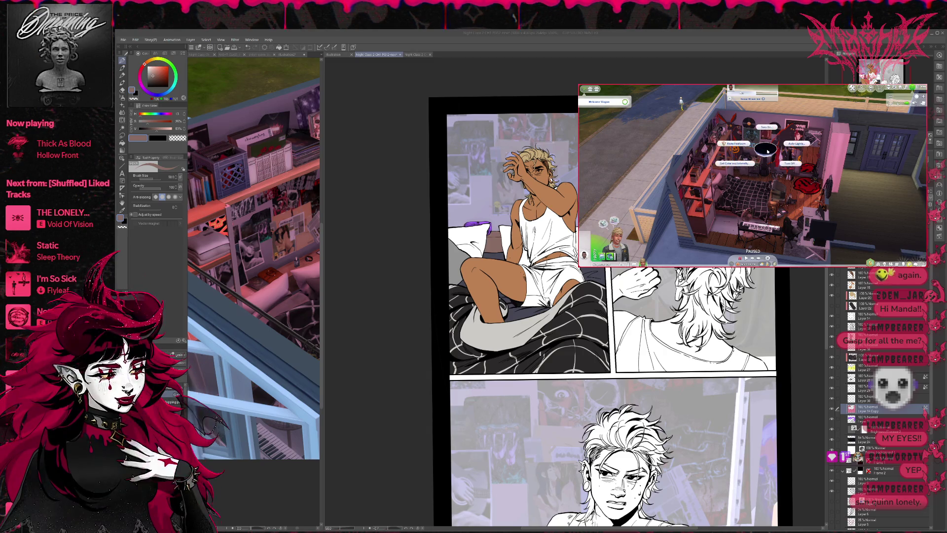
pyautogui.click(735, 164)
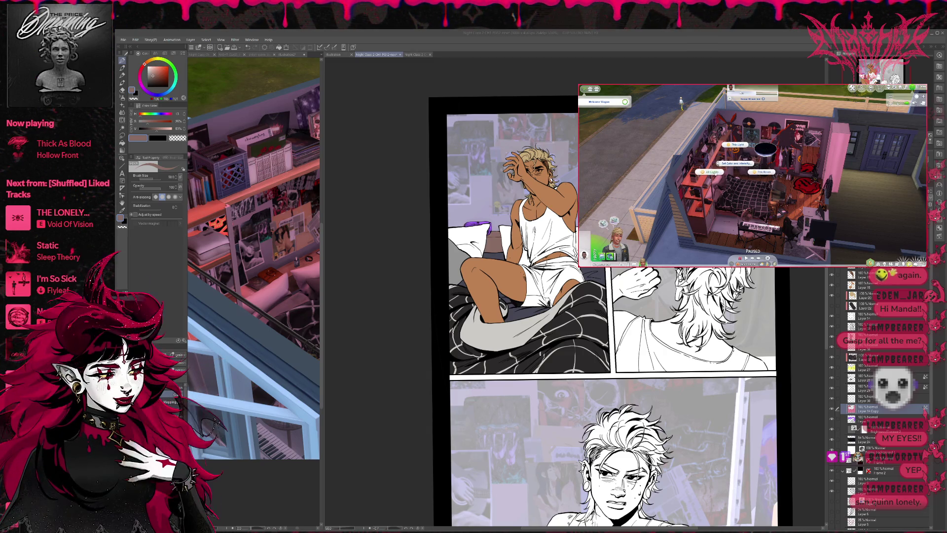
pyautogui.click(712, 172)
pyautogui.click(758, 116)
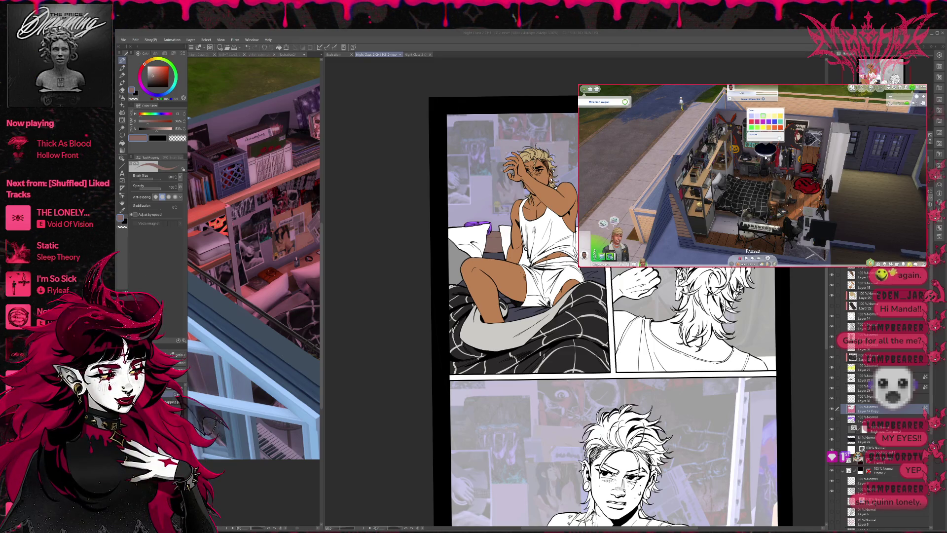
pyautogui.click(768, 154)
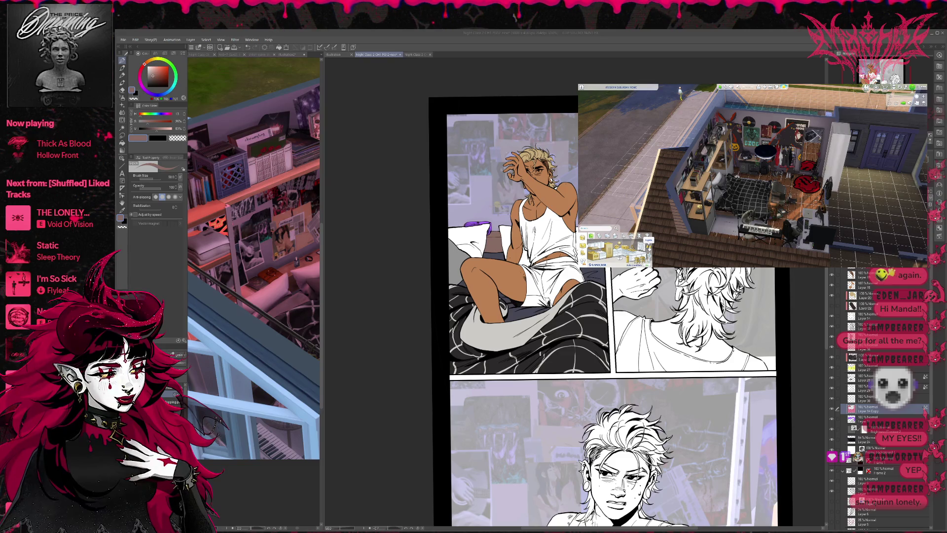
# - Switch the Build catalog to browse lighting items by object function
pyautogui.click(641, 237)
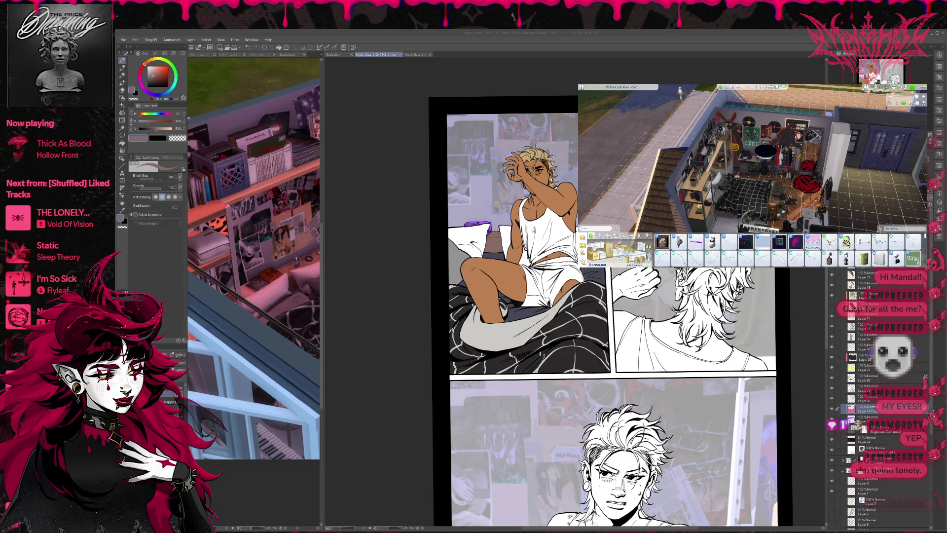
pyautogui.click(592, 230)
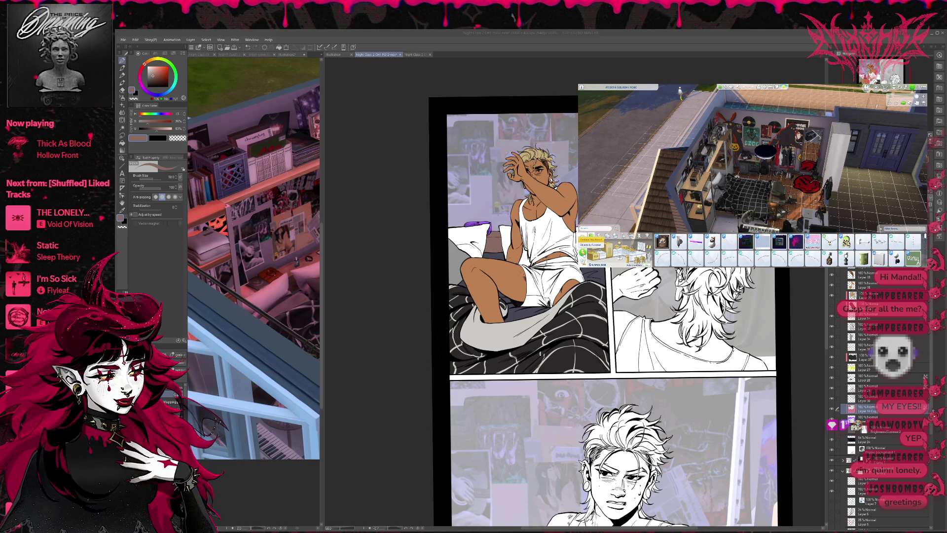
pyautogui.click(591, 245)
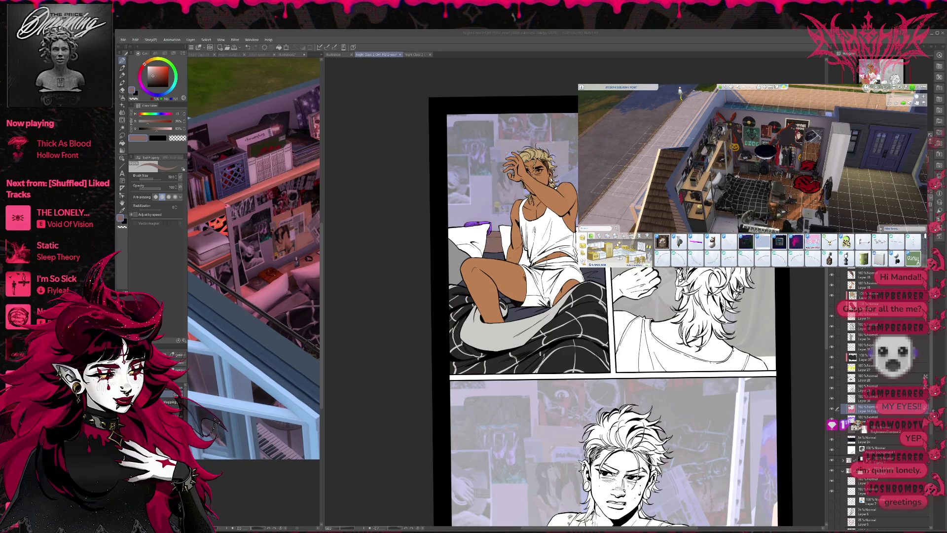
pyautogui.scroll(-1, 779, 242)
pyautogui.scroll(-1, 779, 252)
pyautogui.scroll(-1, 779, 247)
pyautogui.click(890, 227)
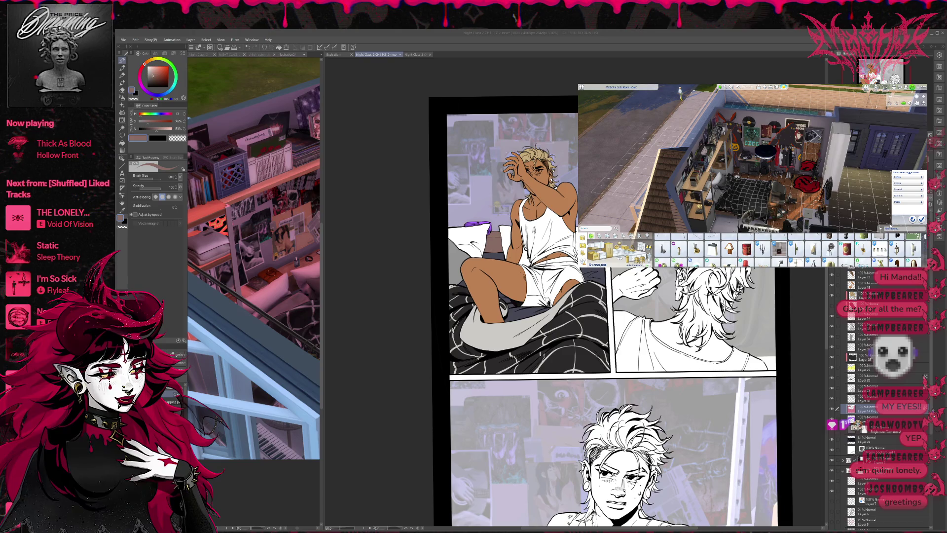
pyautogui.press('Escape')
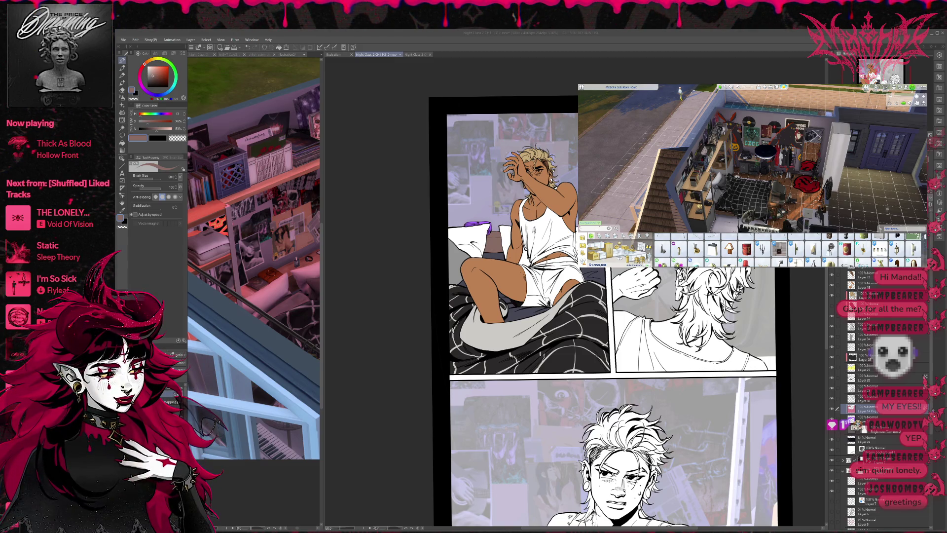
# - Search the catalog for 'li' and pick the Super Subtle Saucer Light
pyautogui.write('li')
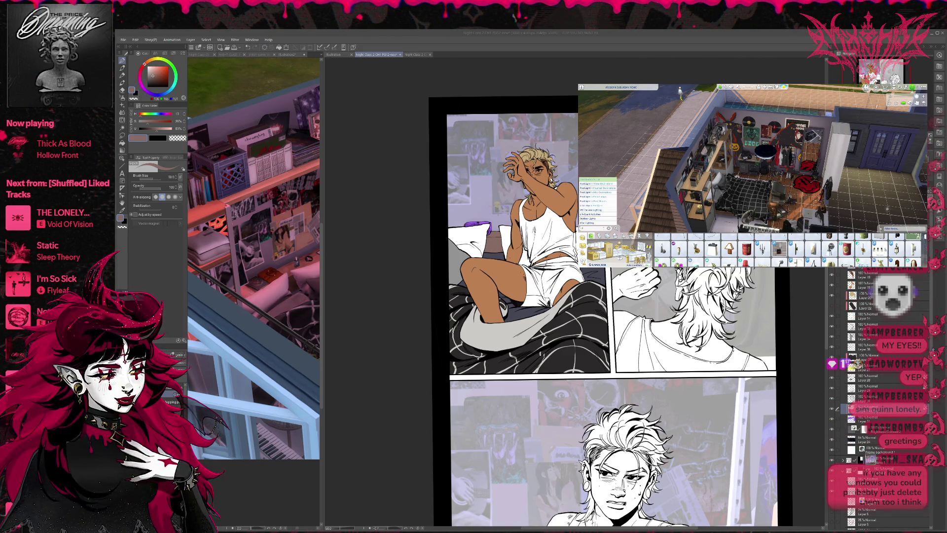
pyautogui.press('Return')
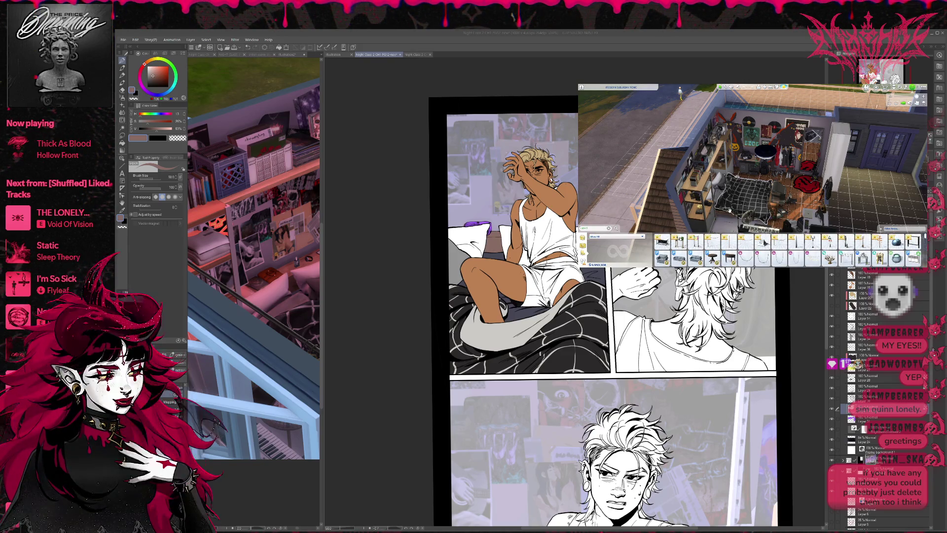
pyautogui.click(739, 194)
pyautogui.scroll(2, 790, 249)
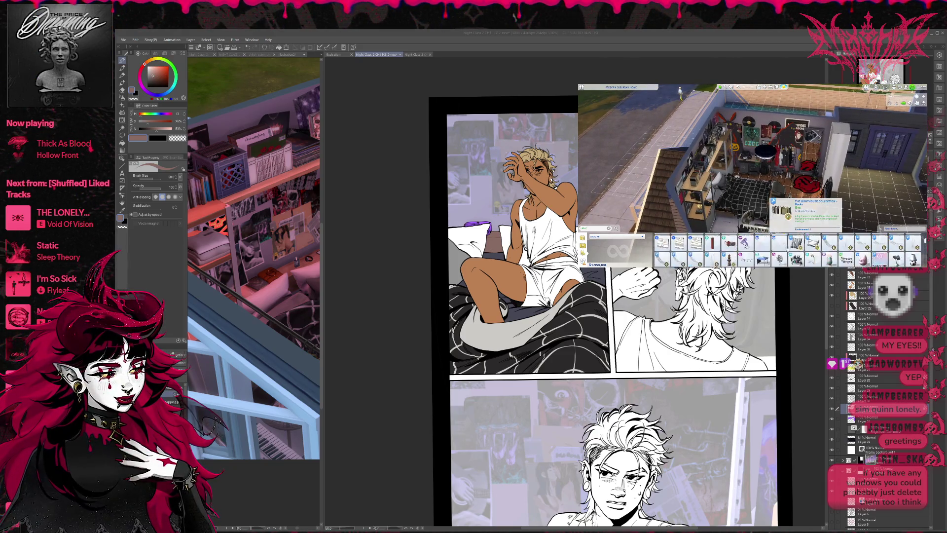
pyautogui.scroll(2, 796, 242)
pyautogui.scroll(1, 796, 245)
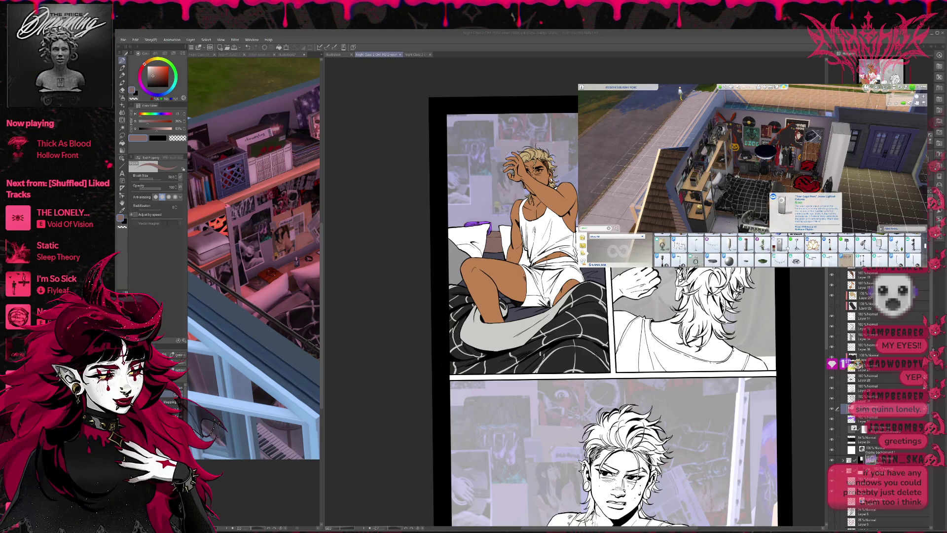
pyautogui.scroll(1, 780, 249)
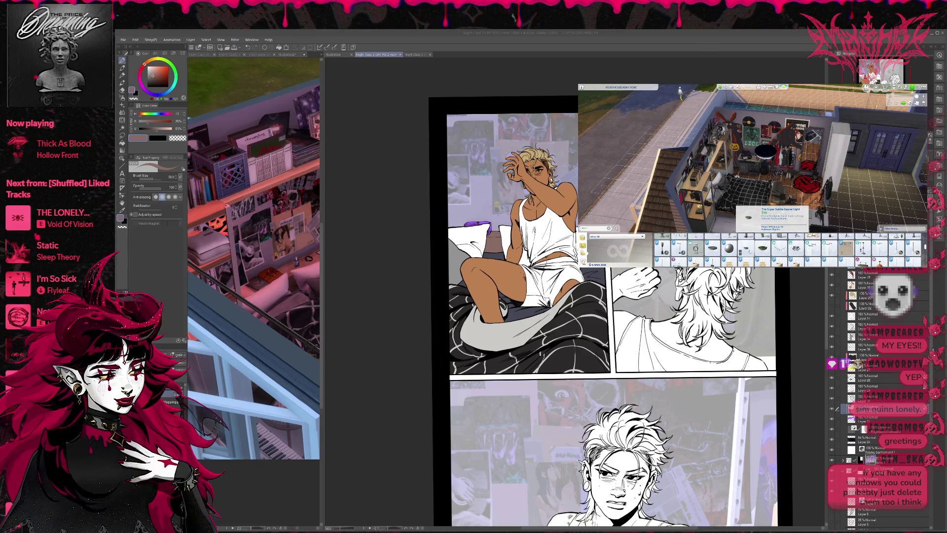
pyautogui.click(746, 249)
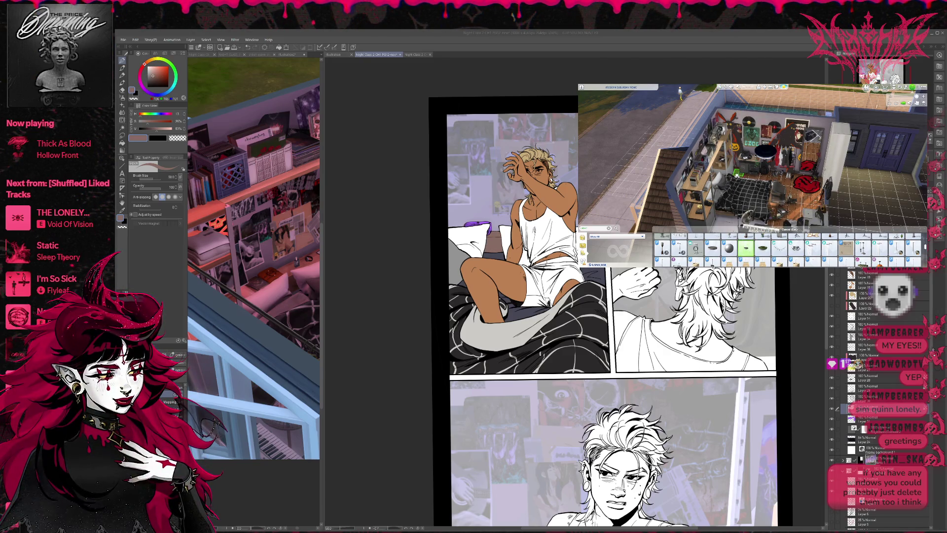
# - Place several saucer ceiling lights around the bedroom and near the piano
pyautogui.click(736, 172)
pyautogui.click(779, 176)
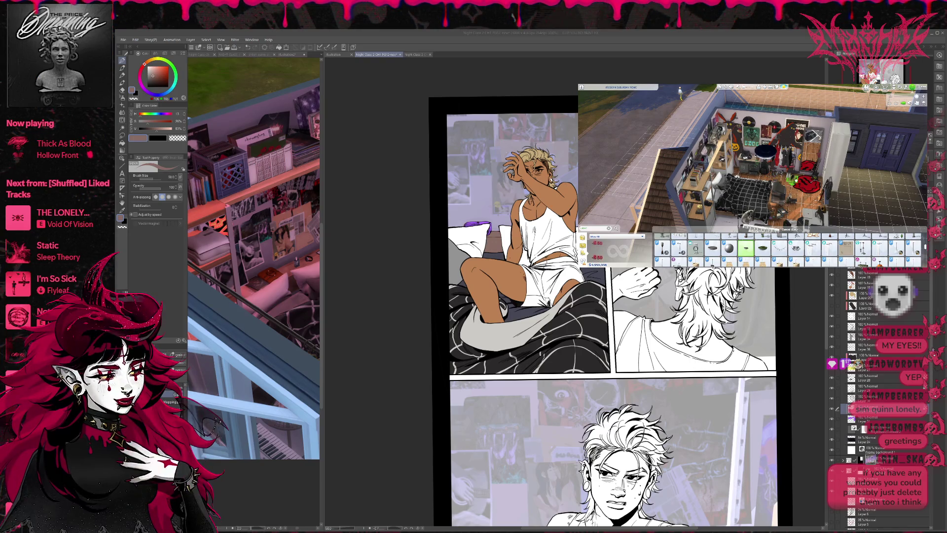
pyautogui.click(803, 196)
pyautogui.click(799, 213)
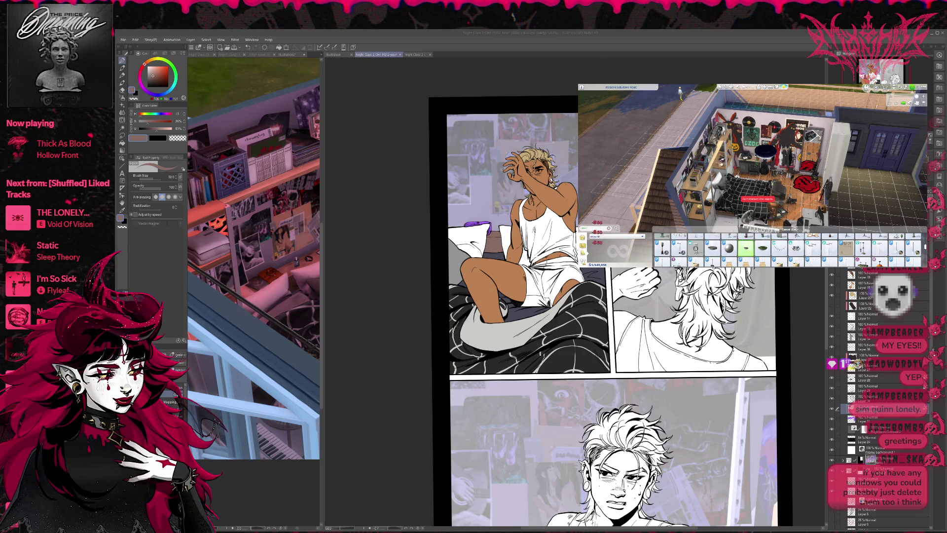
pyautogui.click(734, 221)
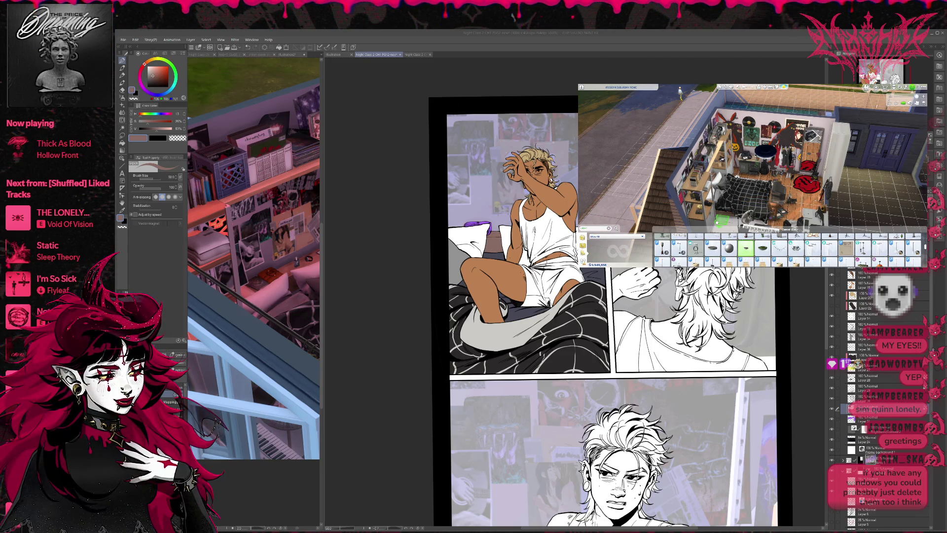
pyautogui.click(734, 221)
pyautogui.click(759, 222)
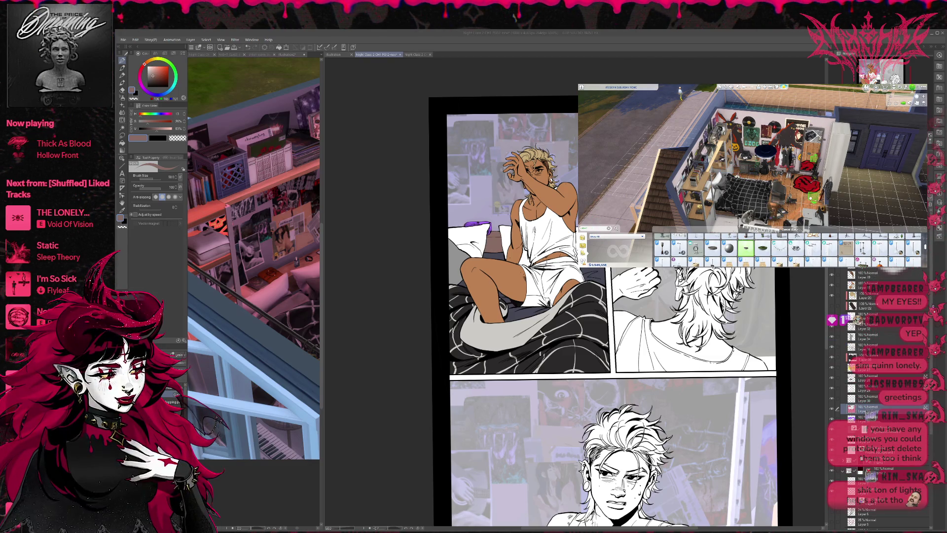
pyautogui.press(',')
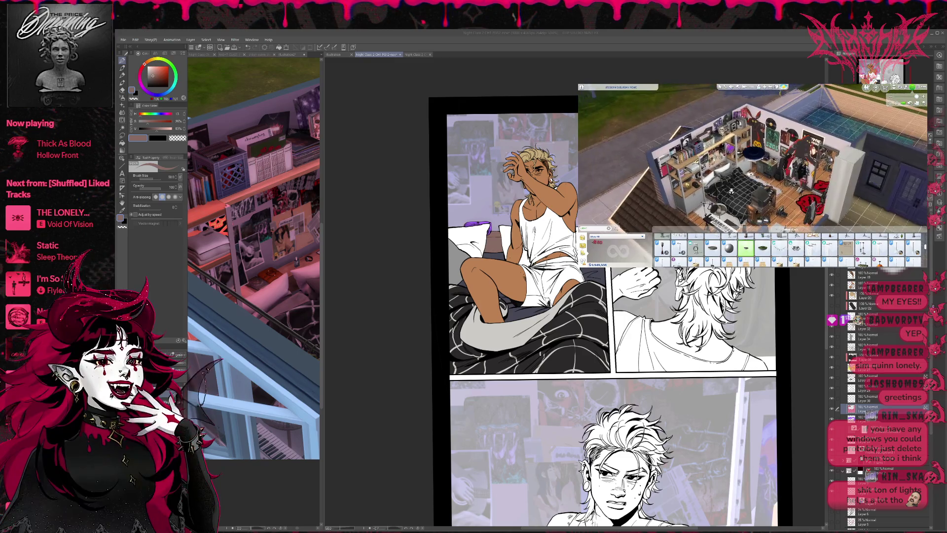
# - Place three more saucer lights near the piano and in the bedroom
pyautogui.click(683, 205)
pyautogui.click(720, 223)
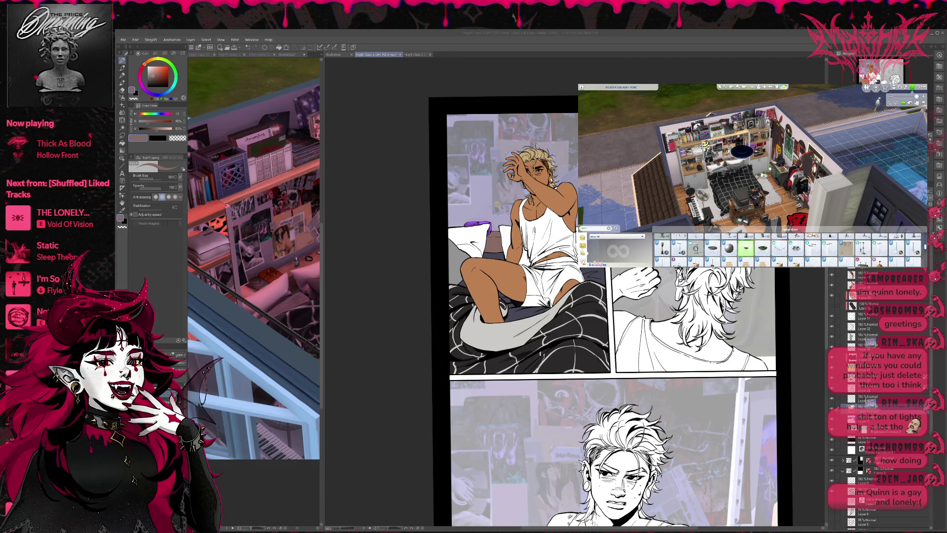
pyautogui.click(769, 169)
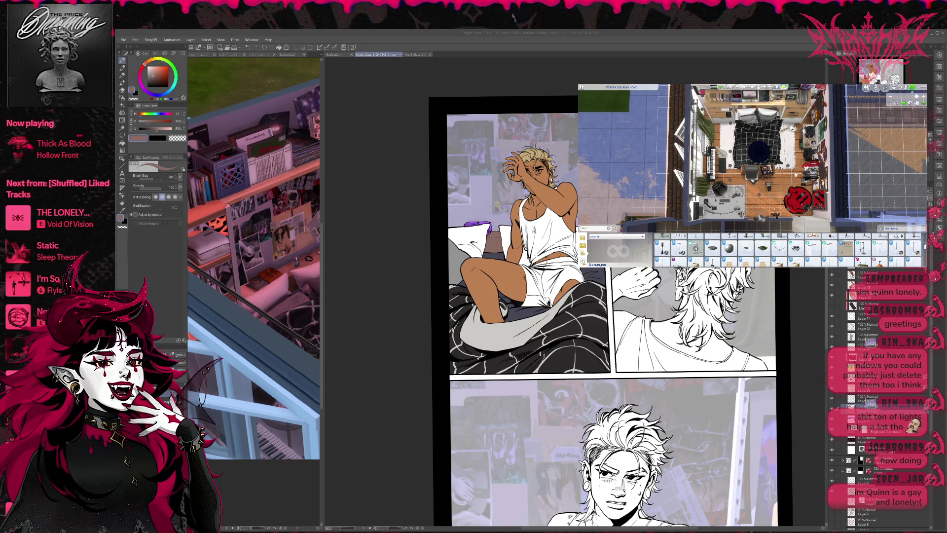
# - Scroll through the lighting catalog, then start a catalog search for 'amp'
pyautogui.scroll(-2, 788, 249)
pyautogui.scroll(-1, 788, 250)
pyautogui.scroll(-1, 788, 249)
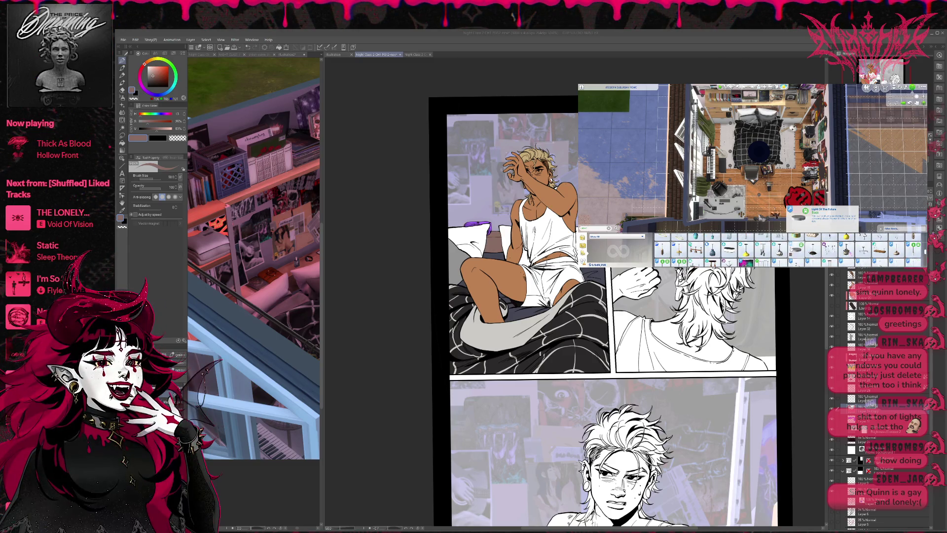
pyautogui.scroll(-1, 787, 249)
pyautogui.scroll(-1, 788, 249)
pyautogui.scroll(-2, 788, 249)
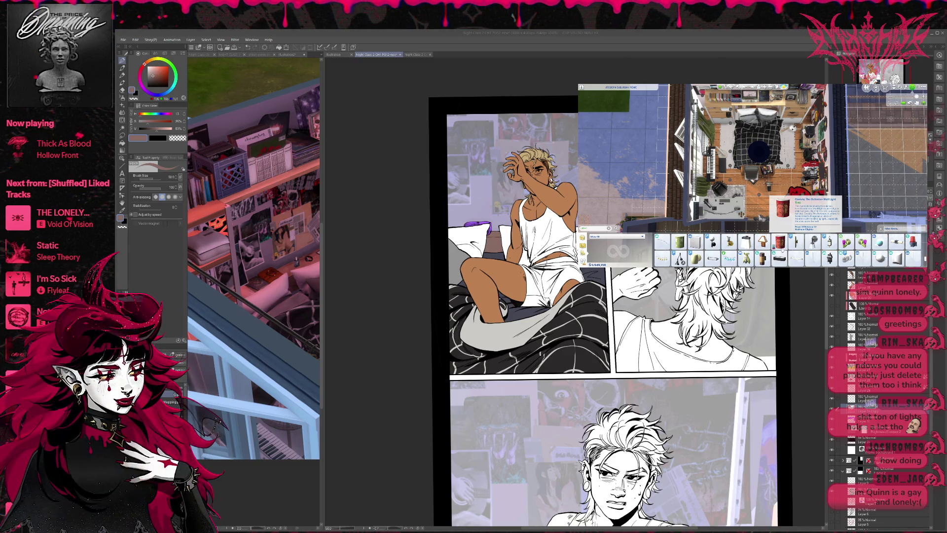
pyautogui.scroll(-1, 782, 249)
pyautogui.scroll(-1, 782, 249)
pyautogui.scroll(-1, 782, 250)
pyautogui.scroll(-1, 782, 250)
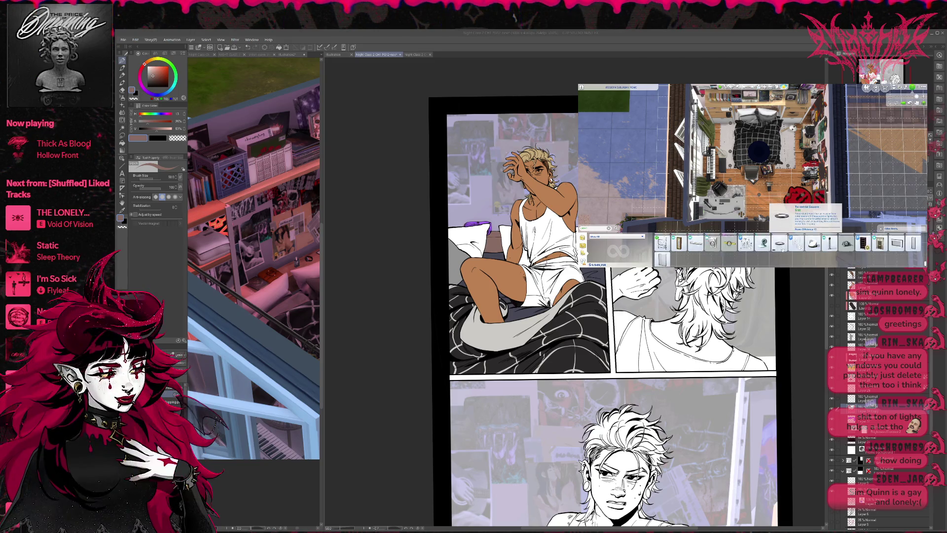
pyautogui.scroll(2, 782, 249)
pyautogui.scroll(1, 782, 249)
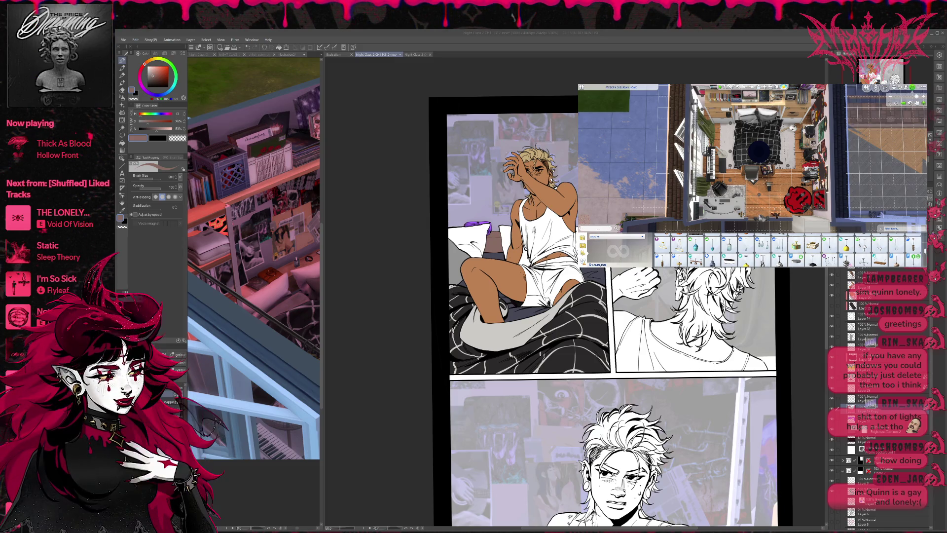
pyautogui.write('amp')
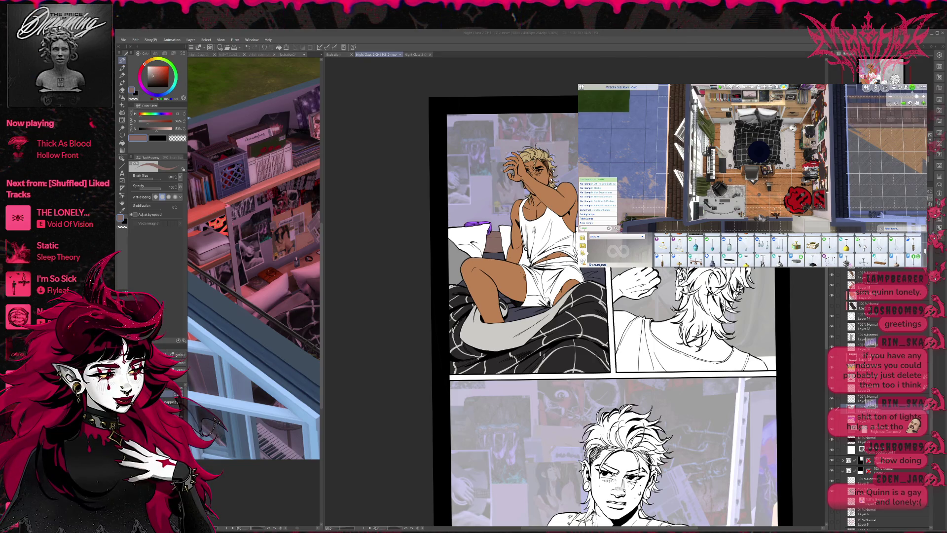
# - Run the lamp search and scroll through the results to the floor lamps
pyautogui.press('Return')
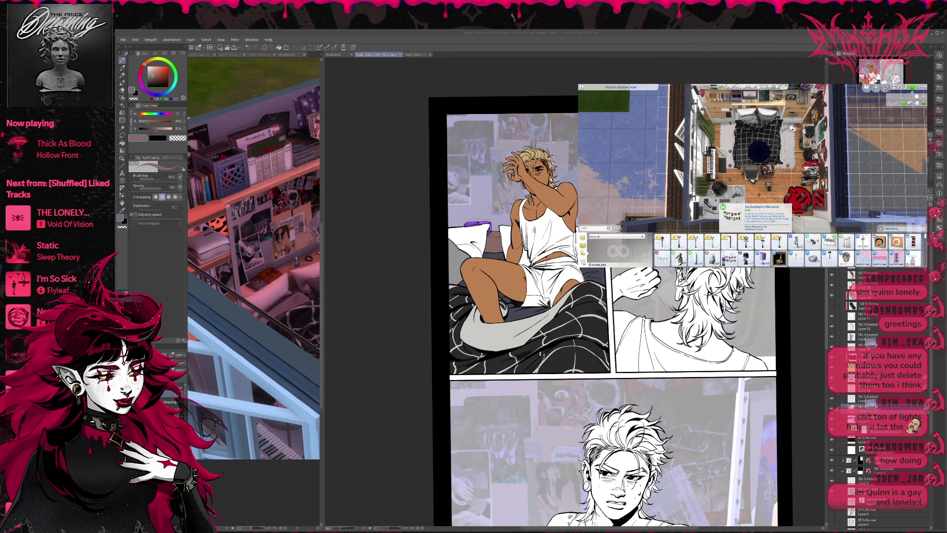
pyautogui.scroll(-2, 789, 252)
pyautogui.scroll(-1, 789, 250)
pyautogui.scroll(-1, 789, 250)
pyautogui.scroll(-1, 789, 250)
pyautogui.scroll(-1, 789, 251)
pyautogui.scroll(-1, 789, 250)
pyautogui.scroll(-1, 790, 250)
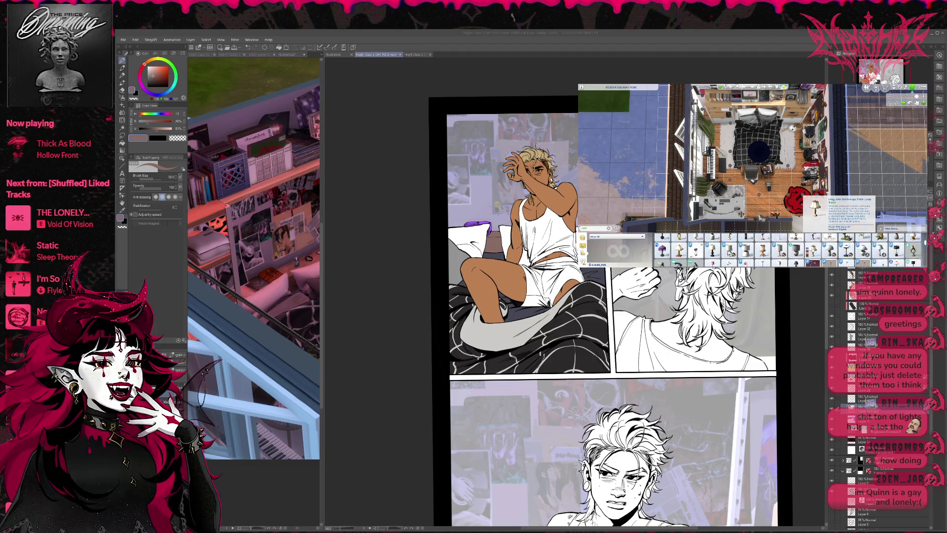
pyautogui.scroll(-1, 789, 251)
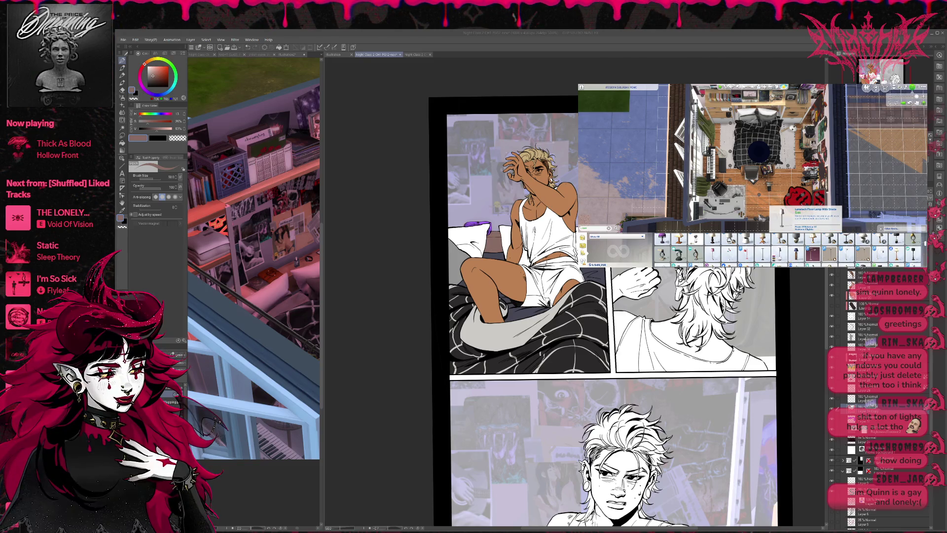
# - Place a white floor lamp beside the wardrobe and go back to live mode
pyautogui.click(797, 253)
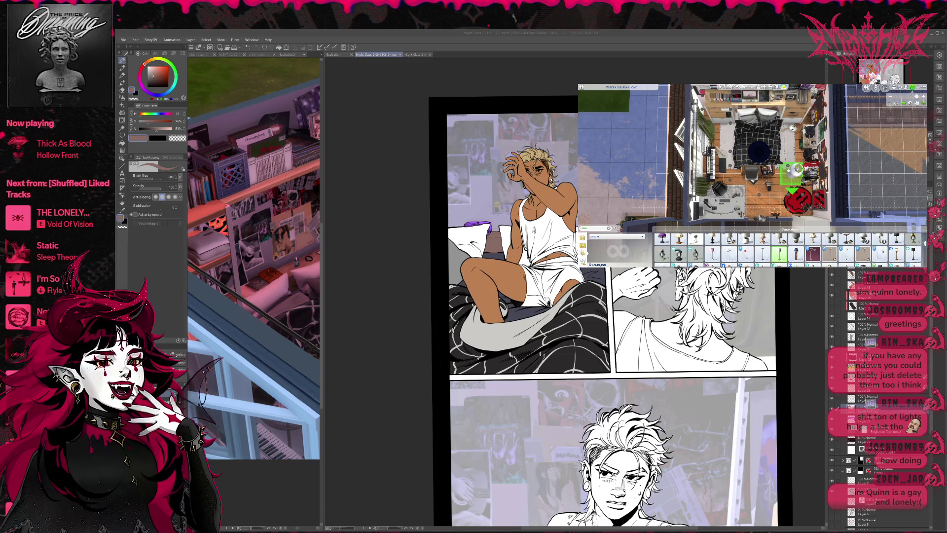
pyautogui.click(797, 168)
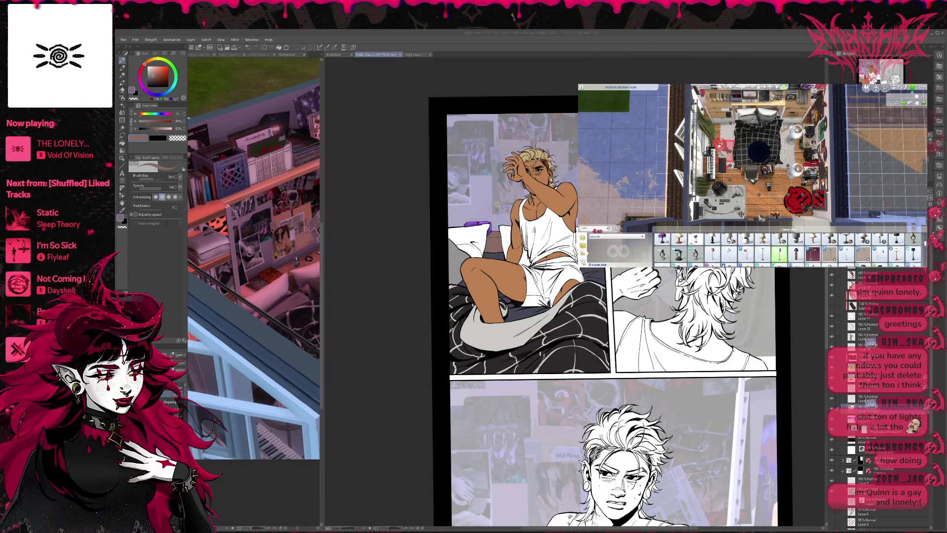
pyautogui.press('Escape')
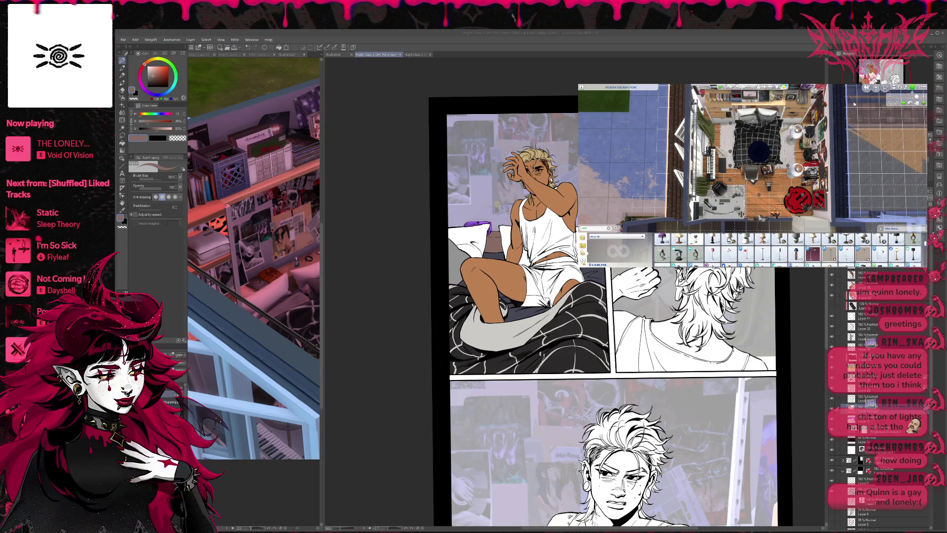
pyautogui.click(867, 88)
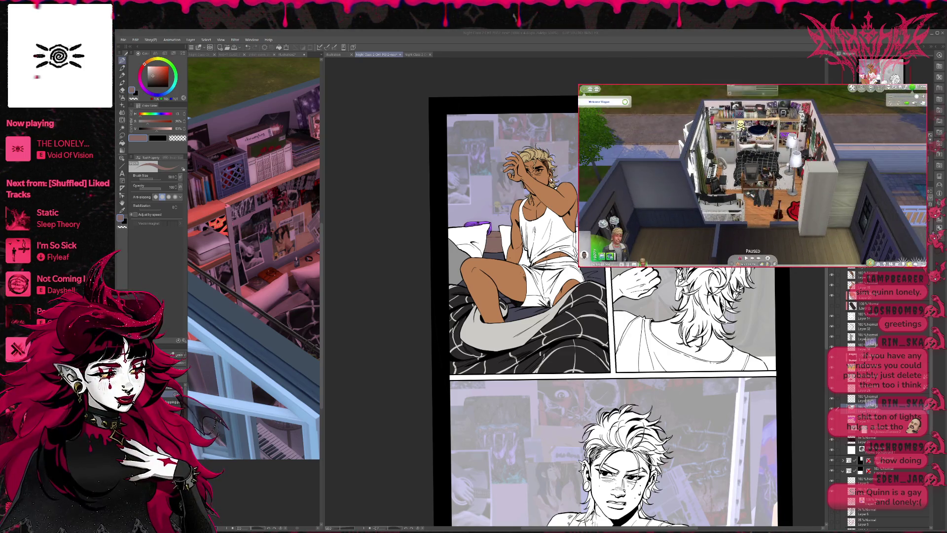
# - Turn the floor lamp on to check its light
pyautogui.click(791, 142)
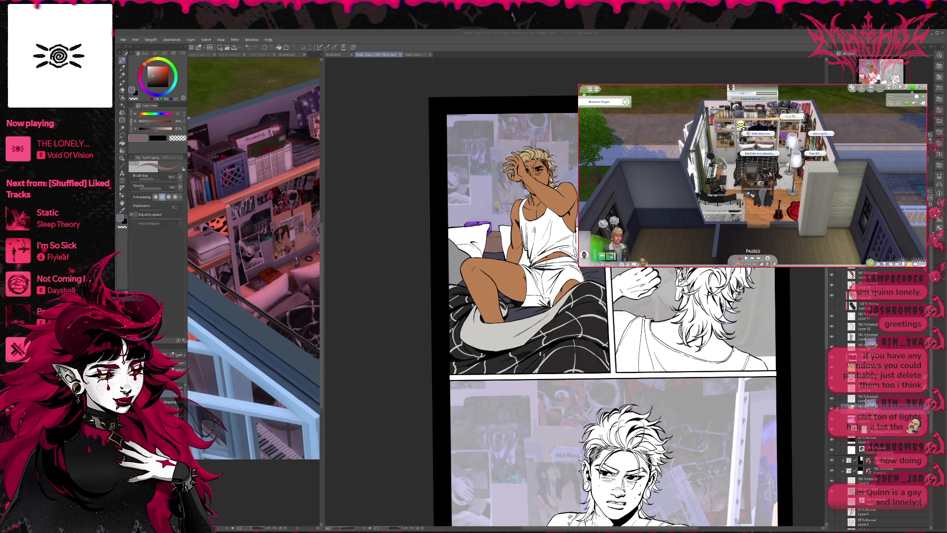
pyautogui.click(791, 117)
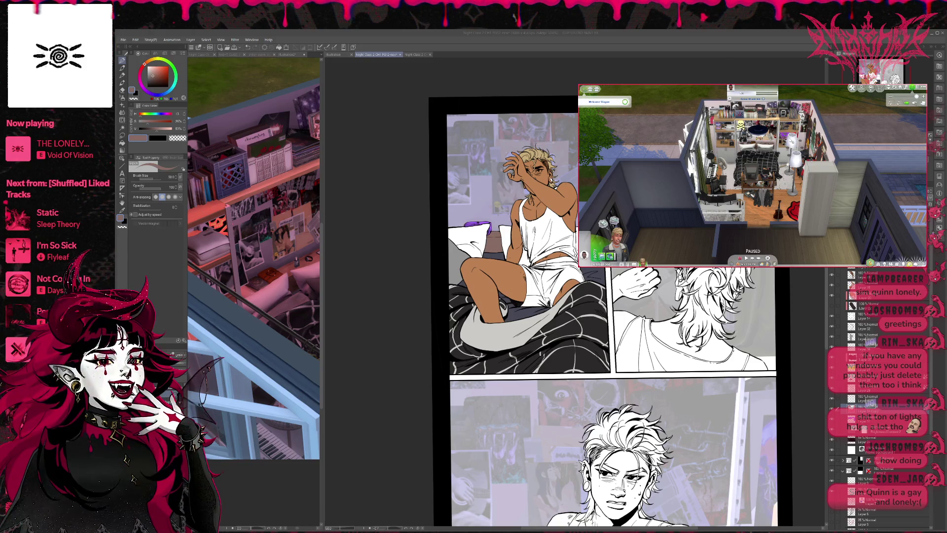
pyautogui.scroll(2, 795, 139)
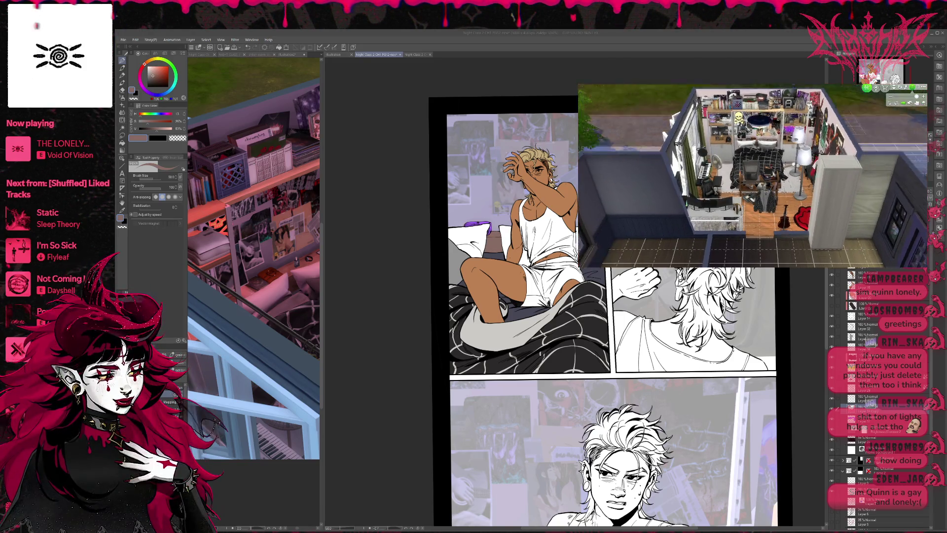
# - Remove one of the two floor lamps beside the beanbag chairs
pyautogui.scroll(-2, 852, 90)
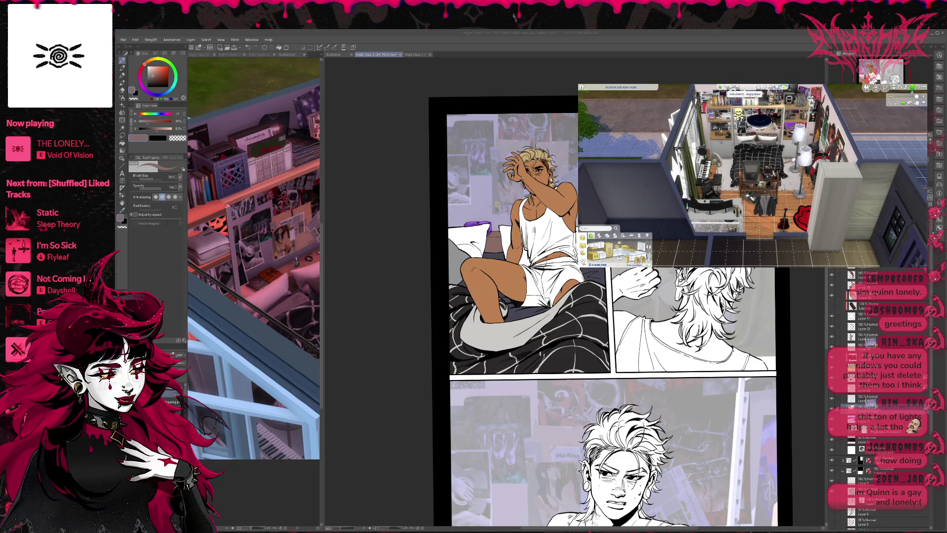
pyautogui.click(798, 163)
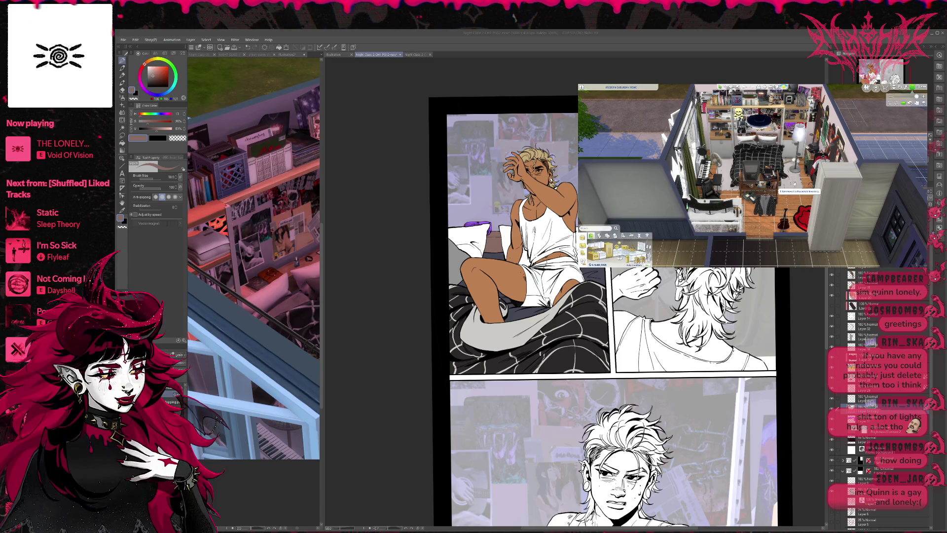
pyautogui.press('Escape')
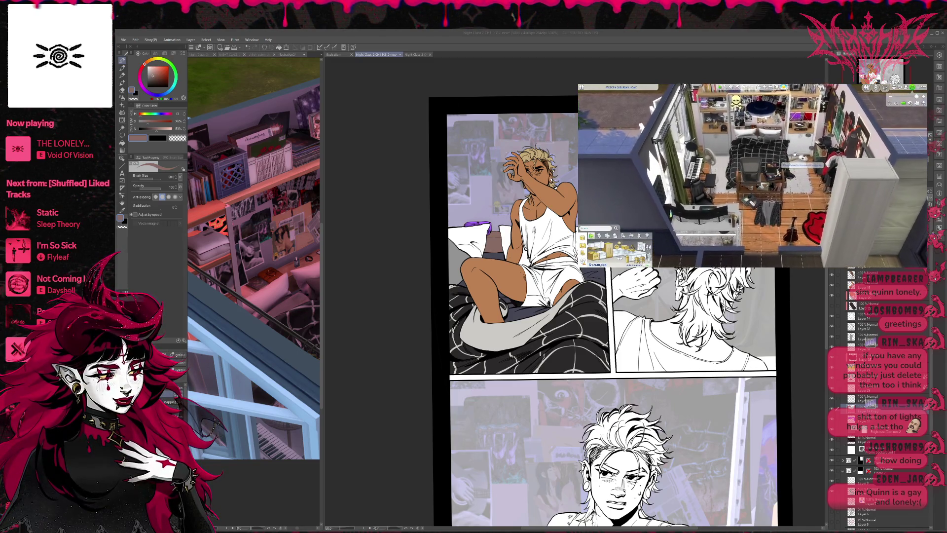
# - Hide the UI and zoom, pan and rotate to frame the bed for reference
pyautogui.scroll(3, 794, 155)
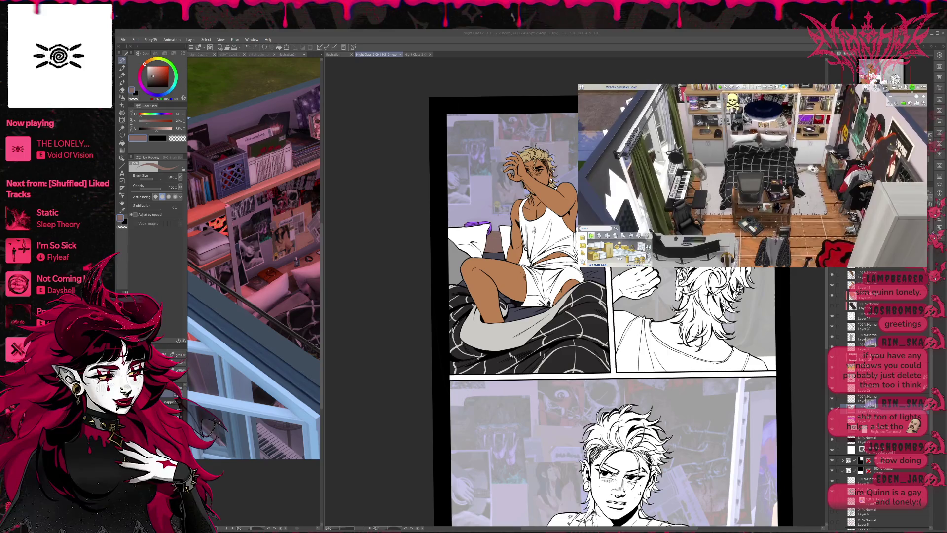
pyautogui.scroll(3, 805, 147)
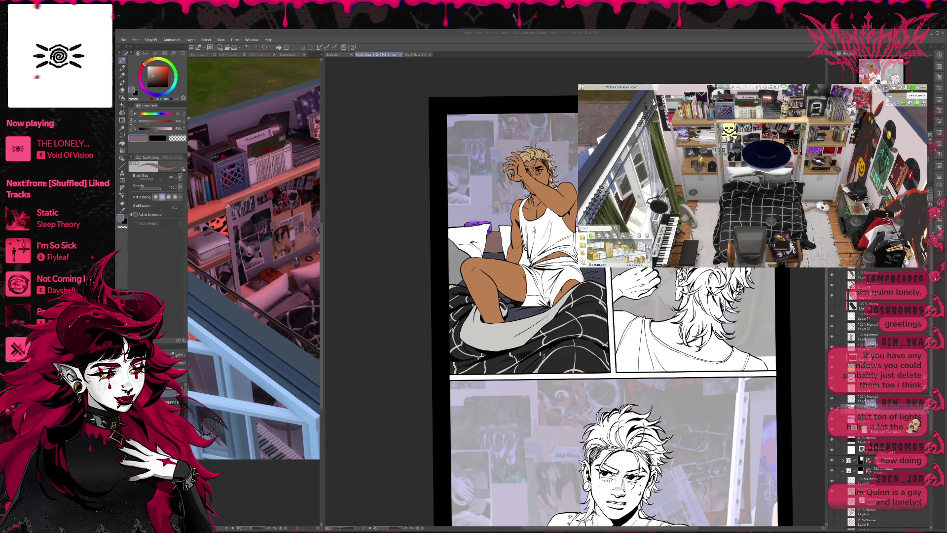
pyautogui.press('Tab')
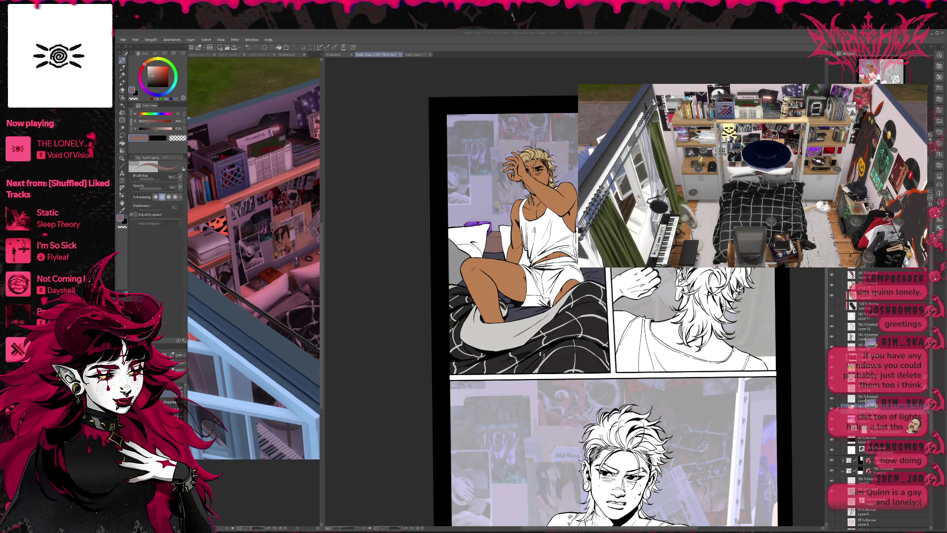
pyautogui.scroll(3, 752, 176)
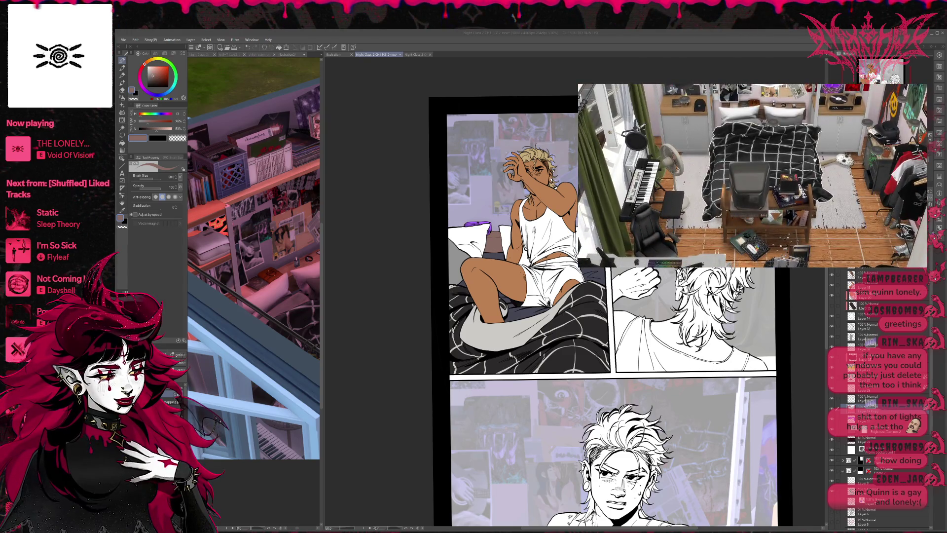
pyautogui.press('d')
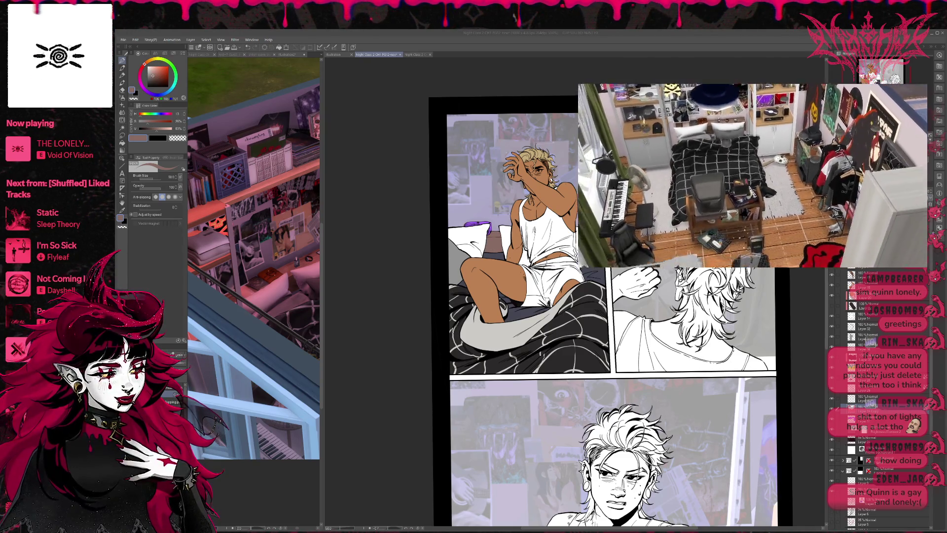
pyautogui.press('e')
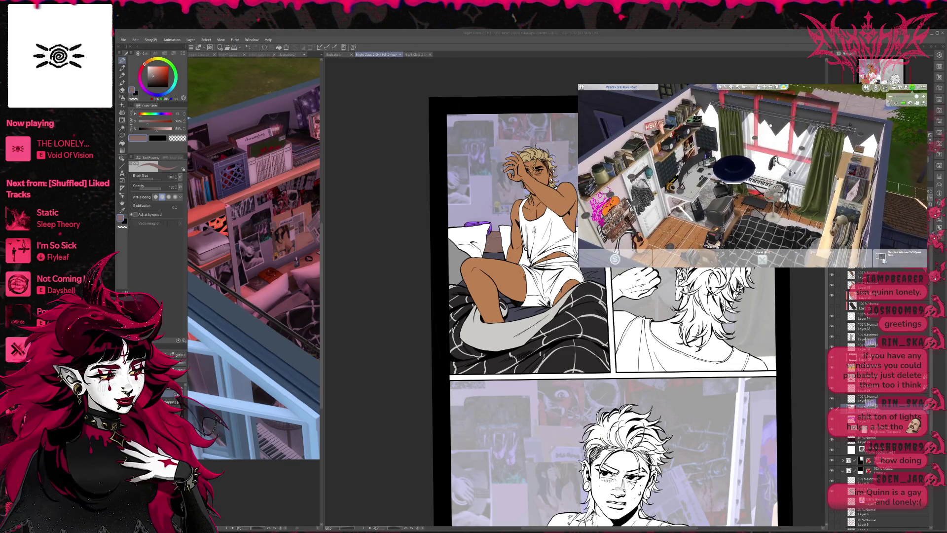
# - Sell the round black table for $50, then hide the UI for a clean bedroom view
pyautogui.press('e')
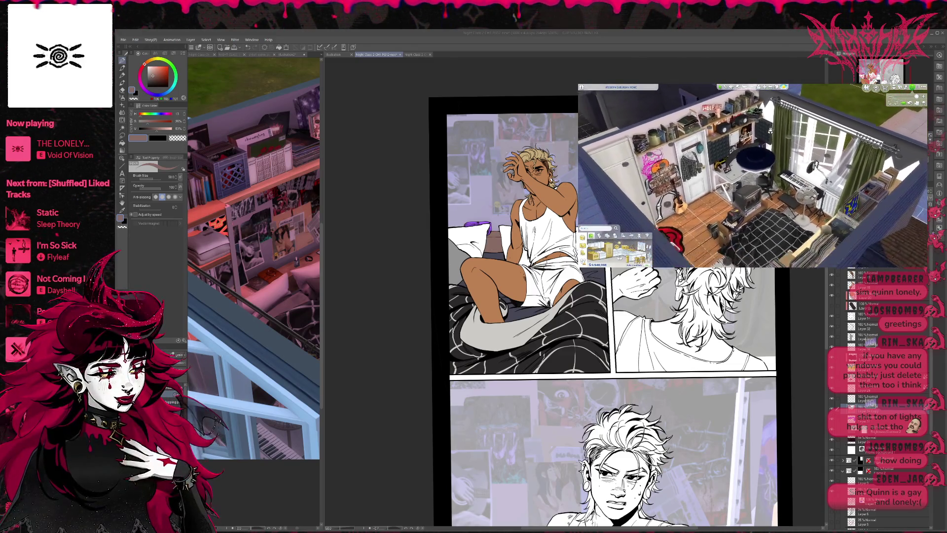
pyautogui.press('e')
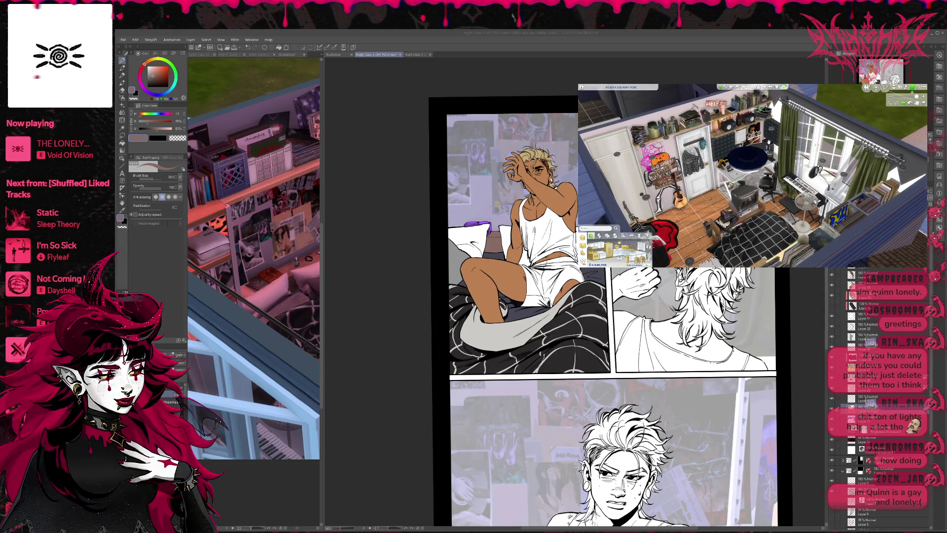
pyautogui.moveTo(750, 141); pyautogui.dragTo(697, 185)
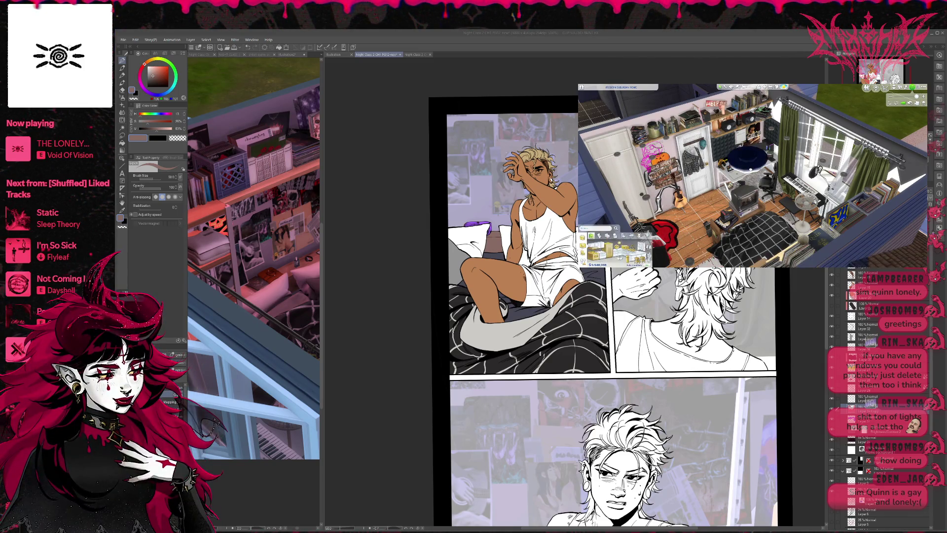
pyautogui.moveTo(697, 184); pyautogui.dragTo(633, 258)
pyautogui.click(633, 258)
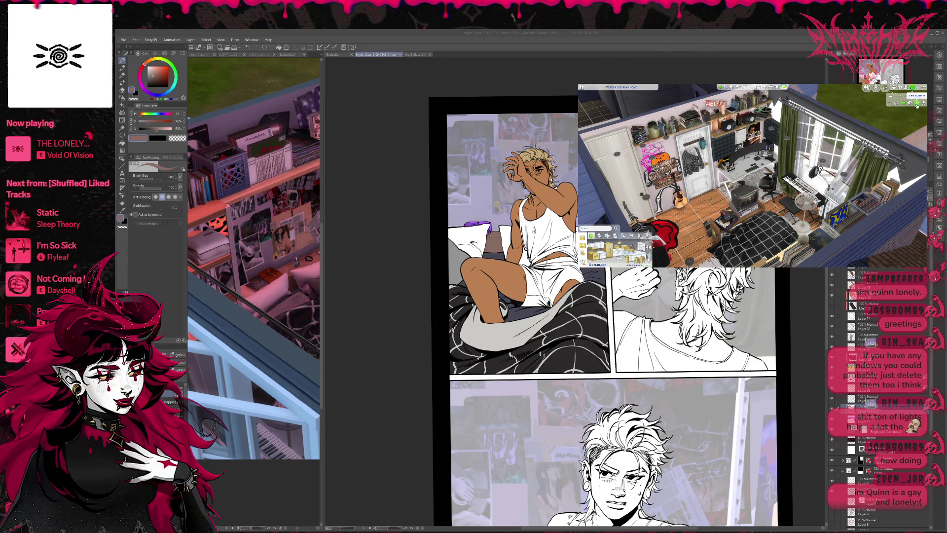
pyautogui.press('Tab')
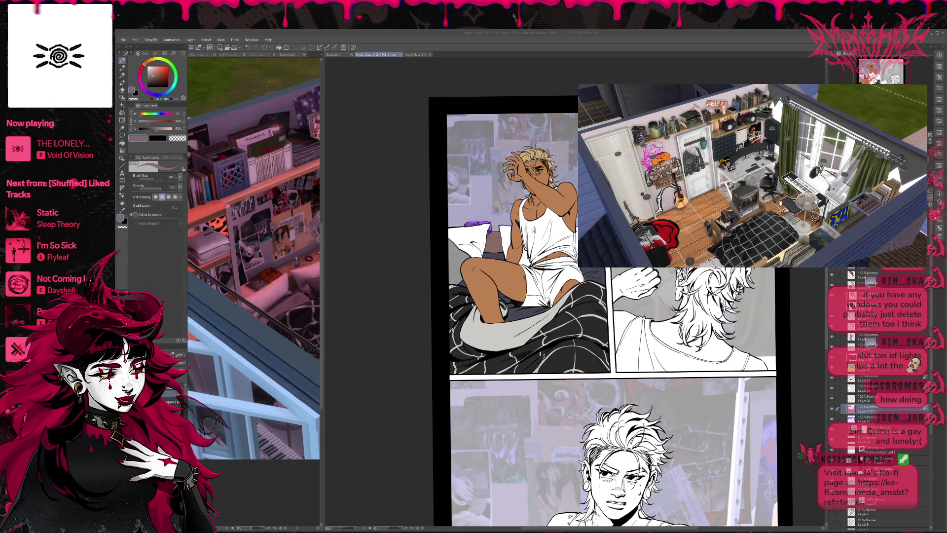
pyautogui.press('e')
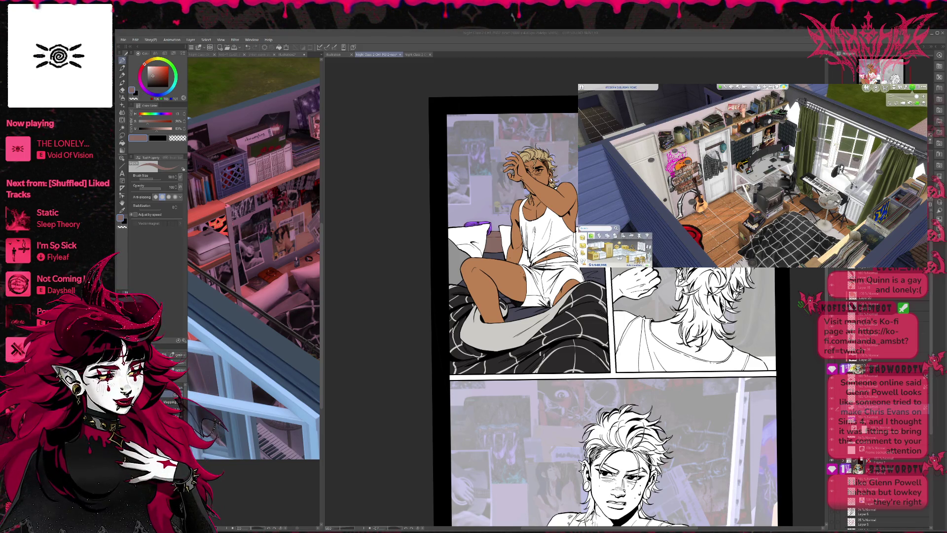
# - Switch back to the Clip Studio Paint window once the bed, desk and keyboard angle is framed
pyautogui.click(243, 207)
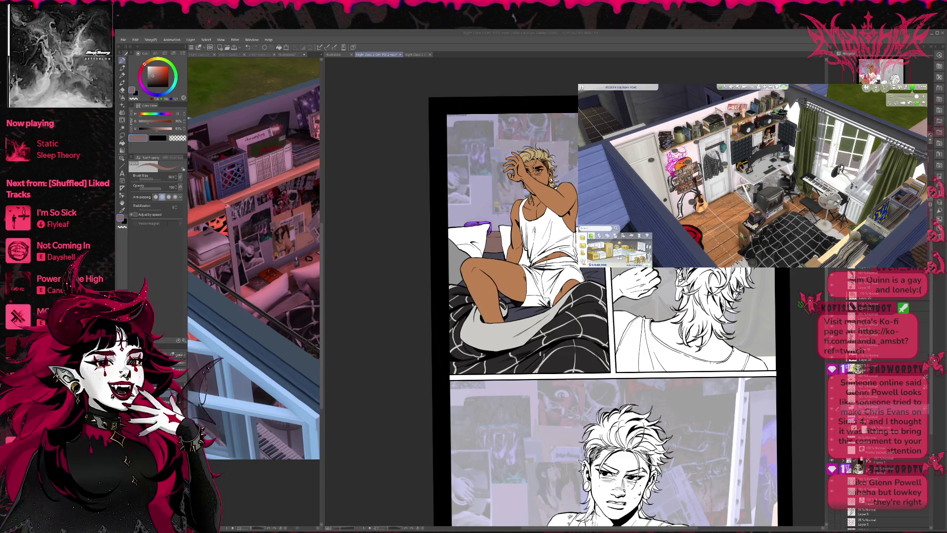
# - Paste the Sims bedroom screenshot as a new canvas and dock it in the left pane beside the comic page
pyautogui.click(133, 48)
pyautogui.hotkey('ctrl', 'alt', 'shift', 'n')
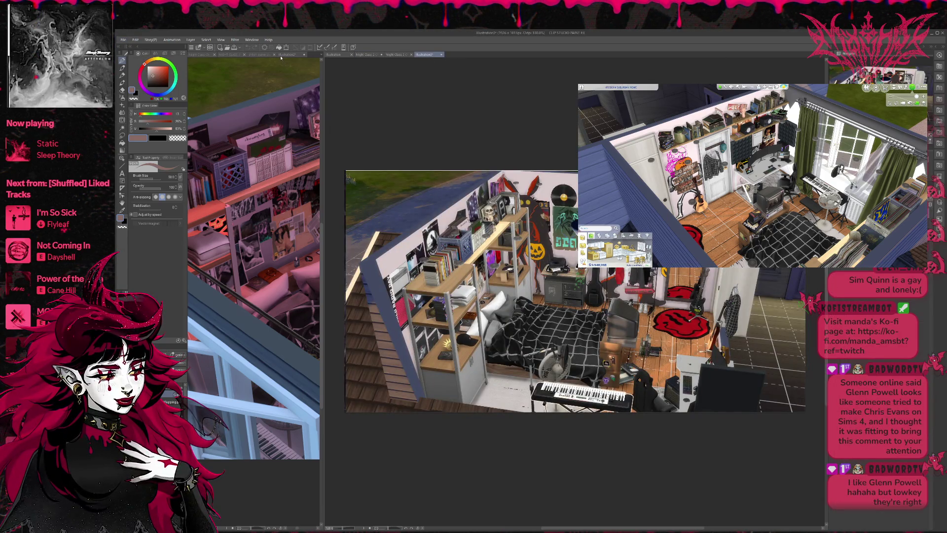
pyautogui.moveTo(427, 54); pyautogui.dragTo(276, 54)
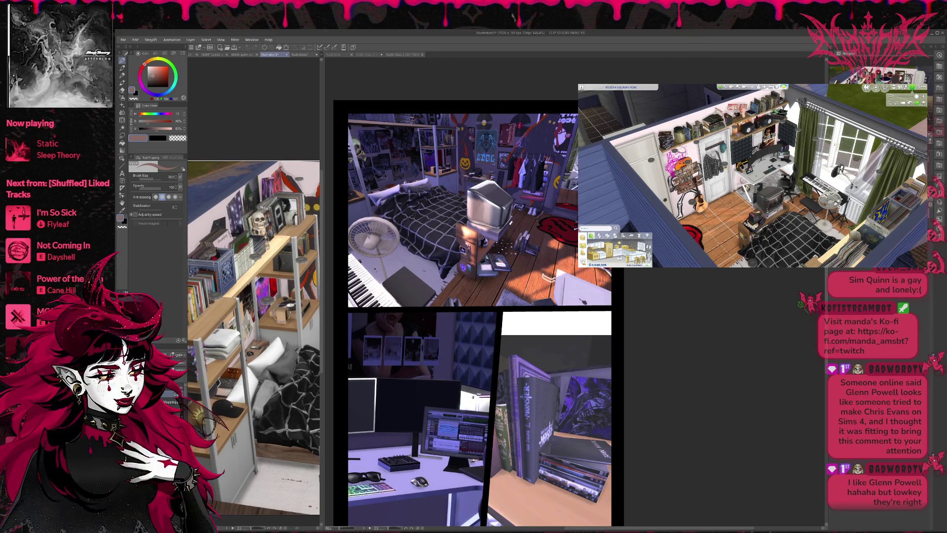
pyautogui.click(364, 54)
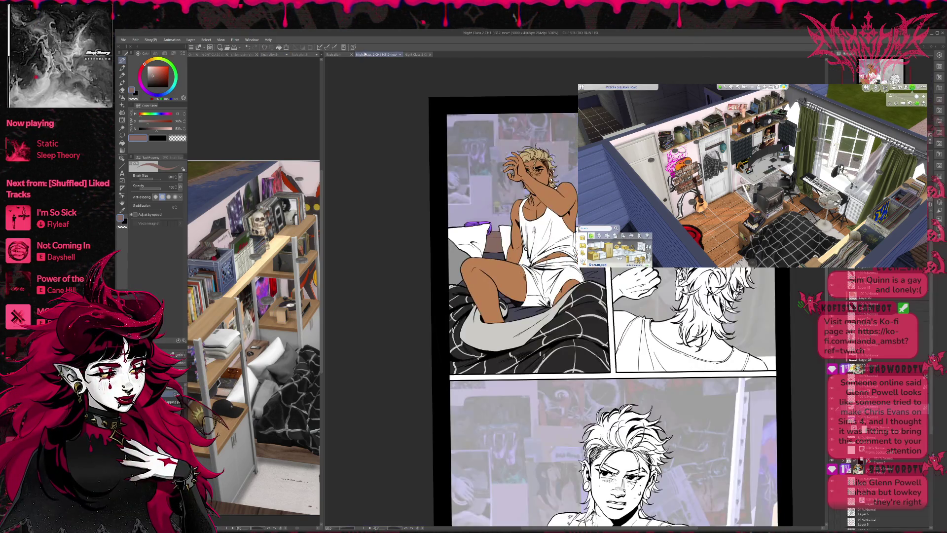
# - Sample dark brown from the reference and paint over the purple pillow
pyautogui.click(256, 353)
pyautogui.keyDown('alt'); pyautogui.click(256, 353); pyautogui.keyUp('alt')
pyautogui.click(359, 284)
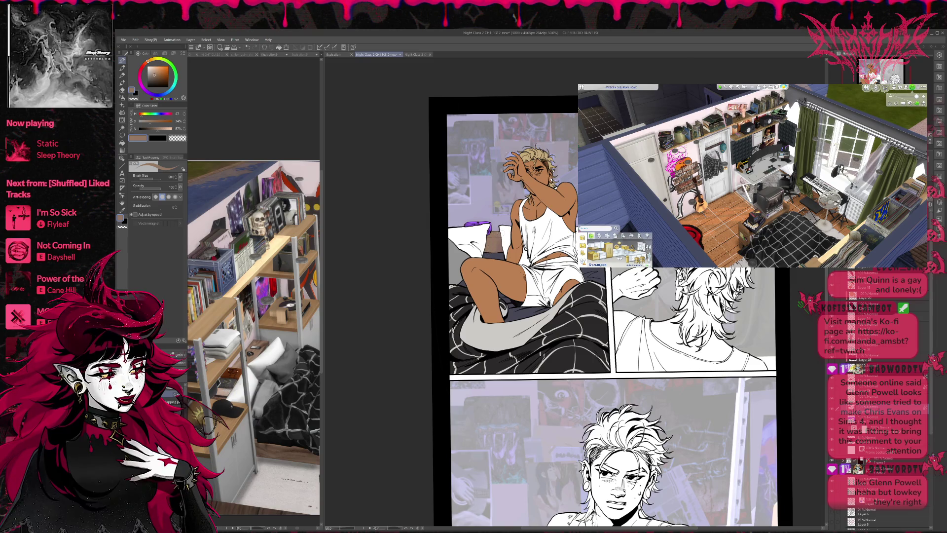
pyautogui.click(254, 296)
pyautogui.keyDown('alt'); pyautogui.click(230, 369); pyautogui.keyUp('alt')
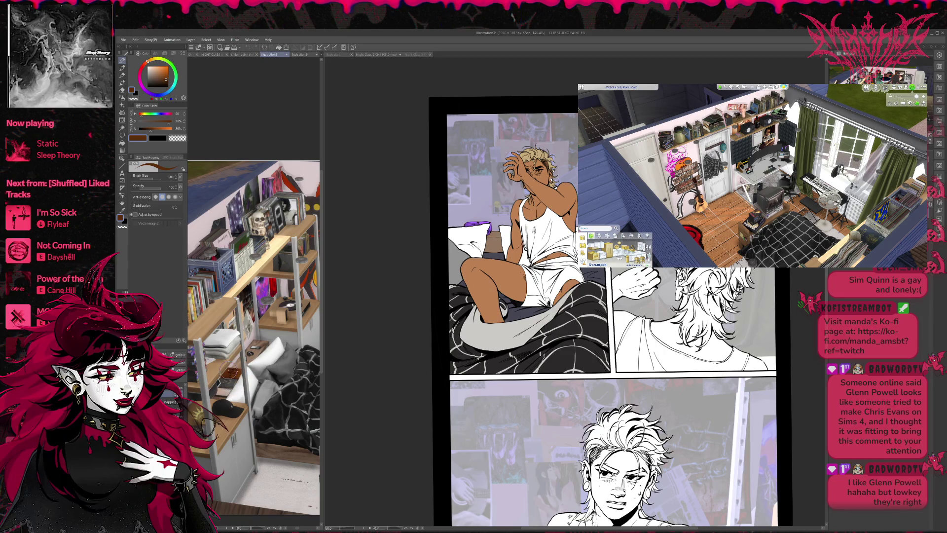
pyautogui.click(793, 380)
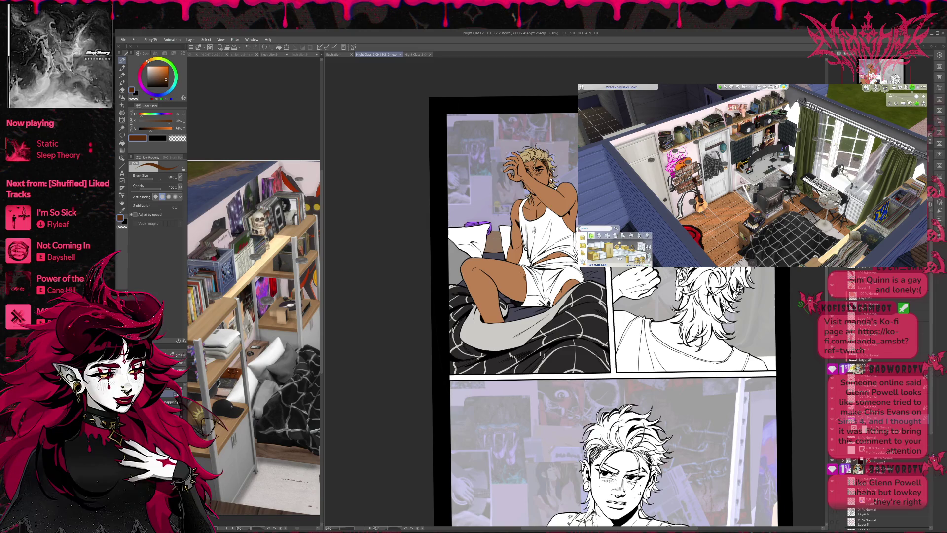
pyautogui.moveTo(464, 222); pyautogui.dragTo(495, 234)
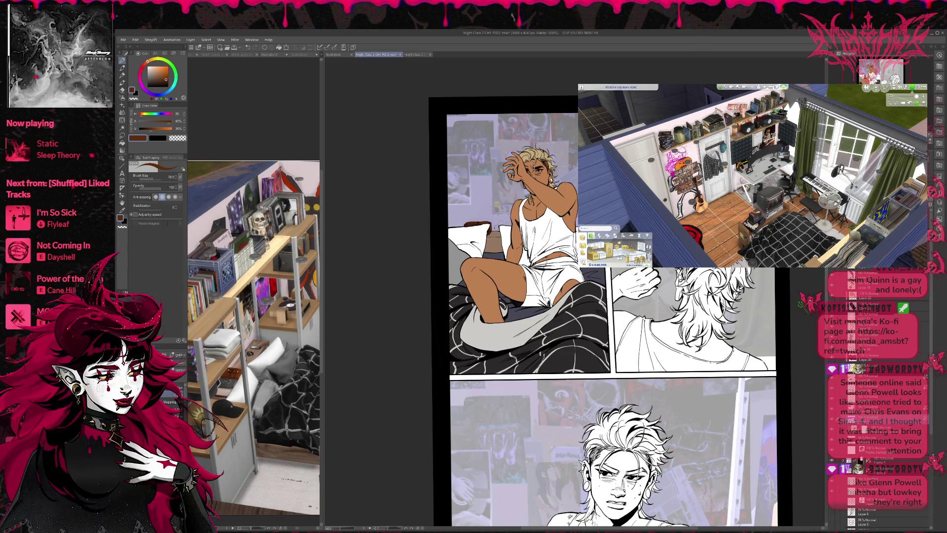
# - Pick a light grey and paint the blanket, undoing and restoring the fold stroke
pyautogui.scroll(1, 610, 311)
pyautogui.keyDown('alt'); pyautogui.click(474, 249); pyautogui.keyUp('alt')
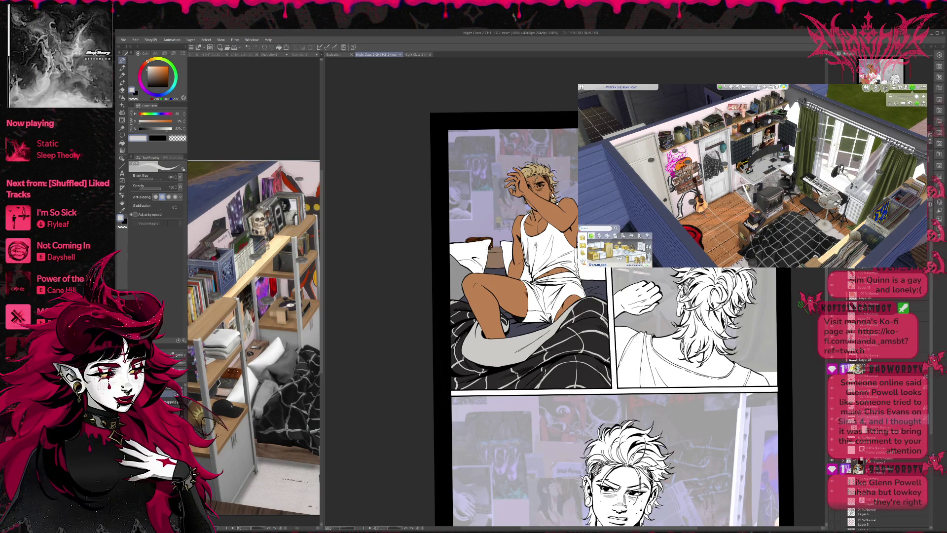
pyautogui.hscroll(1, 546, 210)
pyautogui.hscroll(1, 607, 286)
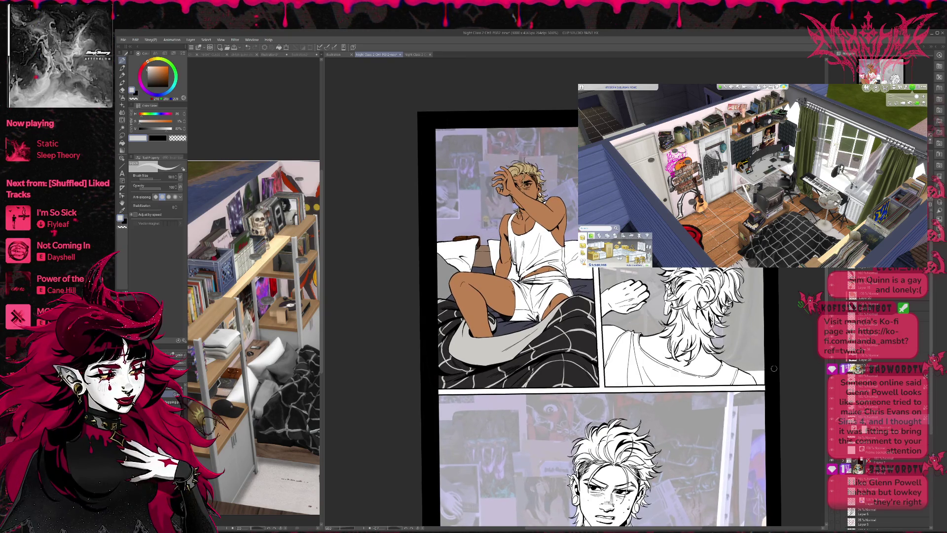
pyautogui.scroll(-1, 601, 325)
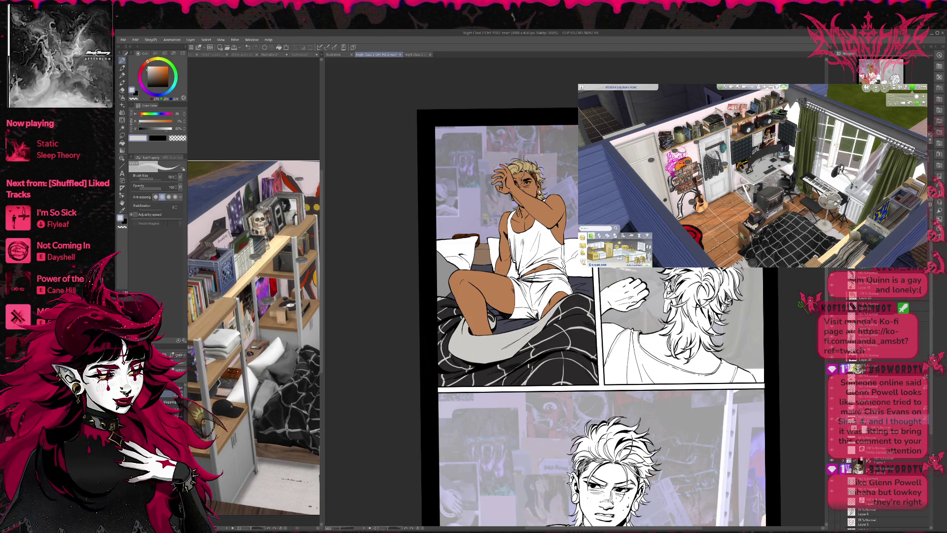
pyautogui.hotkey('ctrl', 'z')
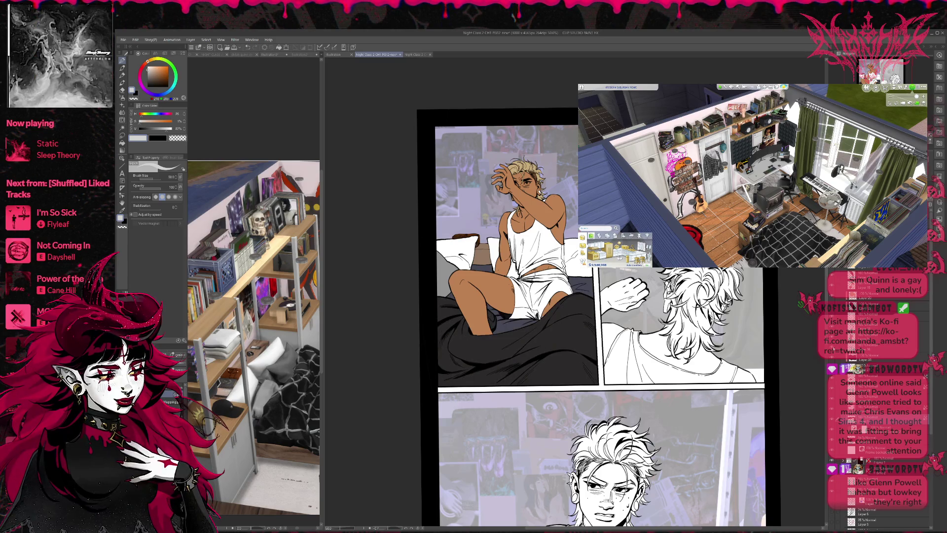
pyautogui.hotkey('ctrl', 'y')
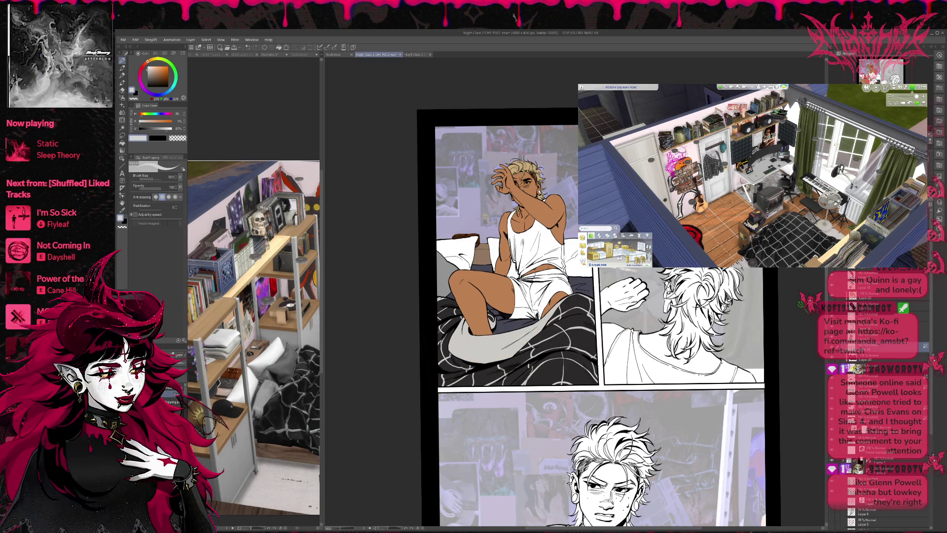
# - Sample a purple-grey from the reference and darken the blanket fold under the figure
pyautogui.scroll(3, 288, 427)
pyautogui.keyDown('alt'); pyautogui.click(288, 428); pyautogui.keyUp('alt')
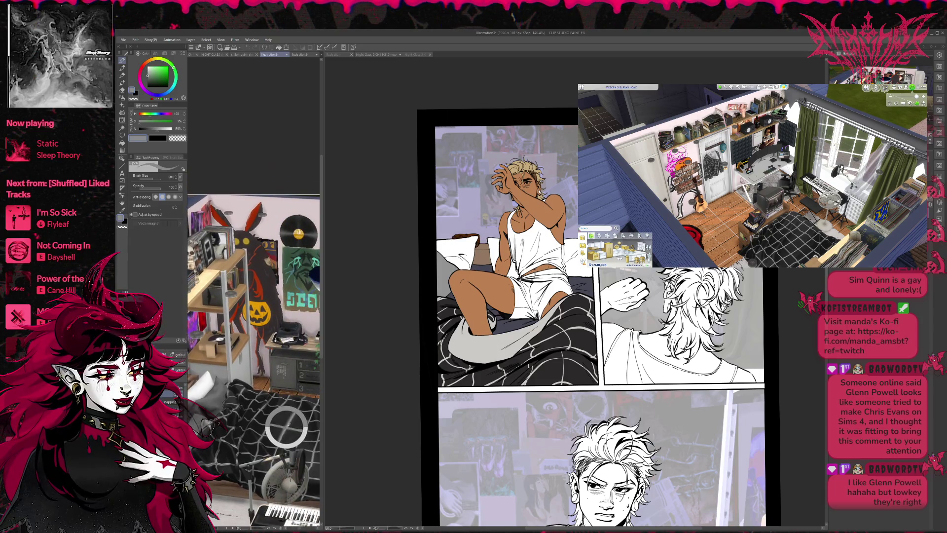
pyautogui.click(506, 334)
pyautogui.moveTo(526, 370); pyautogui.dragTo(542, 365)
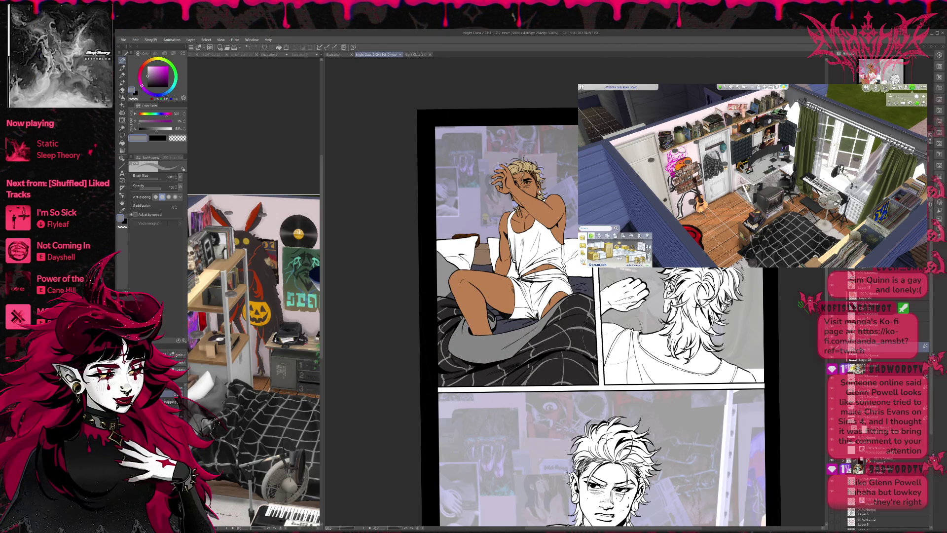
pyautogui.click(273, 428)
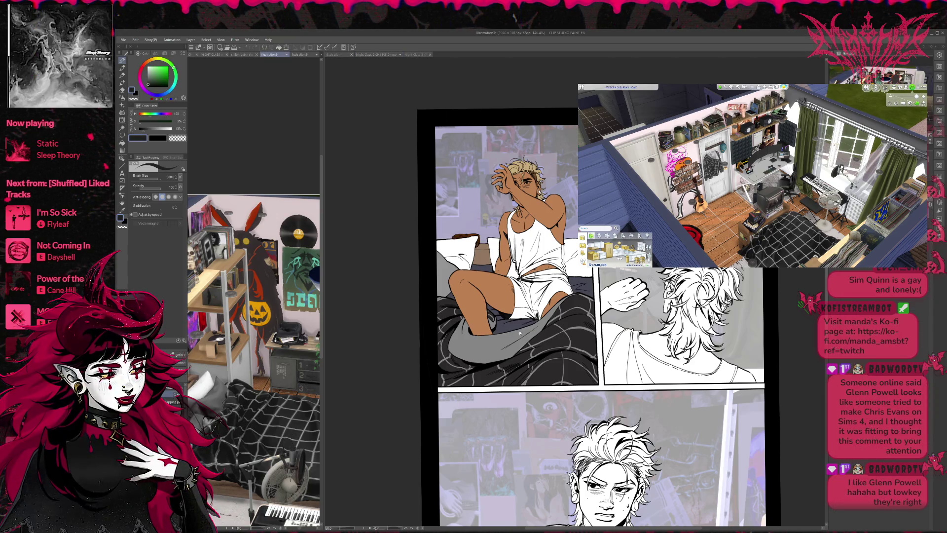
pyautogui.click(423, 370)
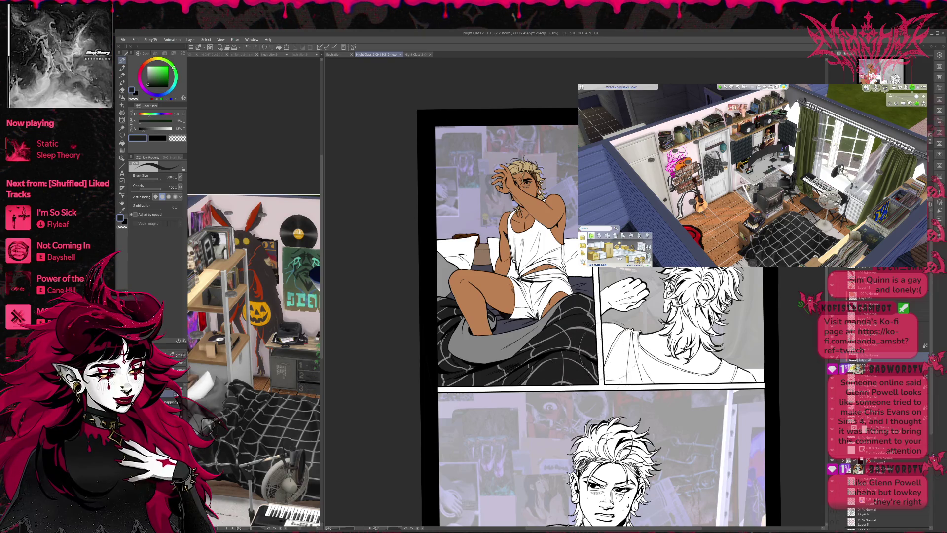
# - Select the right layer and sample a grey-blue from the Illustration2 reference
pyautogui.click(878, 408)
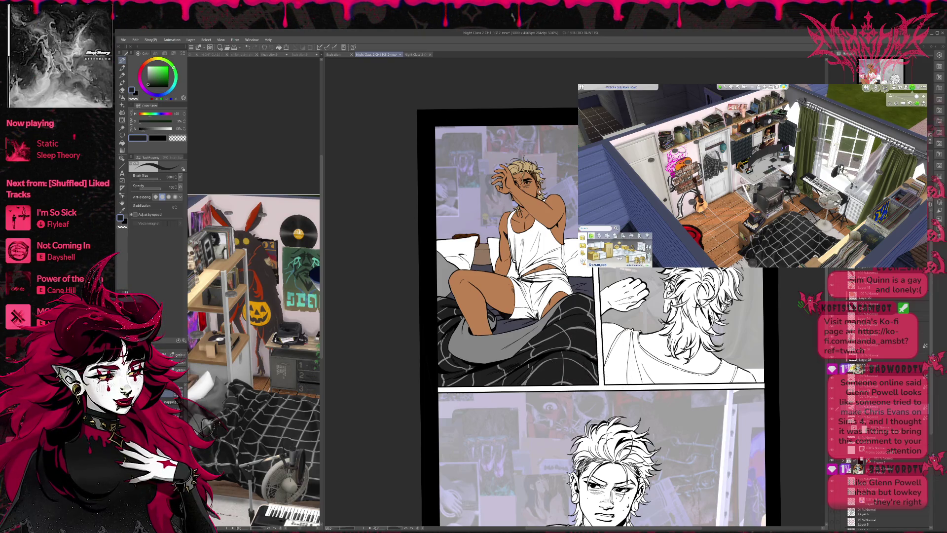
pyautogui.click(878, 378)
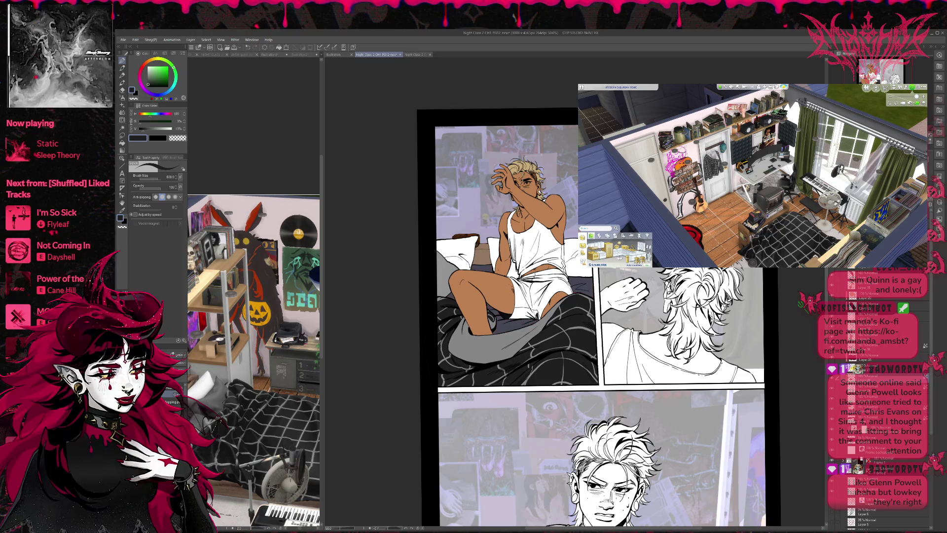
pyautogui.click(235, 398)
pyautogui.keyDown('alt'); pyautogui.click(222, 397); pyautogui.keyUp('alt')
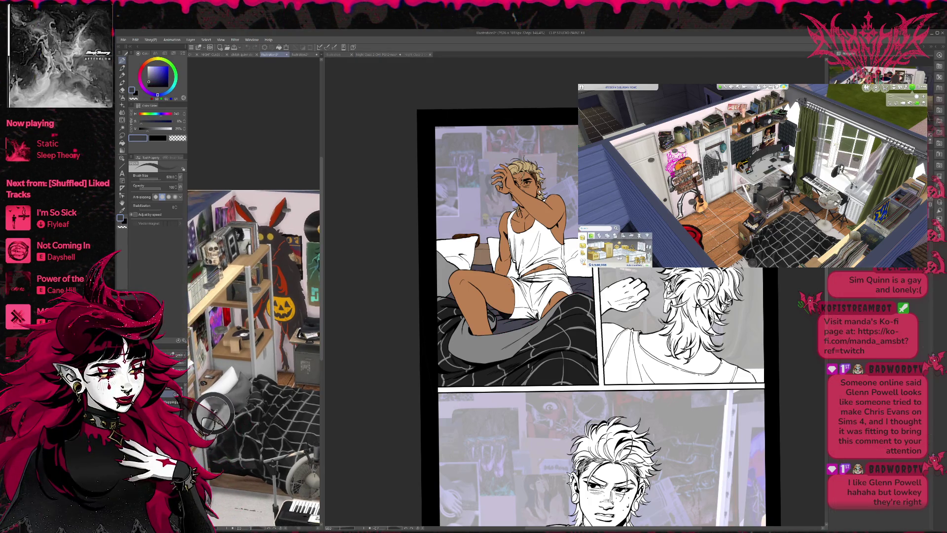
pyautogui.click(484, 331)
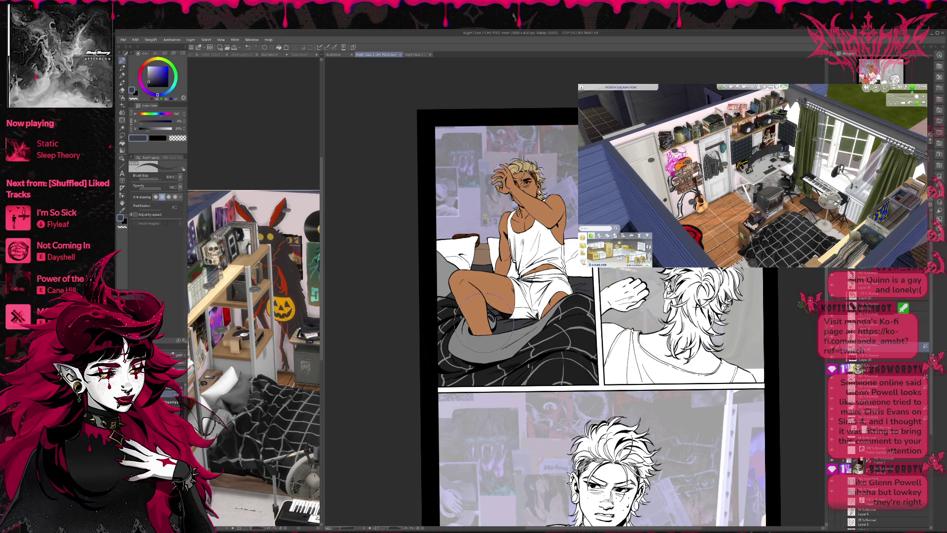
# - Sample light, dark and near-white greys from the Illustration3 reference for the bed
pyautogui.click(249, 407)
pyautogui.keyDown('alt'); pyautogui.click(232, 400); pyautogui.keyUp('alt')
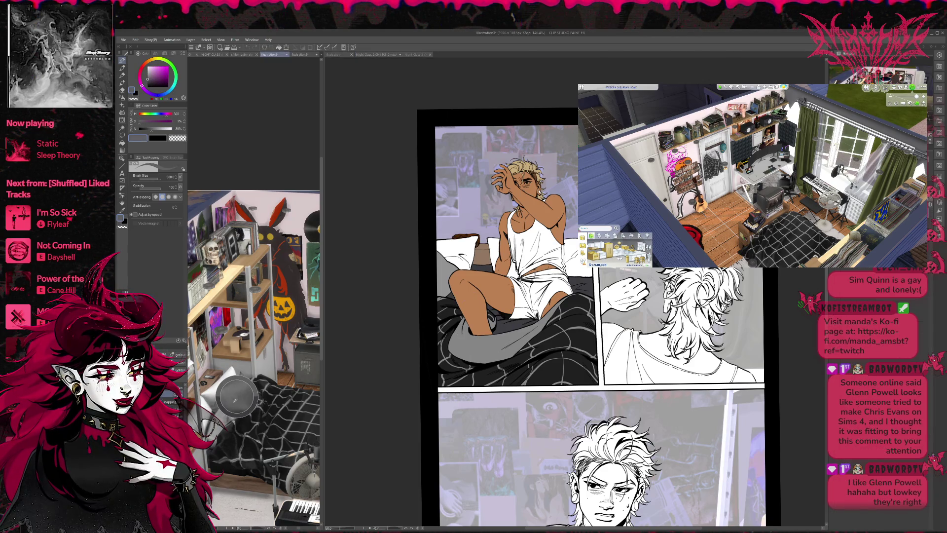
pyautogui.keyDown('alt'); pyautogui.click(227, 419); pyautogui.keyUp('alt')
pyautogui.keyDown('alt'); pyautogui.click(270, 362); pyautogui.keyUp('alt')
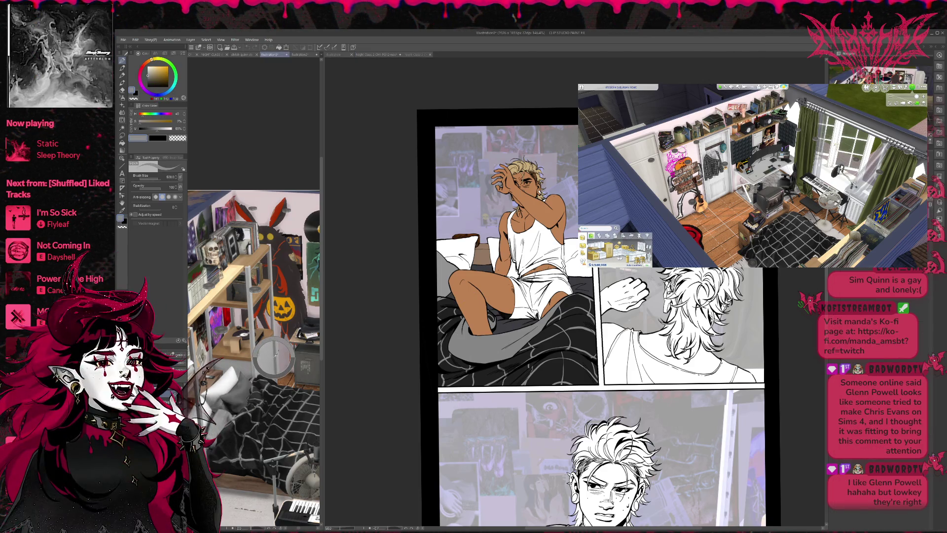
pyautogui.keyDown('alt'); pyautogui.click(254, 367); pyautogui.keyUp('alt')
pyautogui.keyDown('alt'); pyautogui.click(232, 394); pyautogui.keyUp('alt')
pyautogui.keyDown('alt'); pyautogui.click(233, 397); pyautogui.keyUp('alt')
pyautogui.keyDown('alt'); pyautogui.click(236, 396); pyautogui.keyUp('alt')
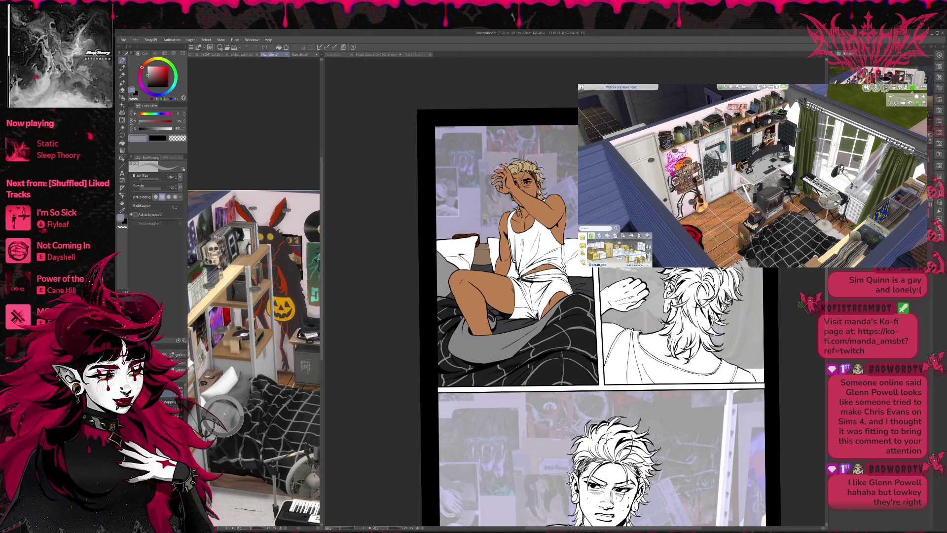
pyautogui.keyDown('alt'); pyautogui.click(236, 397); pyautogui.keyUp('alt')
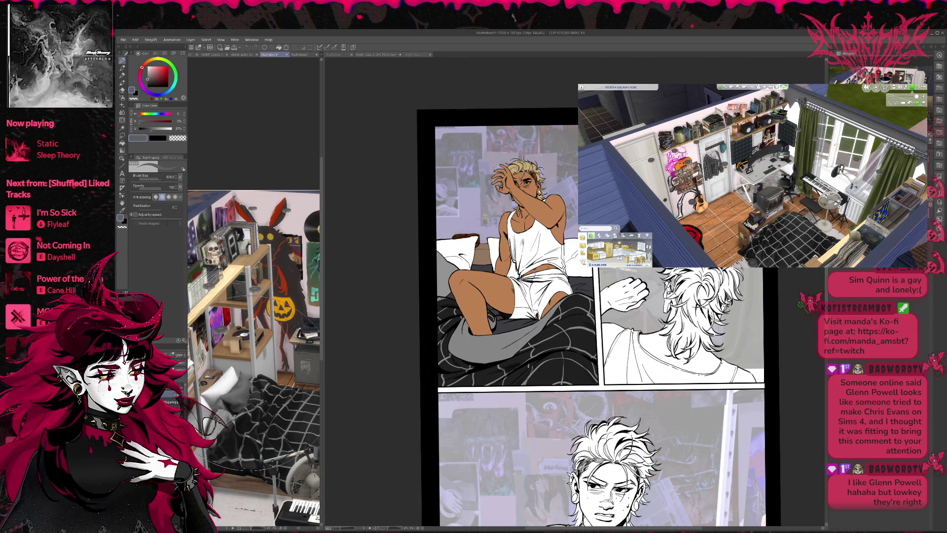
pyautogui.click(375, 296)
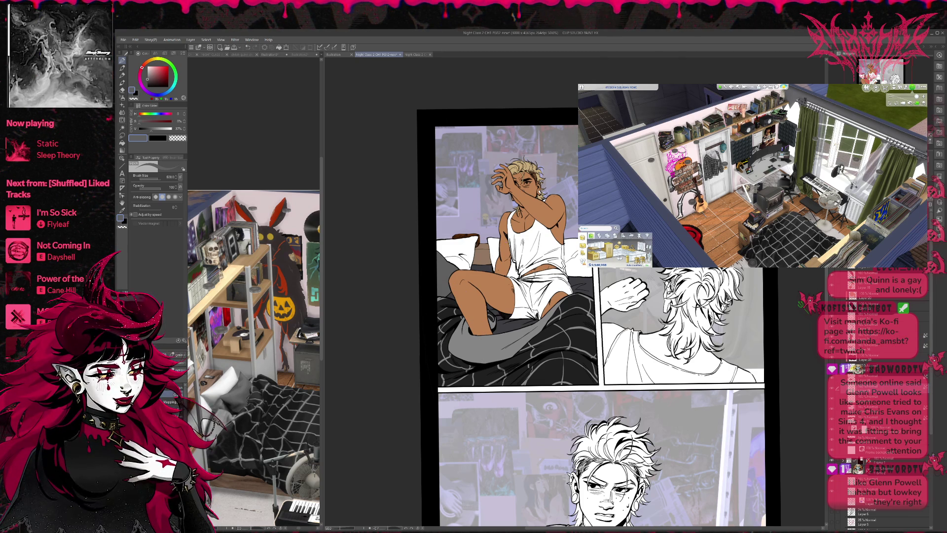
pyautogui.hotkey('ctrl', 'Tab')
pyautogui.keyDown('alt'); pyautogui.click(217, 385); pyautogui.keyUp('alt')
# - Save the comic page file, then bring up The Sims 4's Save Game? exit prompt
pyautogui.hotkey('ctrl', 'Tab')
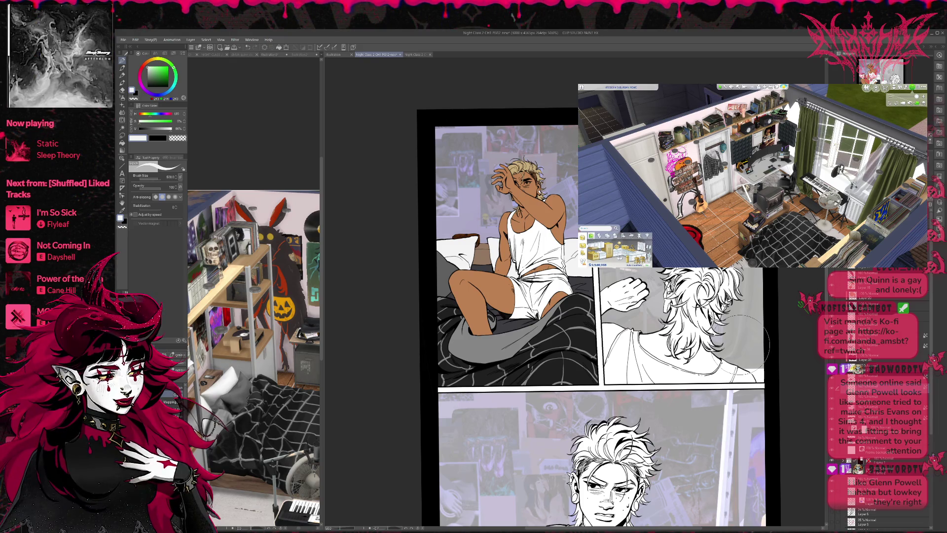
pyautogui.moveTo(740, 341)
pyautogui.mouseDown()
pyautogui.moveTo(709, 367)
pyautogui.moveTo(641, 345)
pyautogui.mouseUp()
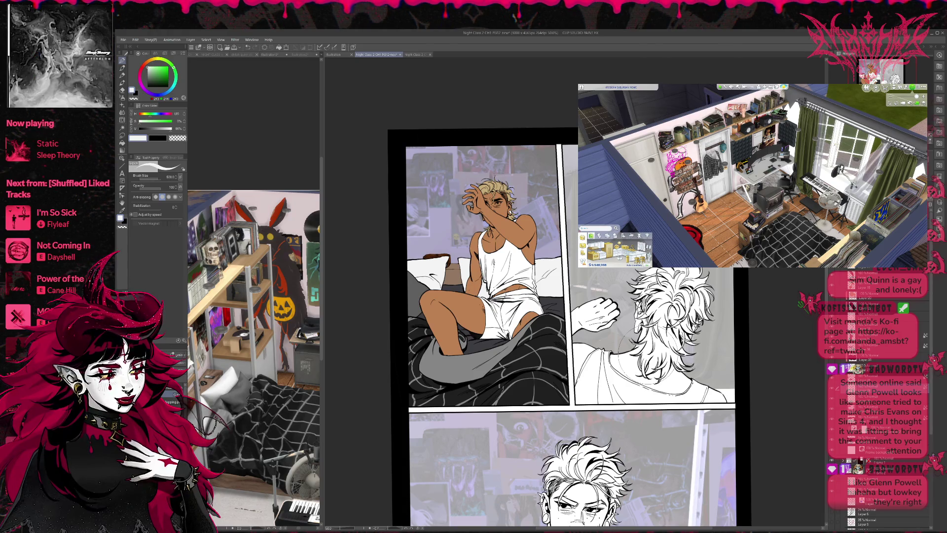
pyautogui.scroll(-1, 632, 346)
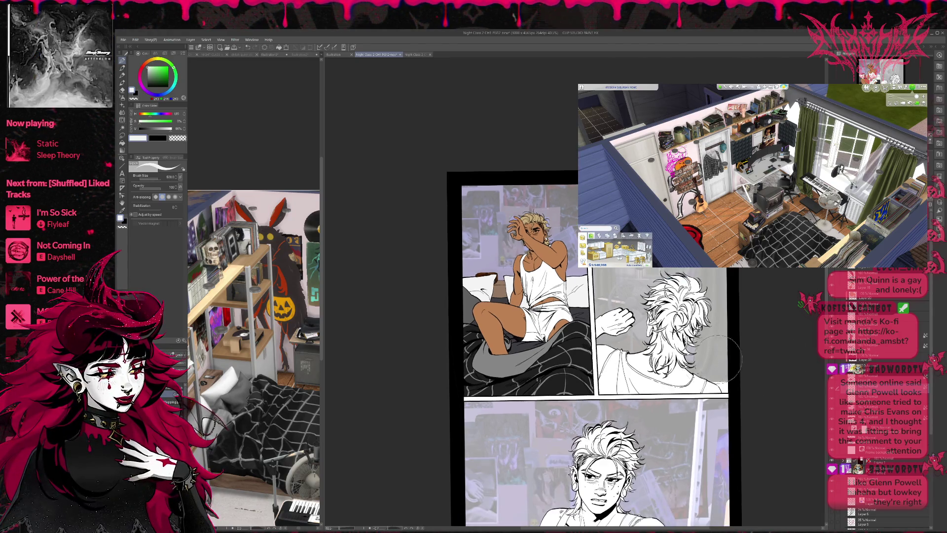
pyautogui.scroll(-1, 560, 336)
pyautogui.scroll(-1, 560, 335)
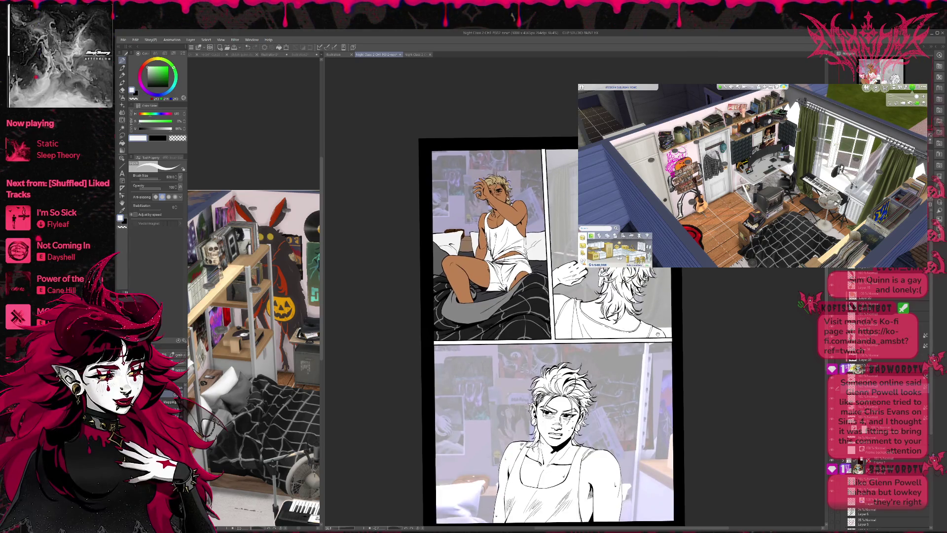
pyautogui.scroll(-1, 559, 336)
pyautogui.hotkey('ctrl', 's')
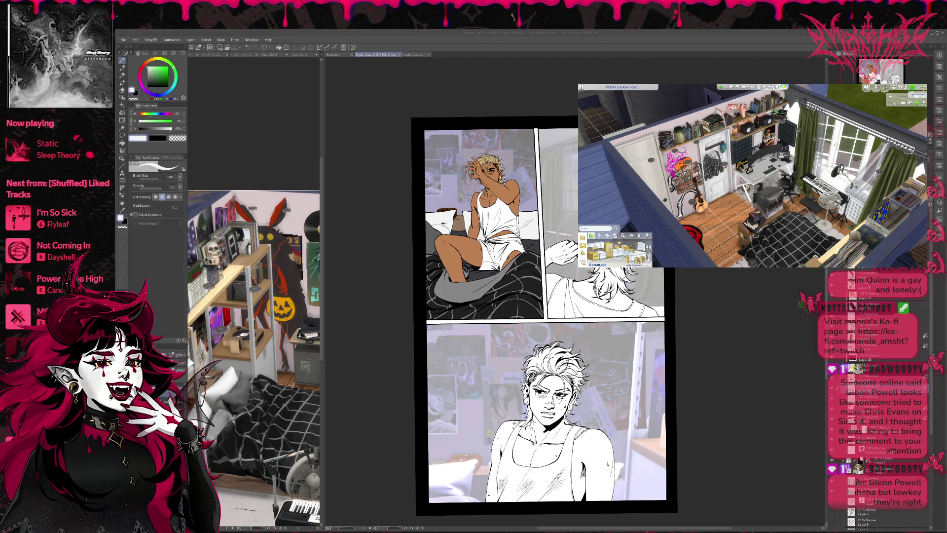
pyautogui.click(918, 93)
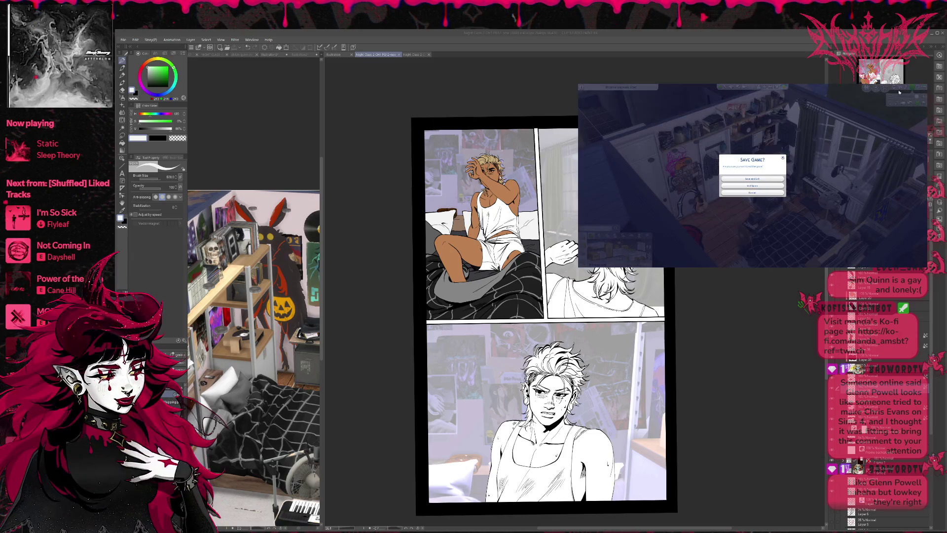
# - Choose Save and Quit in The Sims 4's Save Game? dialog
pyautogui.click(748, 179)
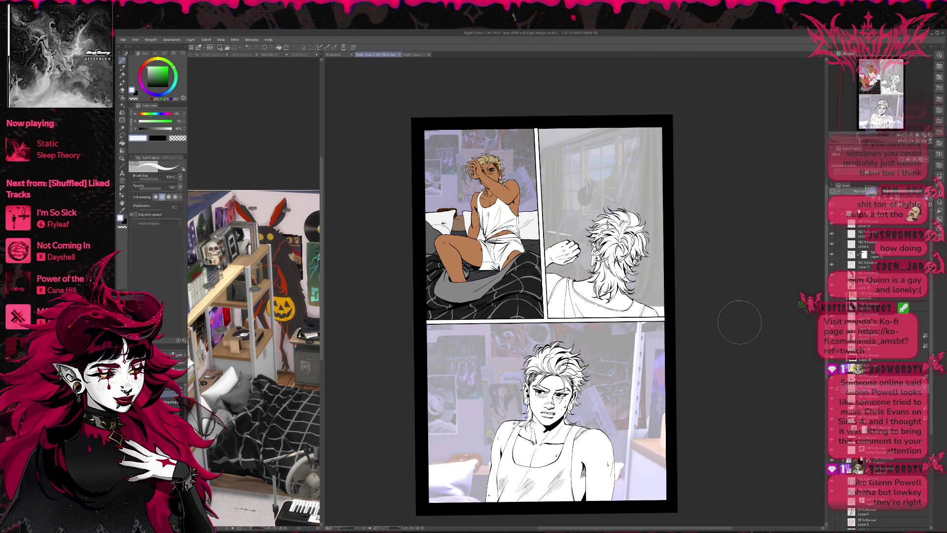
# - Select the colour layer and set the Fill tool to a deep red
pyautogui.click(883, 316)
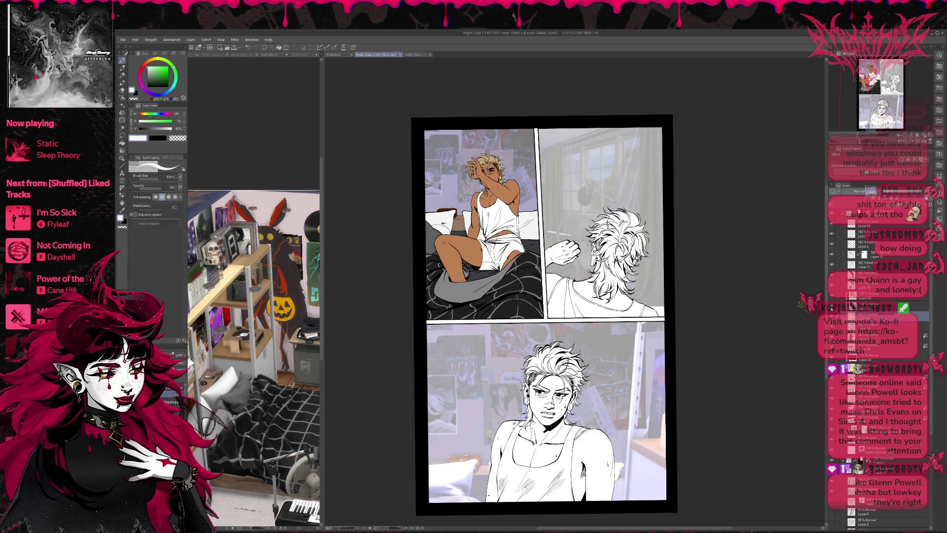
pyautogui.hotkey('ctrl', 'z')
pyautogui.hotkey('ctrl', 'y')
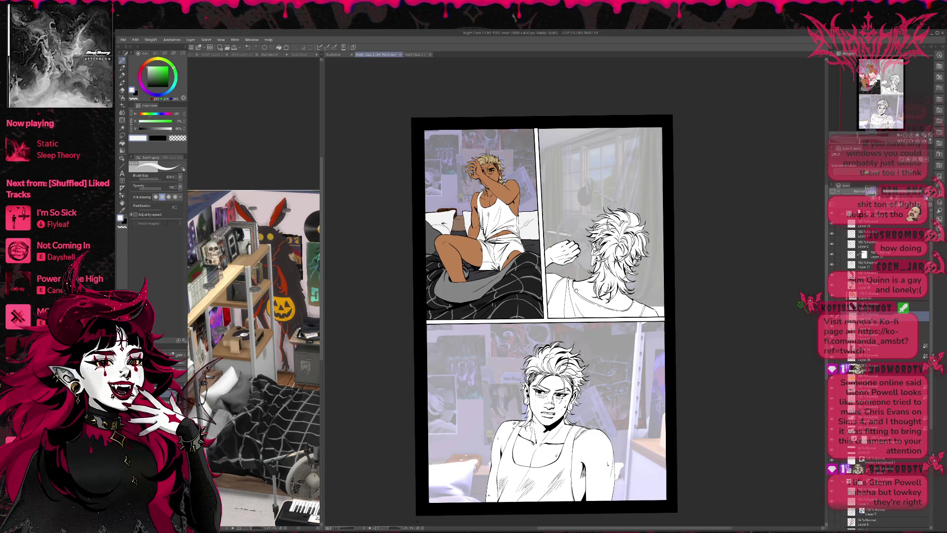
pyautogui.moveTo(543, 316); pyautogui.dragTo(566, 435)
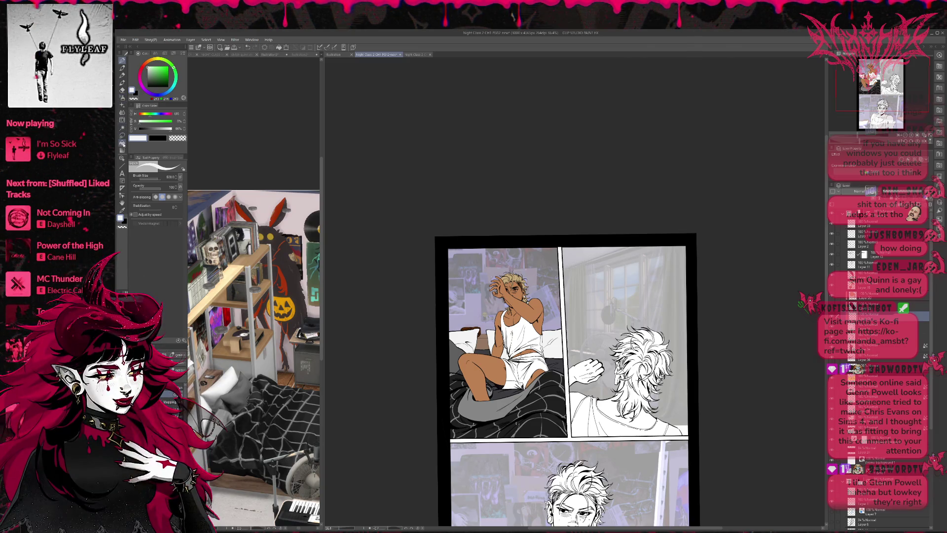
pyautogui.click(122, 143)
pyautogui.click(143, 69)
pyautogui.click(163, 71)
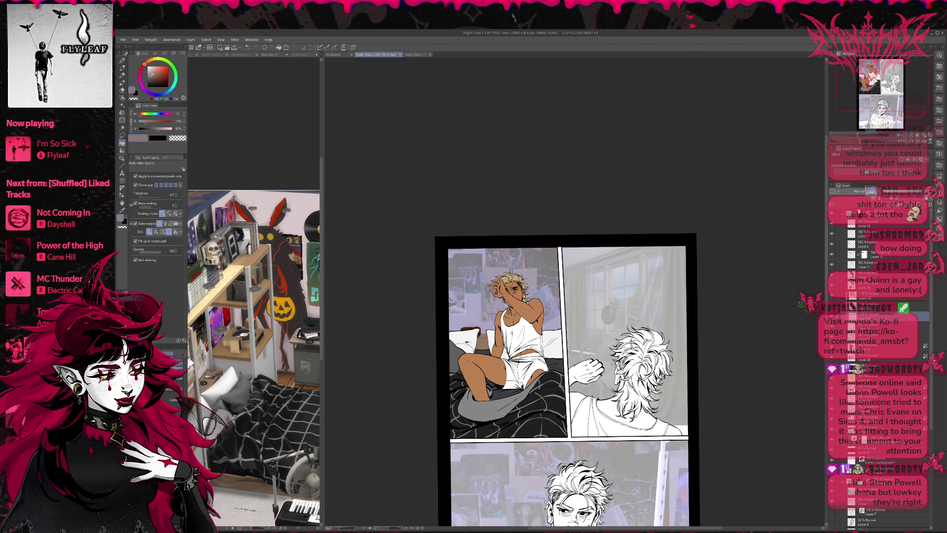
pyautogui.click(166, 73)
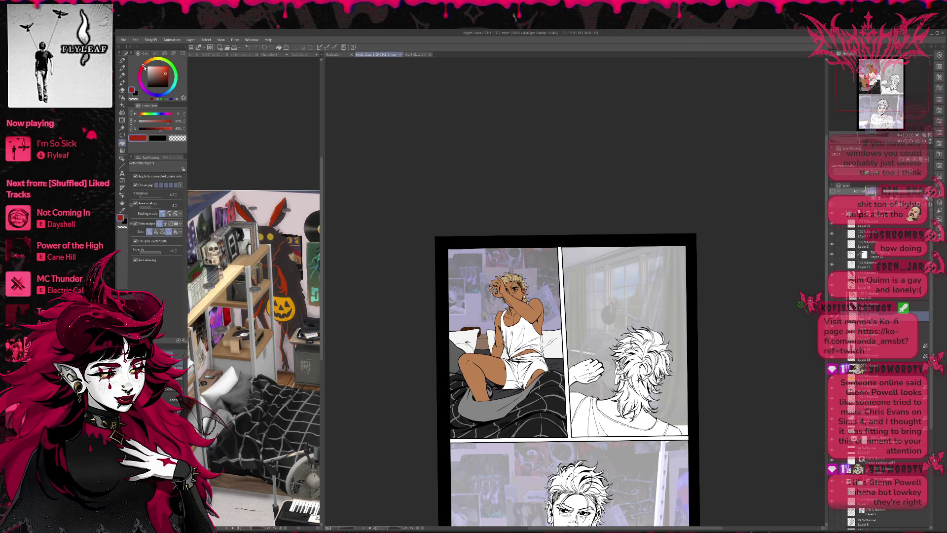
# - Fill every section of the first-panel shorts, including the waistband, with deep red
pyautogui.click(538, 374)
pyautogui.click(526, 365)
pyautogui.click(533, 356)
pyautogui.click(510, 371)
pyautogui.click(520, 385)
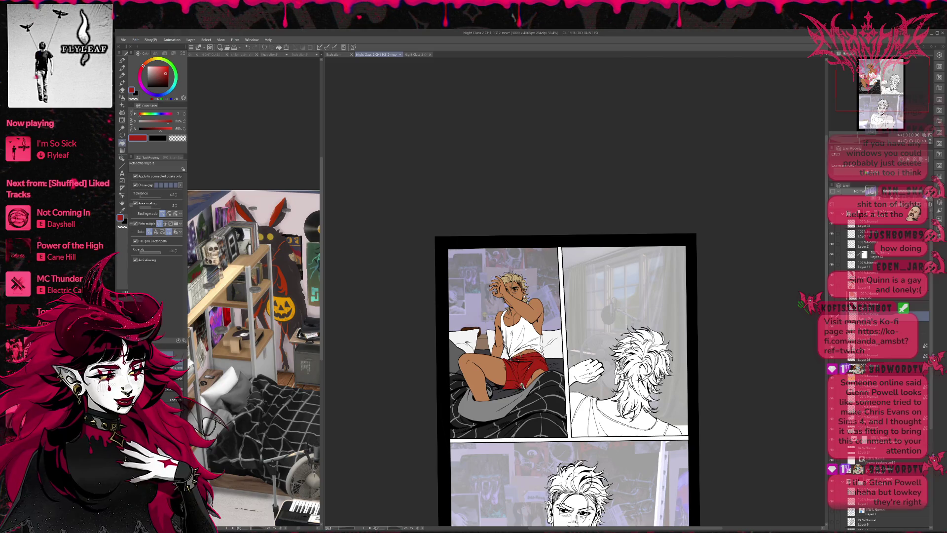
pyautogui.press('p')
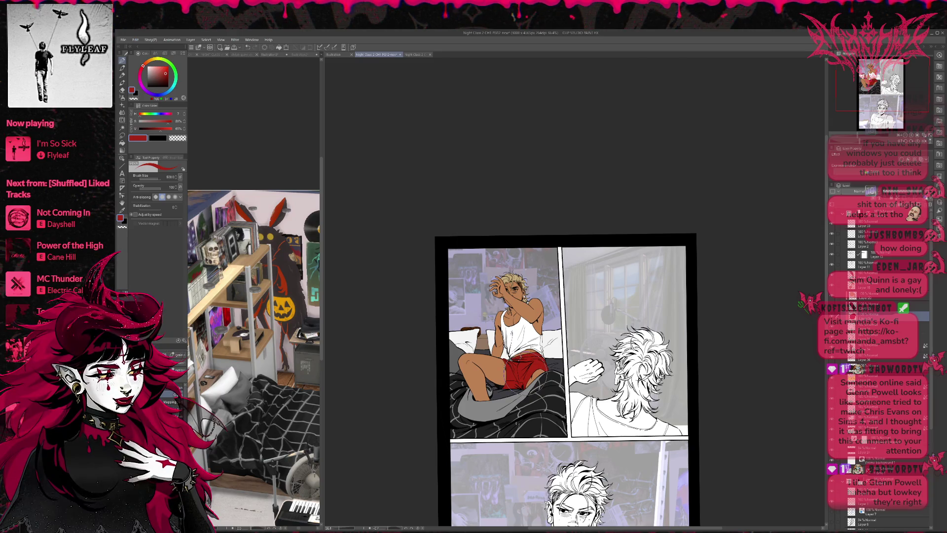
pyautogui.press('[')
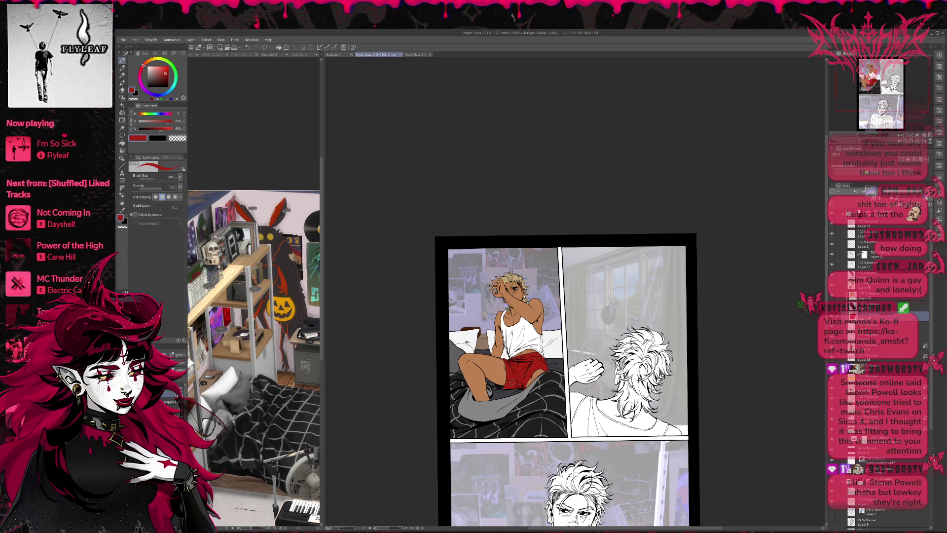
# - Zoom in and sample a lighter red and the skin tone from the dress-up dolls reference
pyautogui.click(911, 135)
pyautogui.click(912, 135)
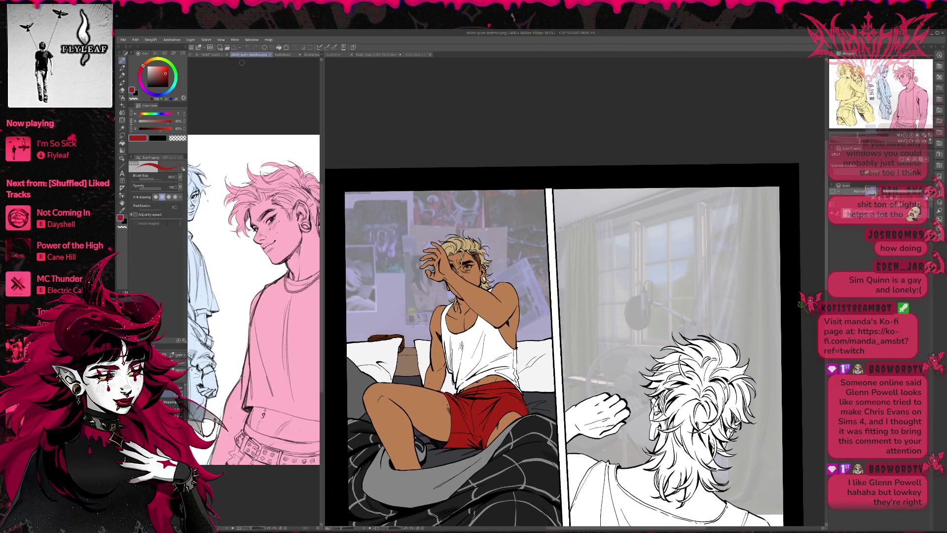
pyautogui.click(216, 54)
pyautogui.keyDown('alt'); pyautogui.click(274, 209); pyautogui.keyUp('alt')
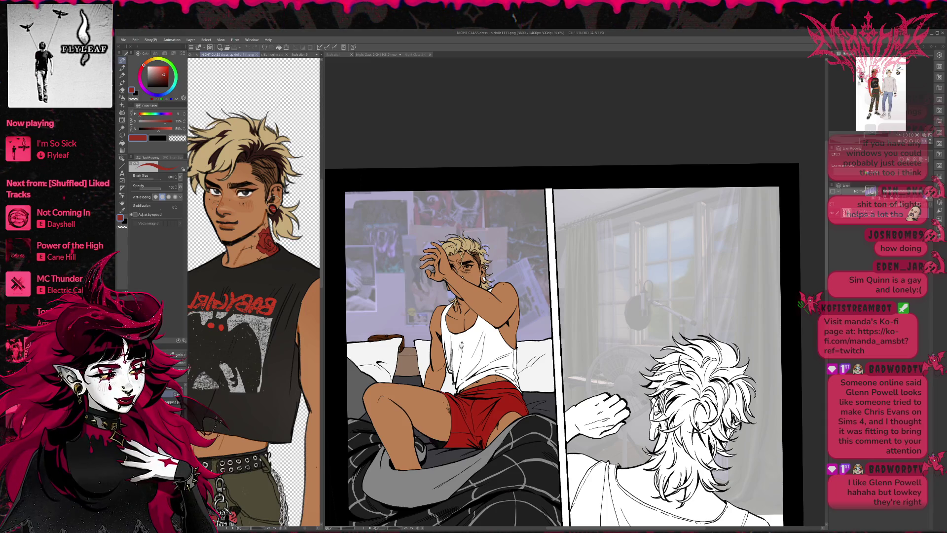
pyautogui.click(609, 163)
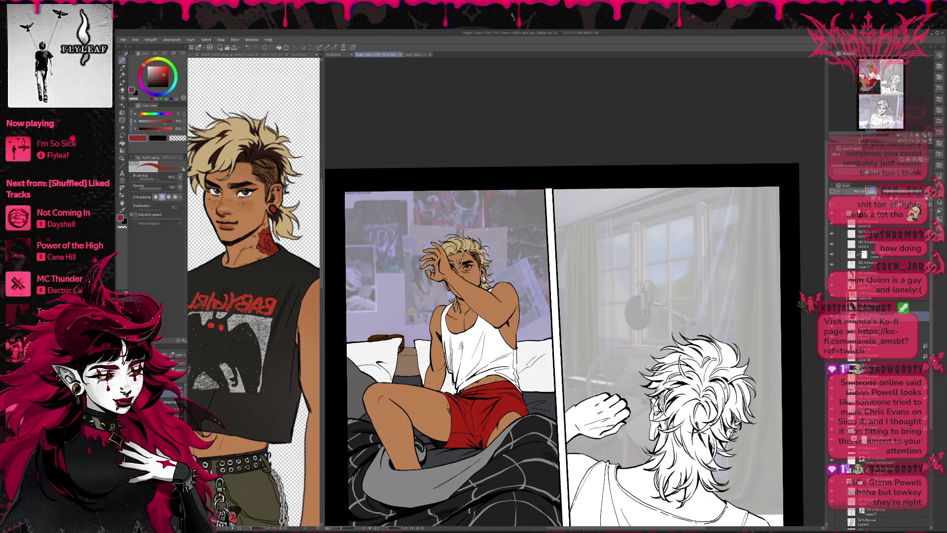
pyautogui.moveTo(518, 252); pyautogui.dragTo(521, 255)
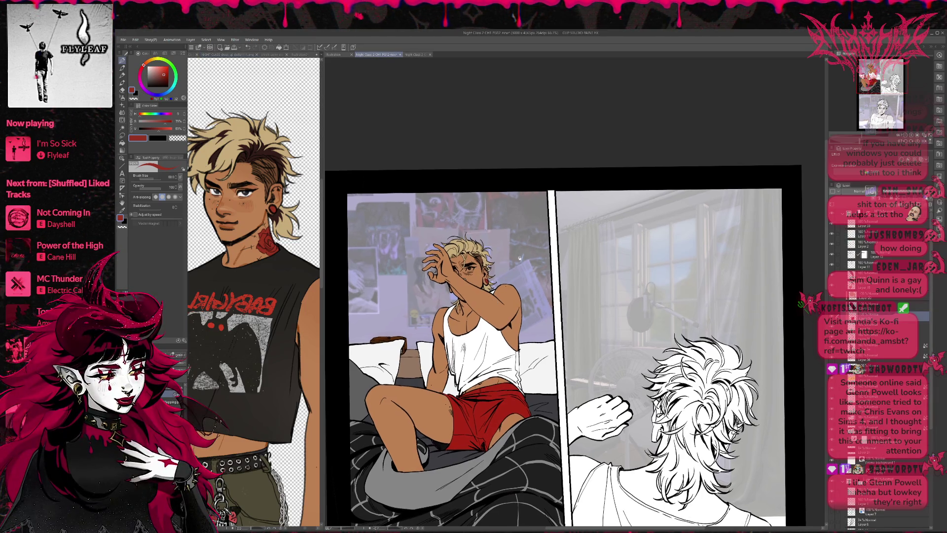
pyautogui.keyDown('alt'); pyautogui.click(217, 204); pyautogui.keyUp('alt')
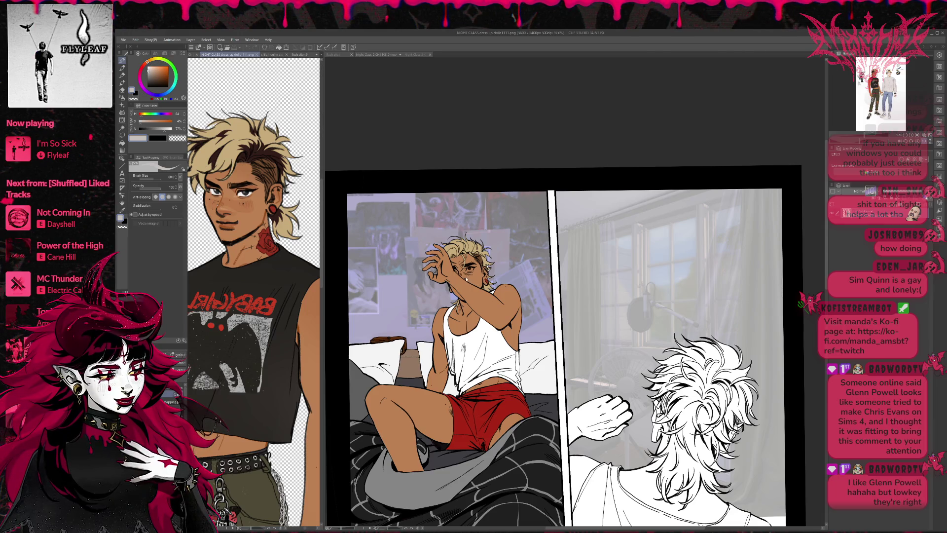
pyautogui.hotkey('ctrl', 'Tab')
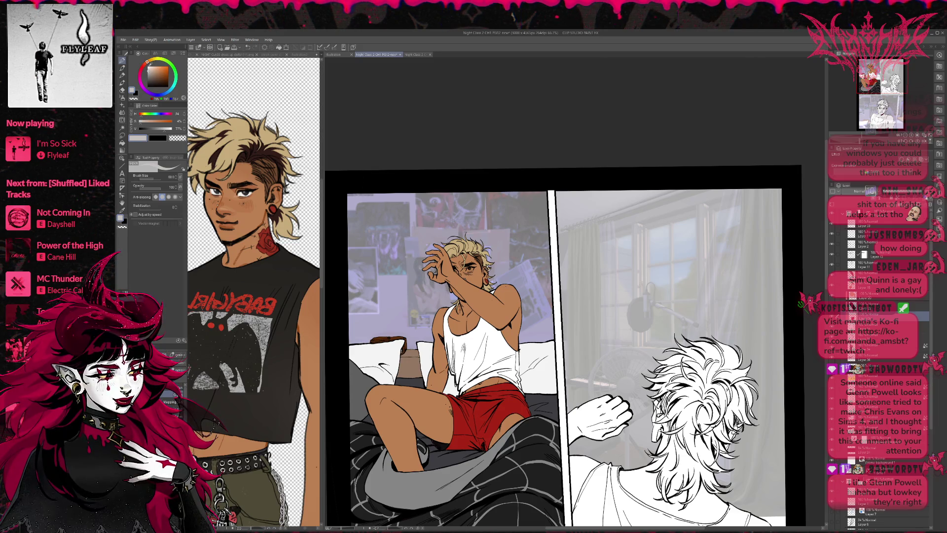
pyautogui.moveTo(503, 226); pyautogui.dragTo(502, 221)
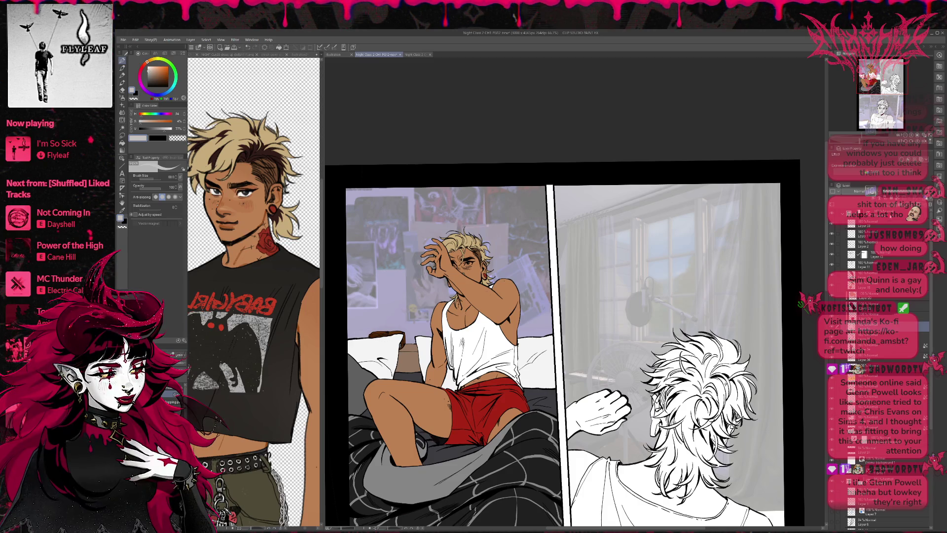
# - Shade the white tank top a muted grey-brown, then flip the canvas horizontally to check
pyautogui.keyDown('alt'); pyautogui.click(437, 368); pyautogui.keyUp('alt')
pyautogui.moveTo(444, 311); pyautogui.dragTo(451, 368)
pyautogui.moveTo(453, 330)
pyautogui.mouseDown()
pyautogui.moveTo(461, 387)
pyautogui.moveTo(474, 382)
pyautogui.mouseUp()
pyautogui.moveTo(471, 313)
pyautogui.mouseDown()
pyautogui.moveTo(483, 377)
pyautogui.moveTo(496, 372)
pyautogui.mouseUp()
pyautogui.moveTo(498, 324)
pyautogui.mouseDown()
pyautogui.moveTo(509, 373)
pyautogui.moveTo(523, 384)
pyautogui.moveTo(592, 321)
pyautogui.mouseUp()
pyautogui.press('h')
pyautogui.scroll(-1, 642, 278)
pyautogui.moveTo(642, 277); pyautogui.dragTo(646, 291)
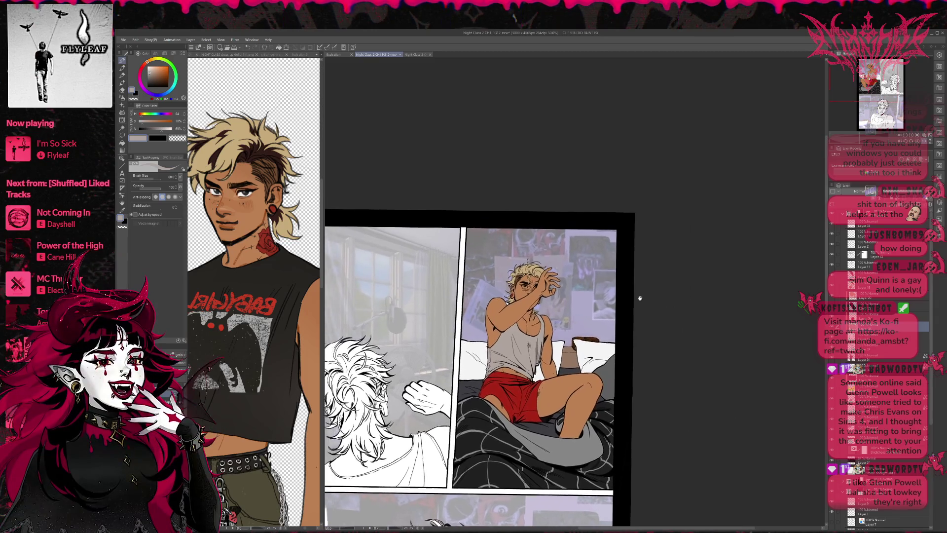
# - Try light teal, pale yellow, cyan and peach on the tank top, ending with light cream
pyautogui.click(171, 89)
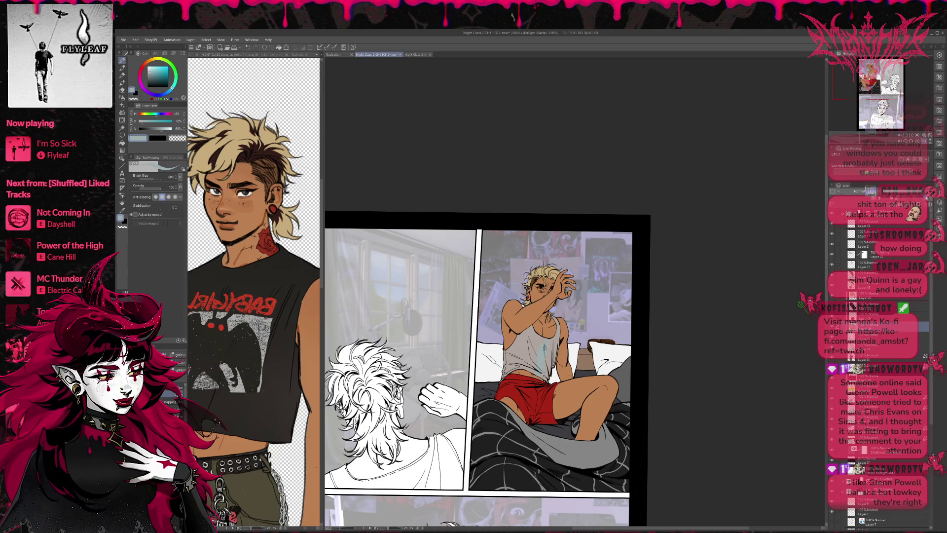
pyautogui.press(']')
pyautogui.moveTo(499, 361); pyautogui.dragTo(510, 369)
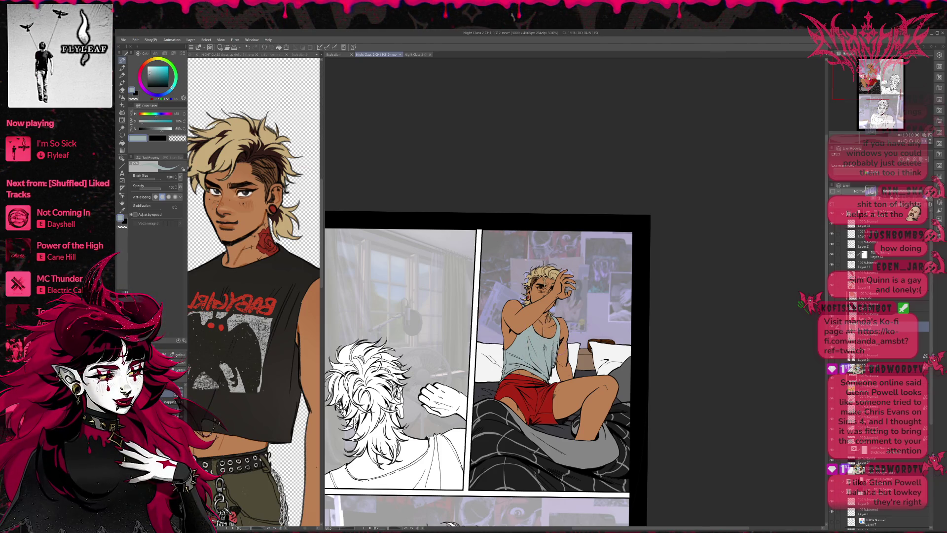
pyautogui.keyDown('alt'); pyautogui.click(547, 274); pyautogui.keyUp('alt')
pyautogui.moveTo(526, 325)
pyautogui.mouseDown()
pyautogui.moveTo(510, 378)
pyautogui.moveTo(516, 360)
pyautogui.mouseUp()
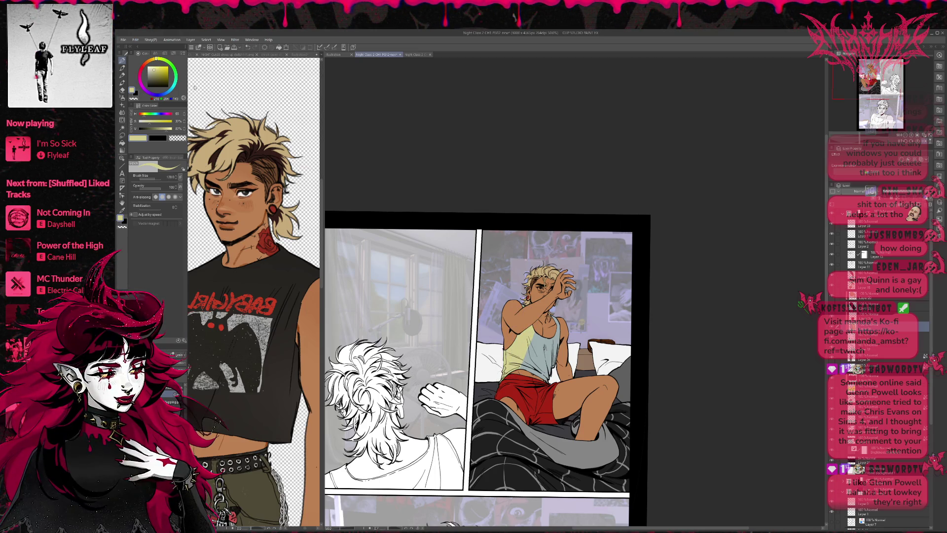
pyautogui.click(173, 87)
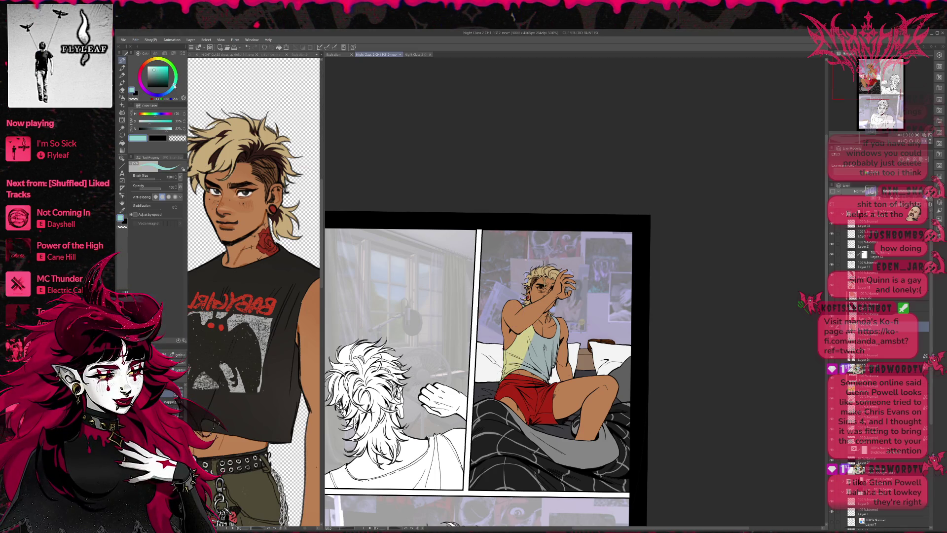
pyautogui.moveTo(520, 332)
pyautogui.mouseDown()
pyautogui.moveTo(545, 372)
pyautogui.moveTo(526, 382)
pyautogui.mouseUp()
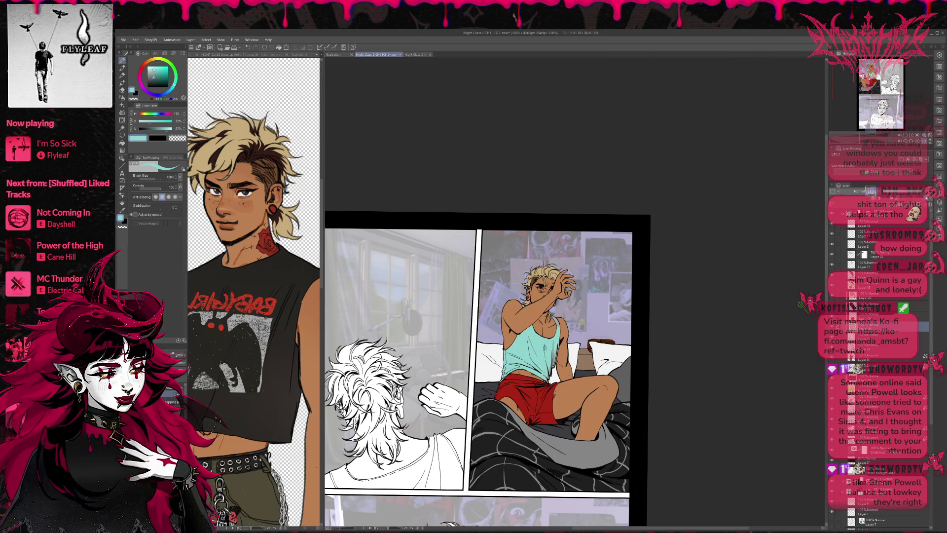
pyautogui.click(149, 62)
pyautogui.moveTo(523, 328)
pyautogui.mouseDown()
pyautogui.moveTo(533, 368)
pyautogui.moveTo(503, 372)
pyautogui.mouseUp()
pyautogui.click(152, 59)
pyautogui.moveTo(503, 340)
pyautogui.mouseDown()
pyautogui.moveTo(518, 377)
pyautogui.moveTo(558, 375)
pyautogui.mouseUp()
pyautogui.moveTo(541, 320); pyautogui.dragTo(560, 379)
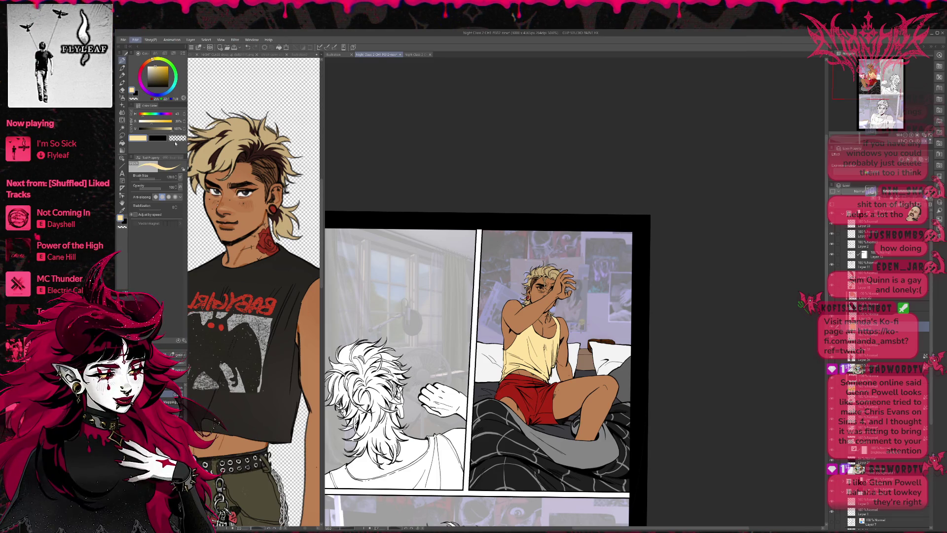
# - Cycle the tank top through pink, mint, bluish and lavender tints via Hue/Saturation/Luminosity and undo/redo
pyautogui.hotkey('ctrl', 'u')
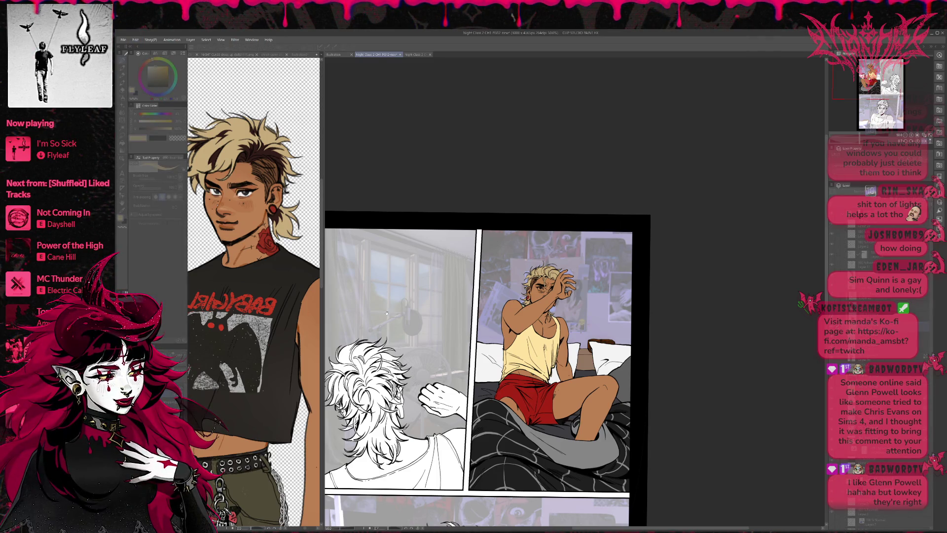
pyautogui.moveTo(195, 386); pyautogui.dragTo(223, 385)
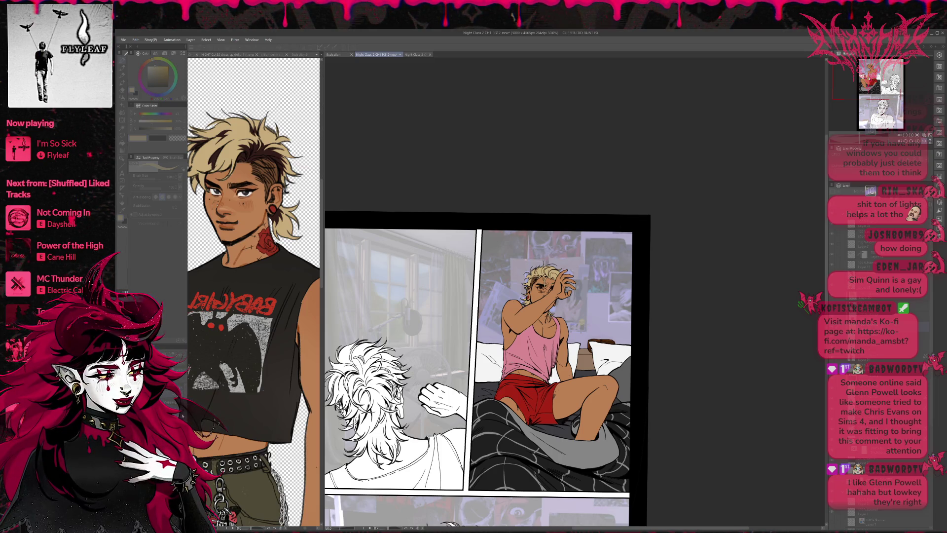
pyautogui.hotkey('ctrl', 'z')
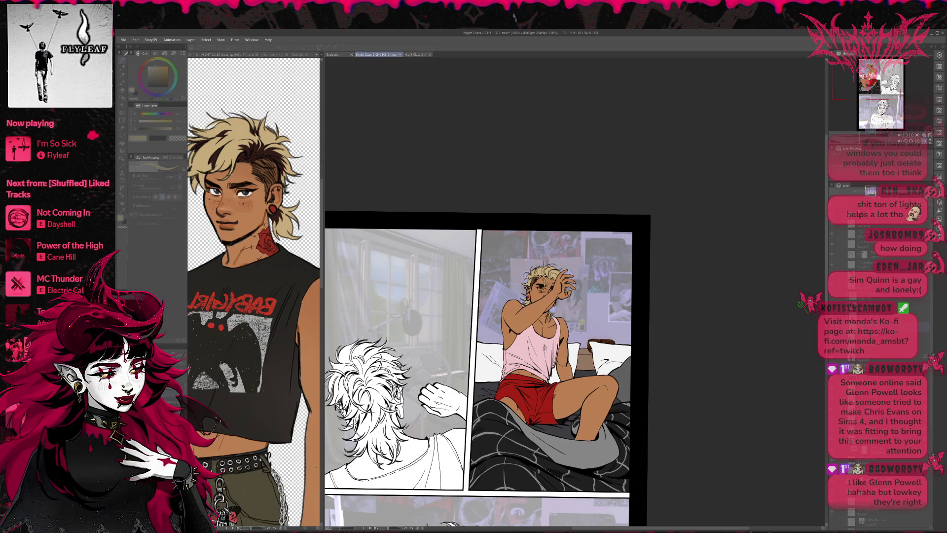
pyautogui.hotkey('ctrl', 'z')
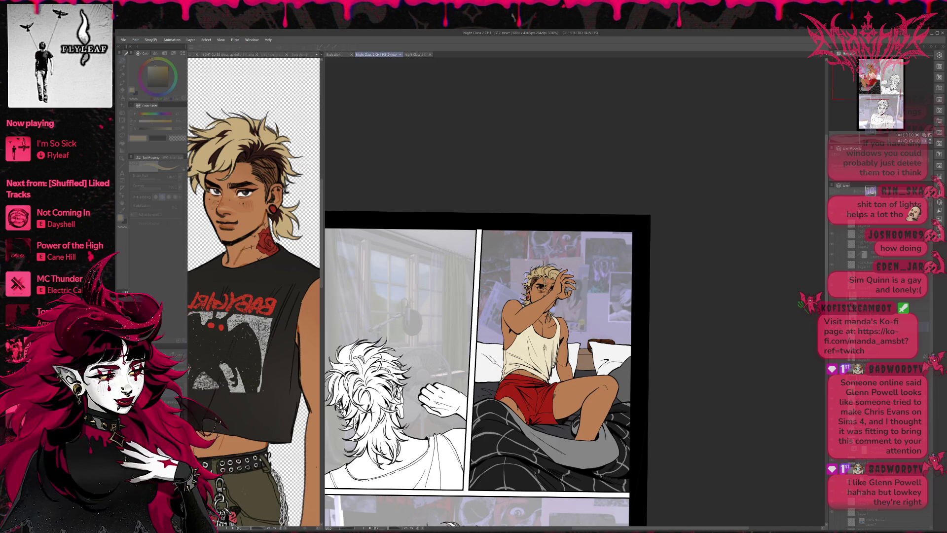
pyautogui.hotkey('ctrl', 'z')
pyautogui.hotkey('ctrl', 'z')
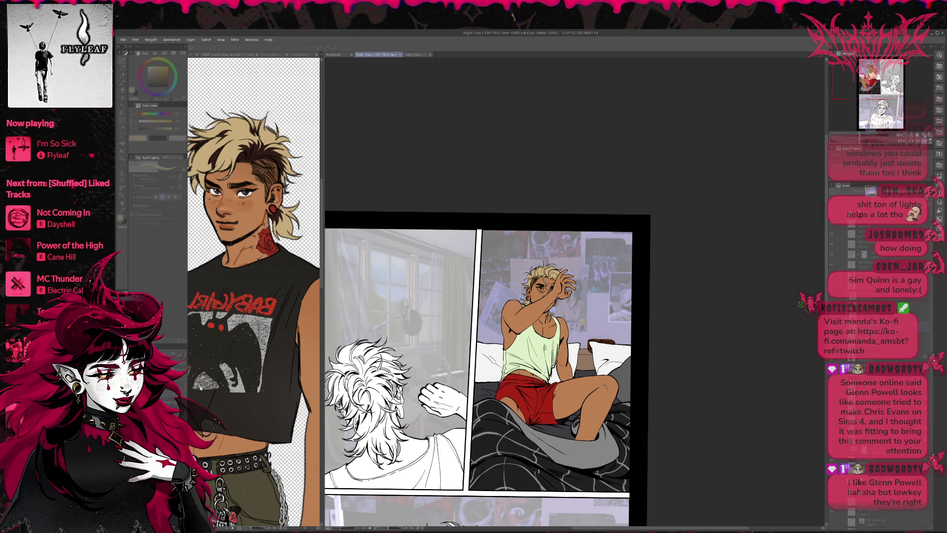
pyautogui.hotkey('ctrl', 'z')
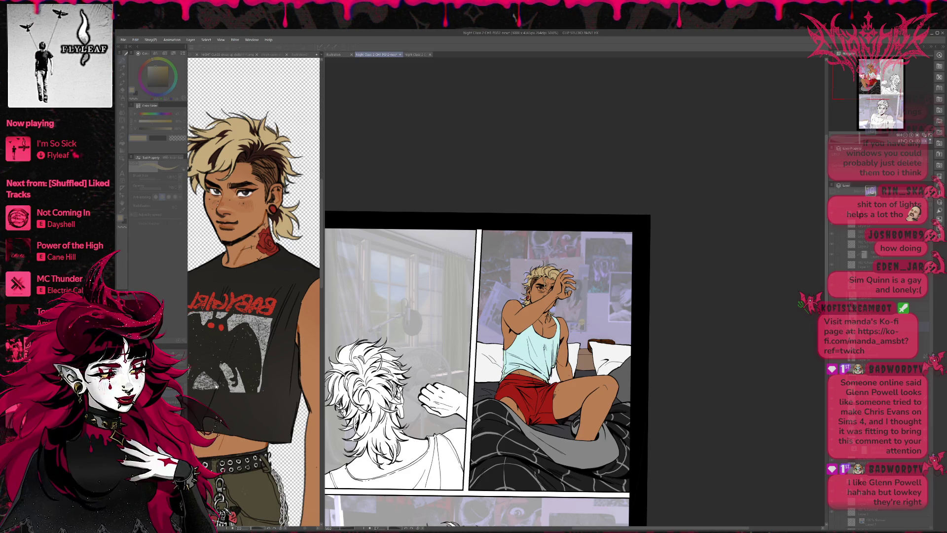
pyautogui.hotkey('ctrl', 'z')
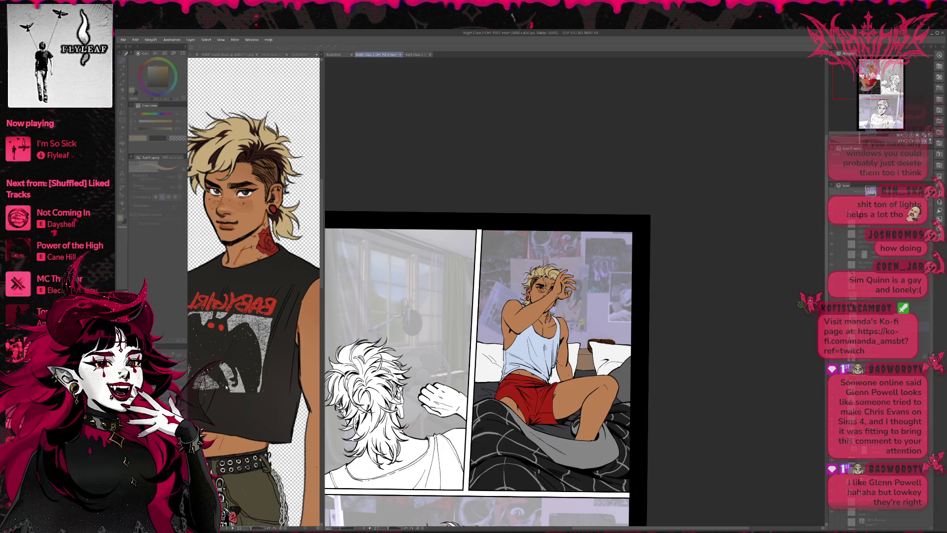
pyautogui.hotkey('ctrl', 'z')
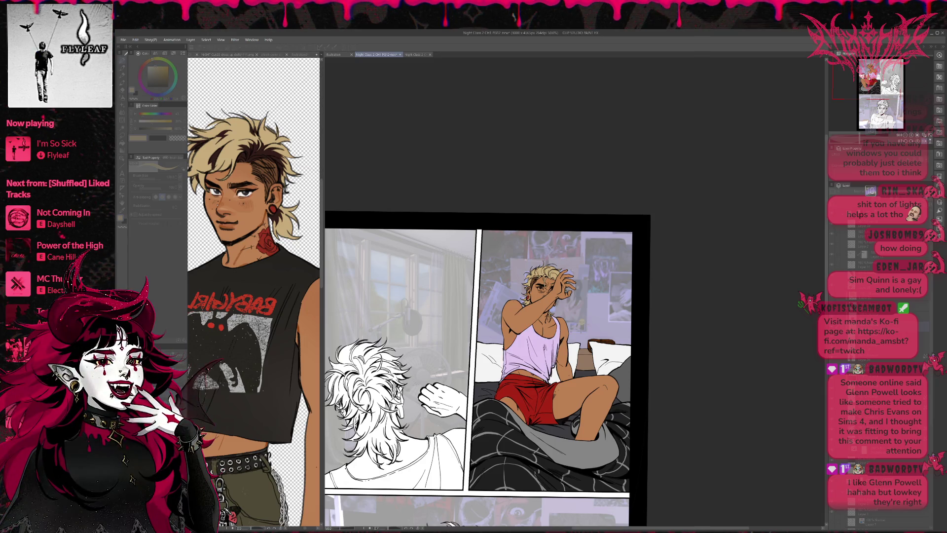
pyautogui.hotkey('ctrl', 'z')
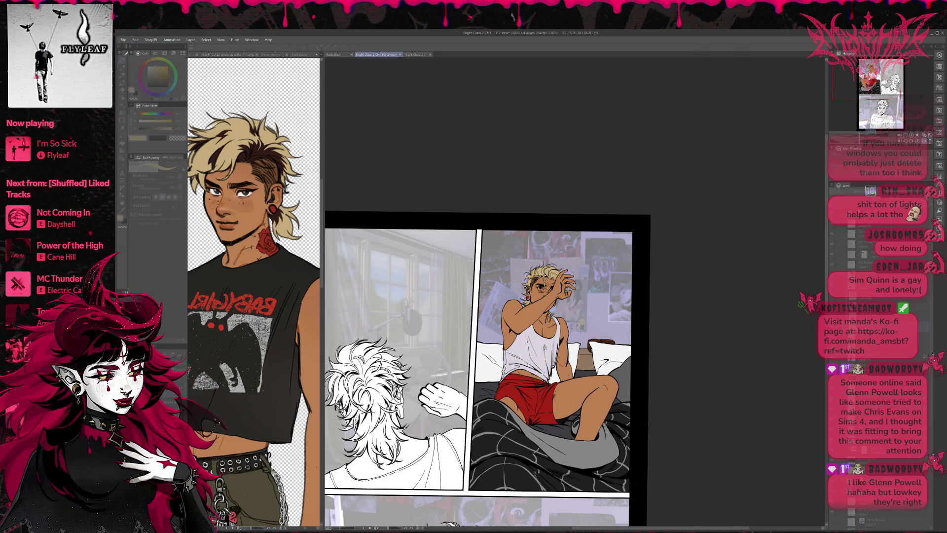
pyautogui.hotkey('ctrl', 'y')
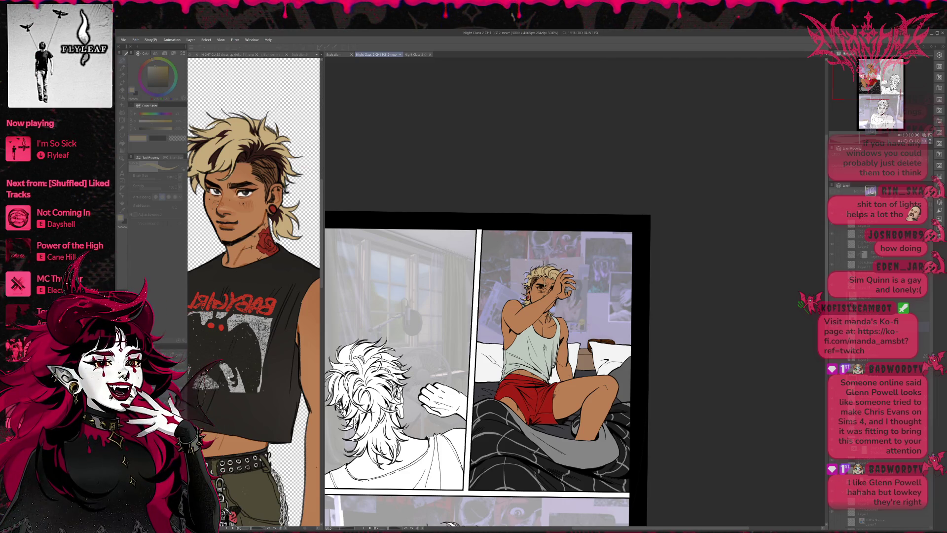
pyautogui.scroll(-1, 402, 282)
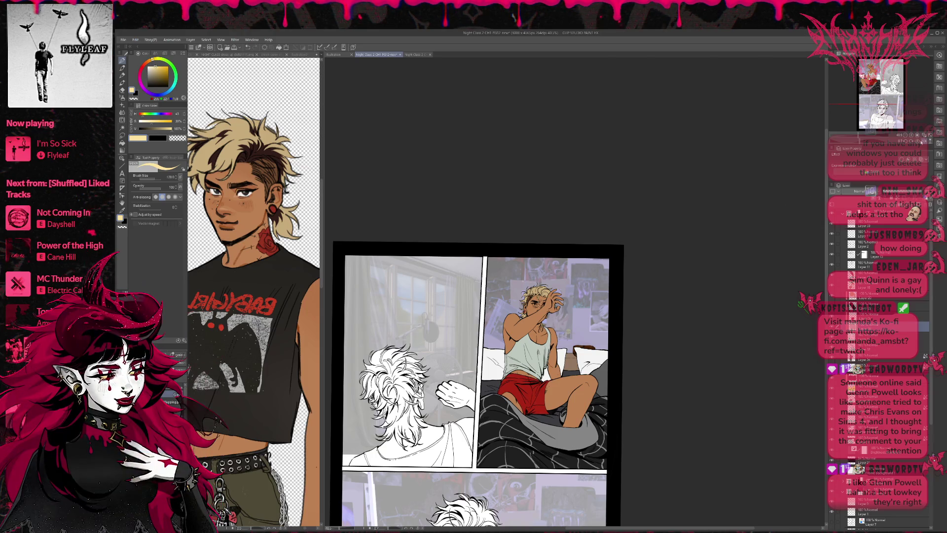
# - Flip the page view horizontally and zoom in on the comic panels
pyautogui.press('h')
pyautogui.moveTo(581, 333)
pyautogui.mouseDown()
pyautogui.moveTo(545, 339)
pyautogui.moveTo(542, 349)
pyautogui.mouseUp()
pyautogui.scroll(1, 542, 349)
pyautogui.moveTo(495, 317); pyautogui.dragTo(531, 380)
pyautogui.scroll(1, 523, 367)
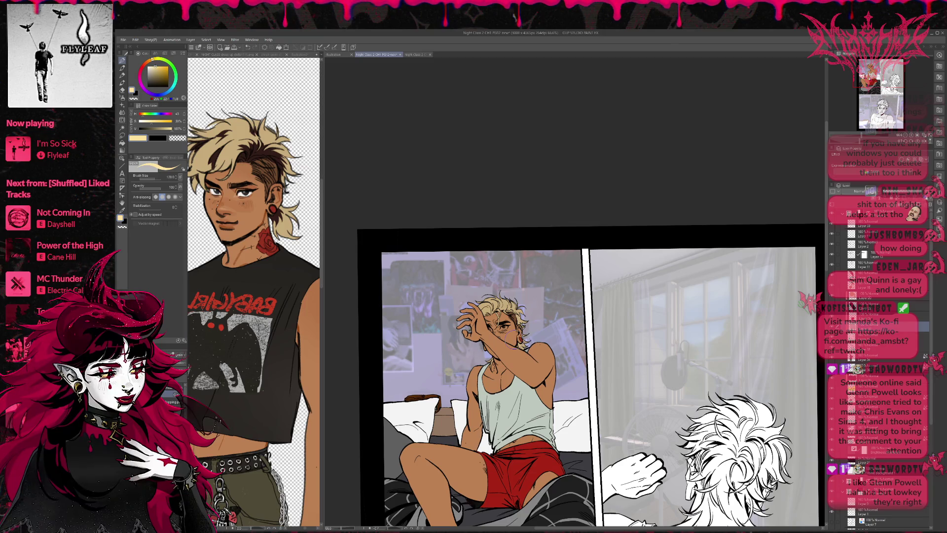
# - Select another layer, sample a tan from the reference character, and set Brush Size to 50
pyautogui.click(874, 287)
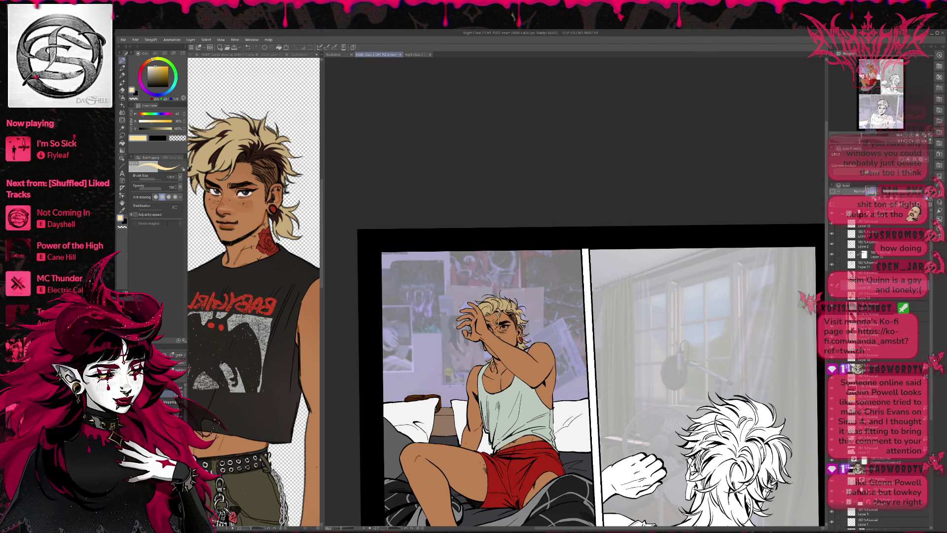
pyautogui.scroll(2, 577, 299)
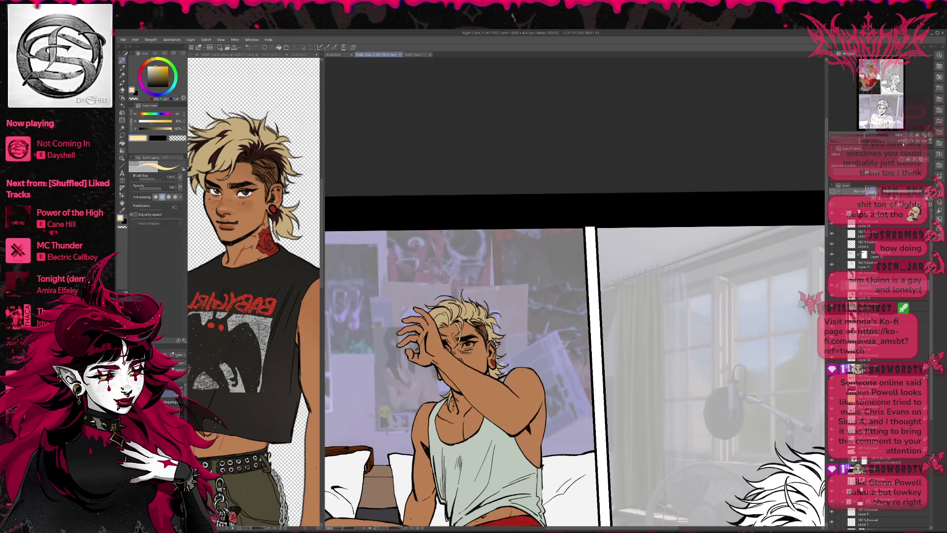
pyautogui.keyDown('alt'); pyautogui.click(277, 188); pyautogui.keyUp('alt')
pyautogui.click(483, 341)
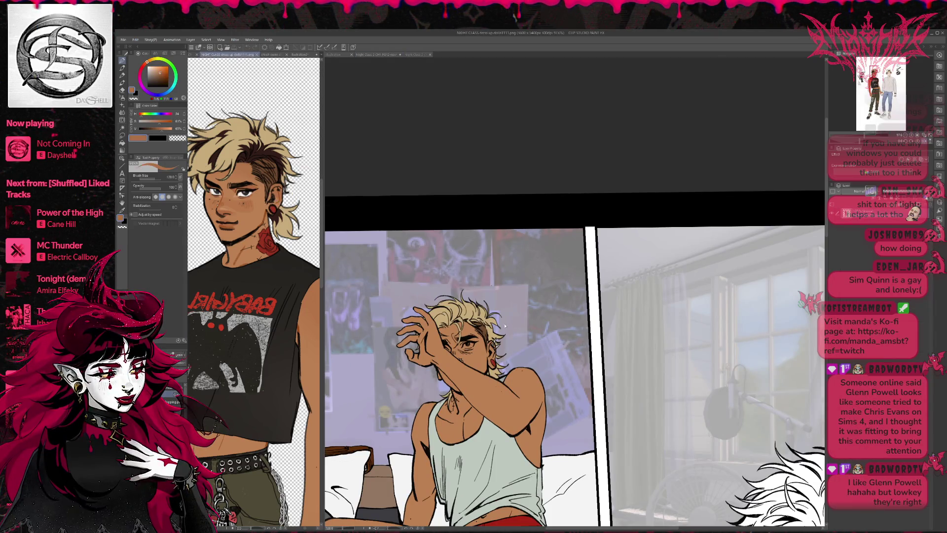
pyautogui.press('[')
pyautogui.press('[')
pyautogui.press('[')
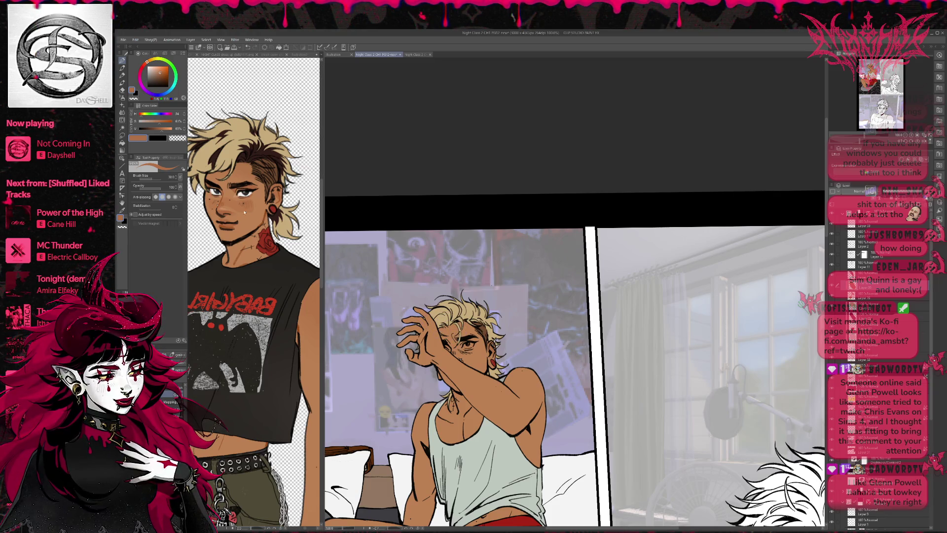
pyautogui.click(245, 211)
pyautogui.click(460, 354)
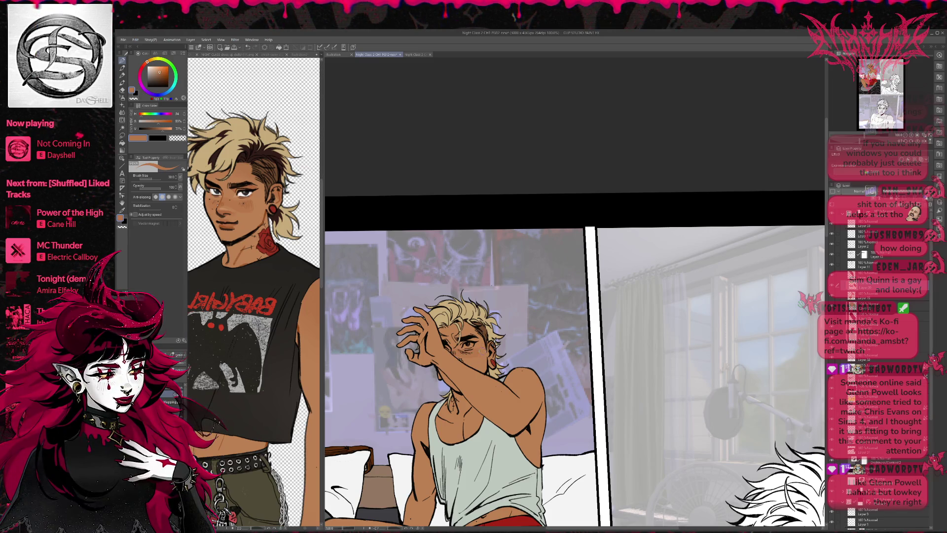
# - Sample white from the dress-up reference sheet and return to the comic page
pyautogui.scroll(1, 463, 326)
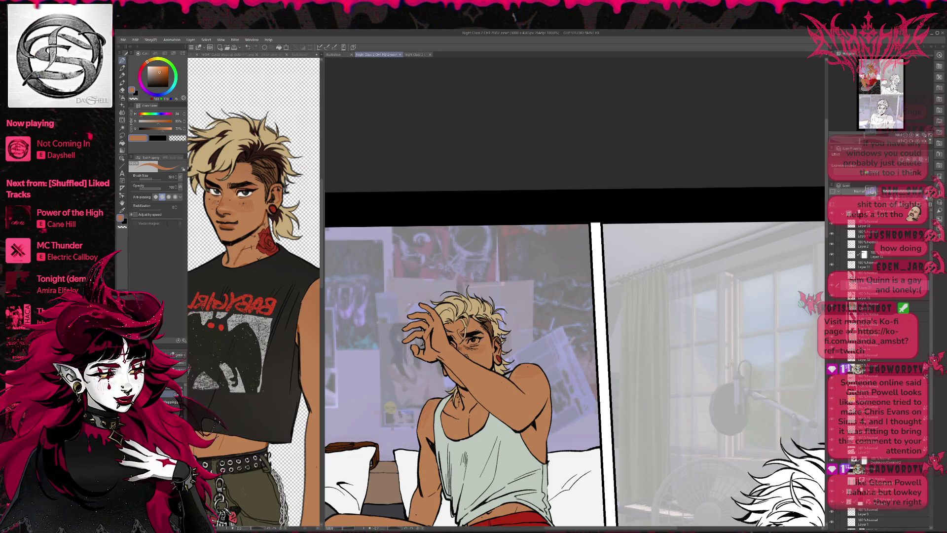
pyautogui.scroll(1, 465, 335)
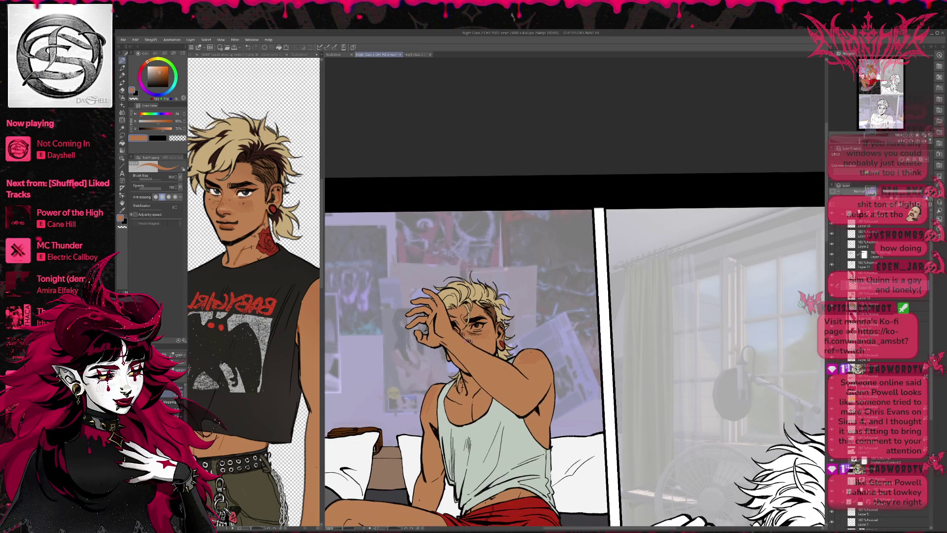
pyautogui.scroll(-3, 575, 296)
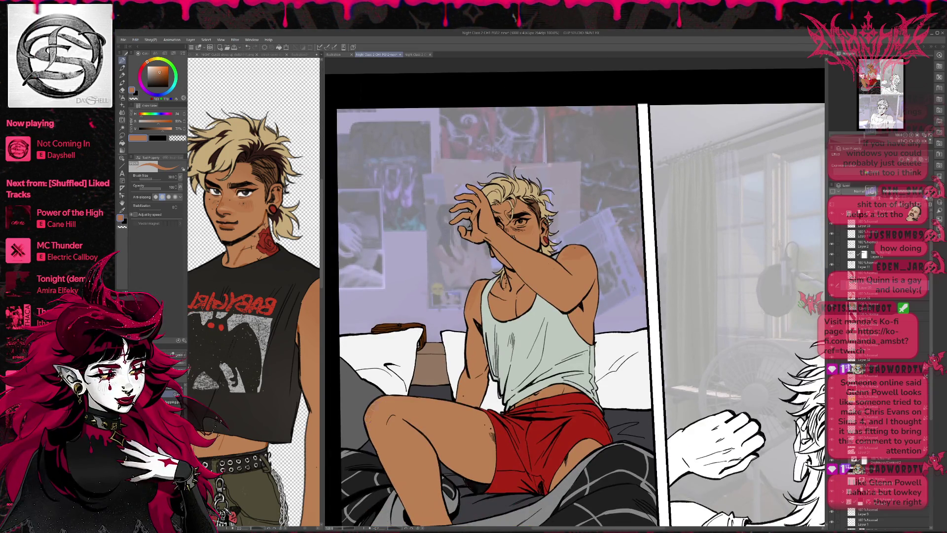
pyautogui.scroll(3, 376, 399)
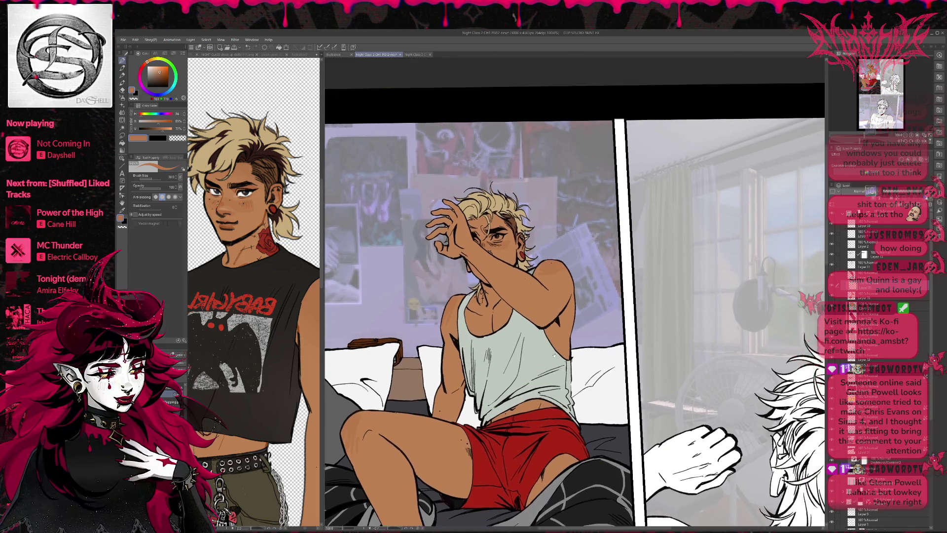
pyautogui.scroll(1, 531, 284)
pyautogui.scroll(1, 530, 284)
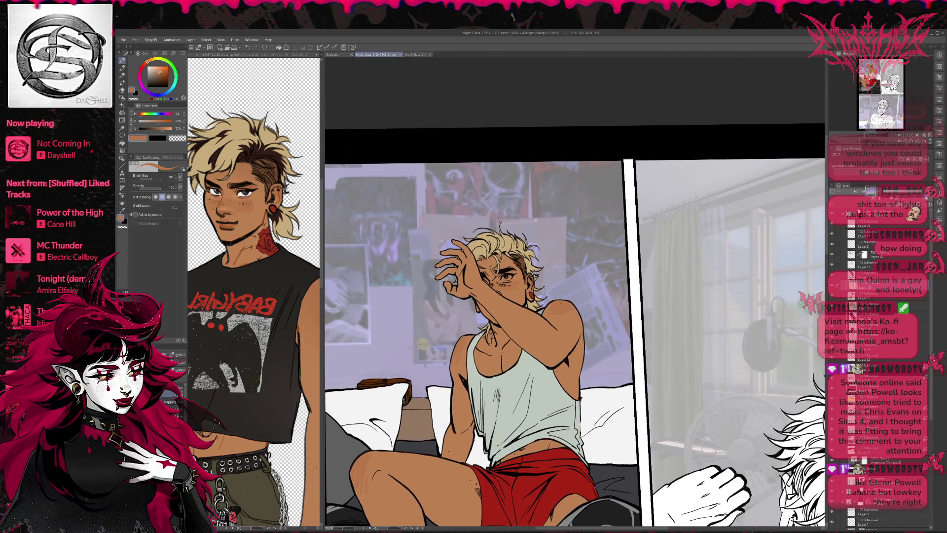
pyautogui.keyDown('alt'); pyautogui.click(240, 192); pyautogui.keyUp('alt')
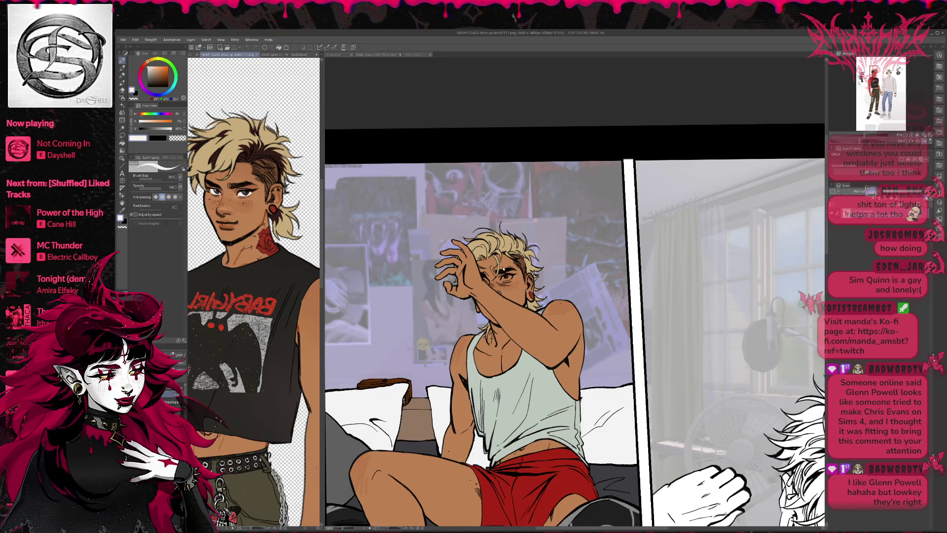
pyautogui.hotkey('ctrl', 'Tab')
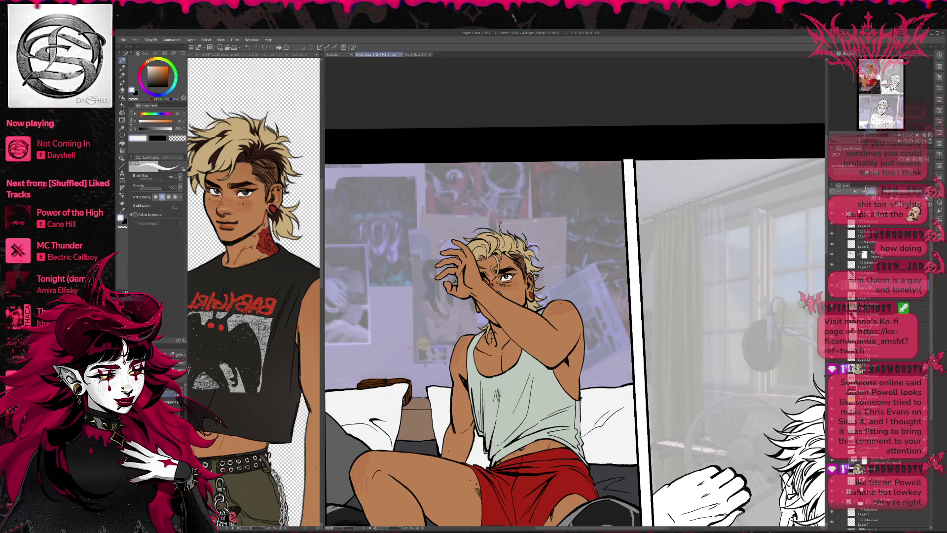
# - Sample a lighter tan skin tone from the reference and go back to the page
pyautogui.moveTo(508, 277); pyautogui.dragTo(501, 254)
pyautogui.scroll(-3, 269, 399)
pyautogui.keyDown('alt'); pyautogui.click(253, 469); pyautogui.keyUp('alt')
pyautogui.keyDown('alt'); pyautogui.click(253, 470); pyautogui.keyUp('alt')
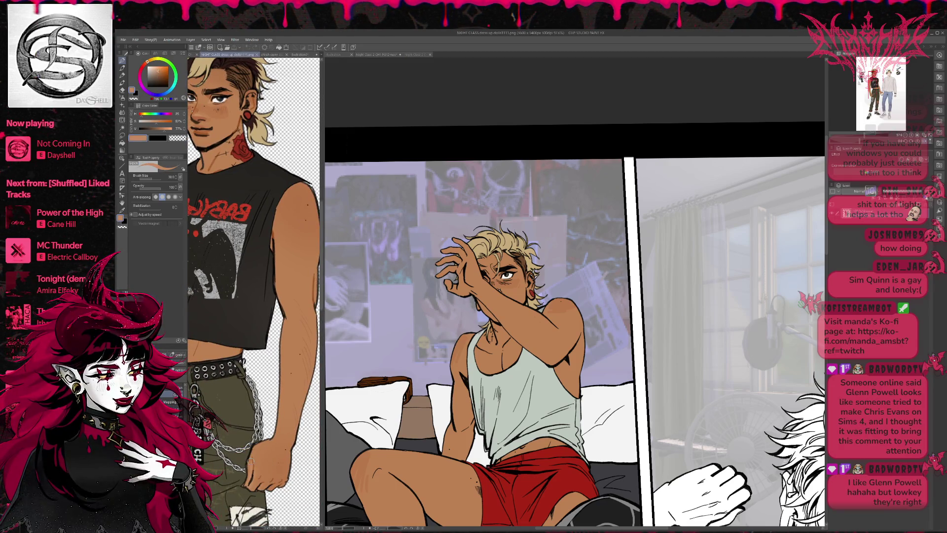
pyautogui.hotkey('ctrl', 'Tab')
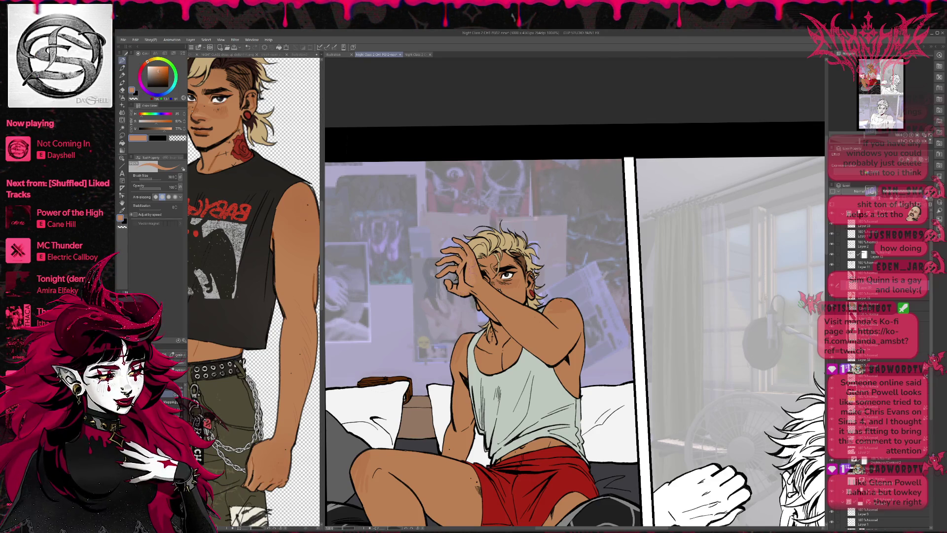
# - Choose a darker skin tone, then sample the skin colour from the panel
pyautogui.scroll(-3, 578, 295)
pyautogui.scroll(-2, 578, 294)
pyautogui.scroll(2, 579, 294)
pyautogui.scroll(1, 579, 295)
pyautogui.scroll(1, 567, 316)
pyautogui.scroll(1, 558, 336)
pyautogui.scroll(1, 551, 351)
pyautogui.scroll(1, 552, 351)
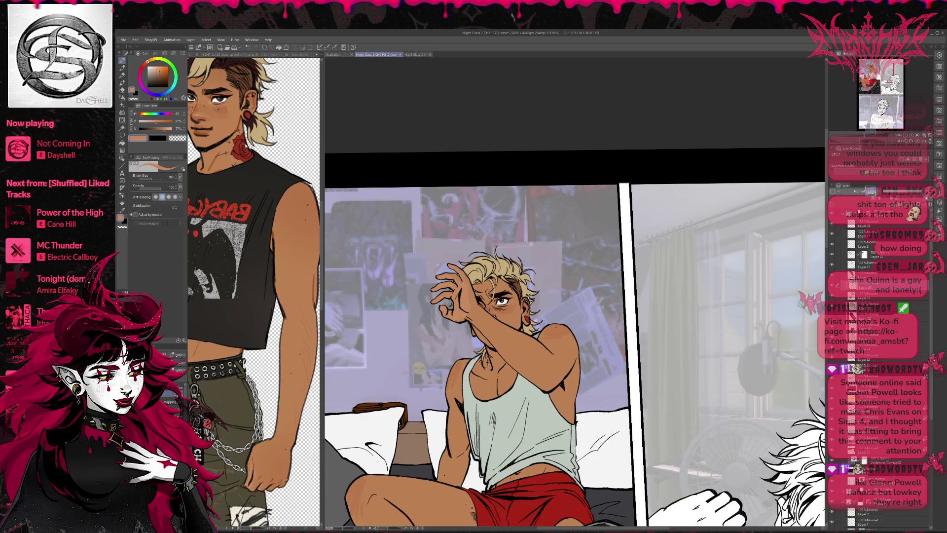
pyautogui.keyDown('alt'); pyautogui.click(225, 92); pyautogui.keyUp('alt')
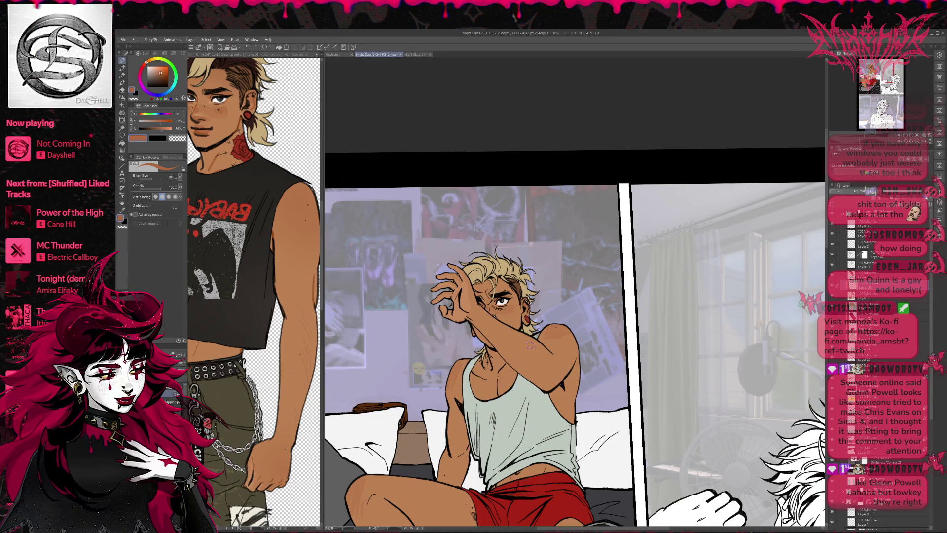
pyautogui.scroll(-1, 566, 320)
pyautogui.keyDown('alt'); pyautogui.click(566, 320); pyautogui.keyUp('alt')
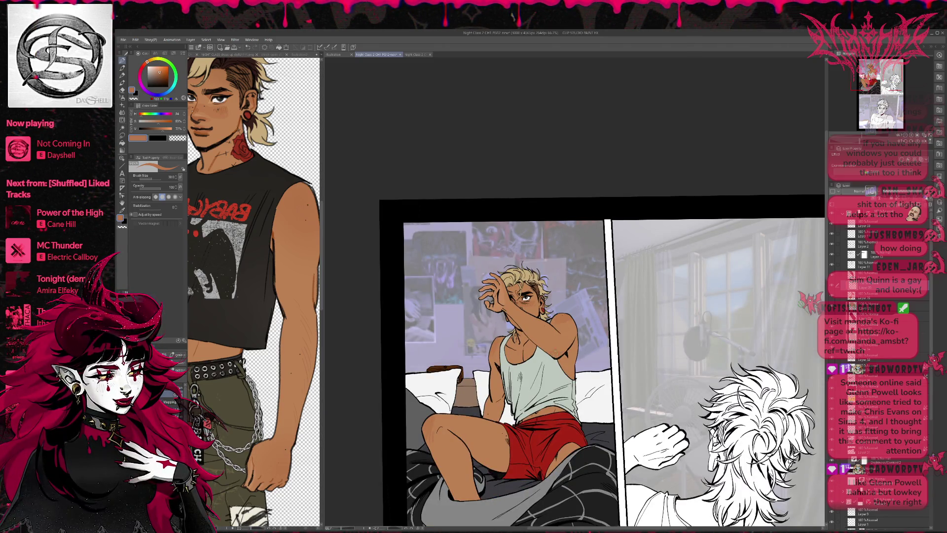
pyautogui.moveTo(562, 352); pyautogui.dragTo(552, 320)
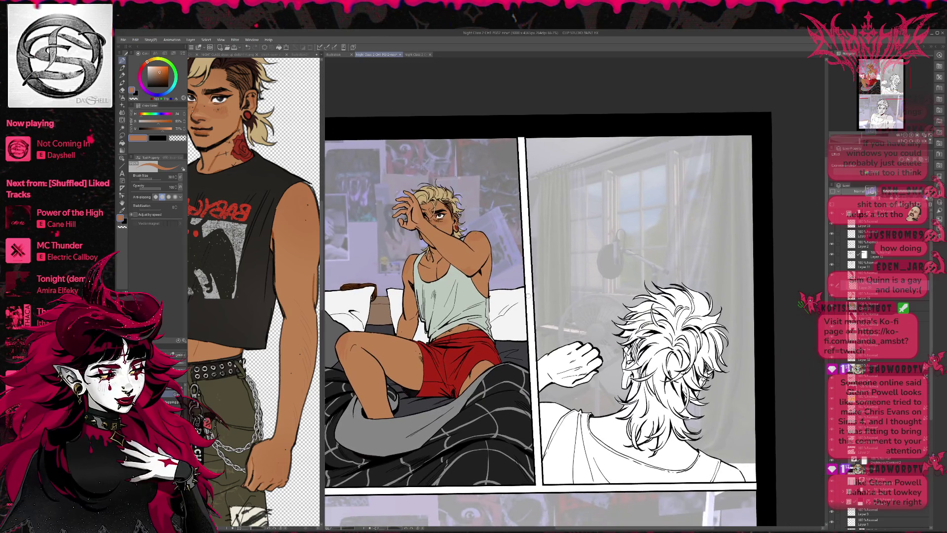
pyautogui.scroll(-1, 553, 319)
pyautogui.moveTo(553, 320); pyautogui.dragTo(561, 334)
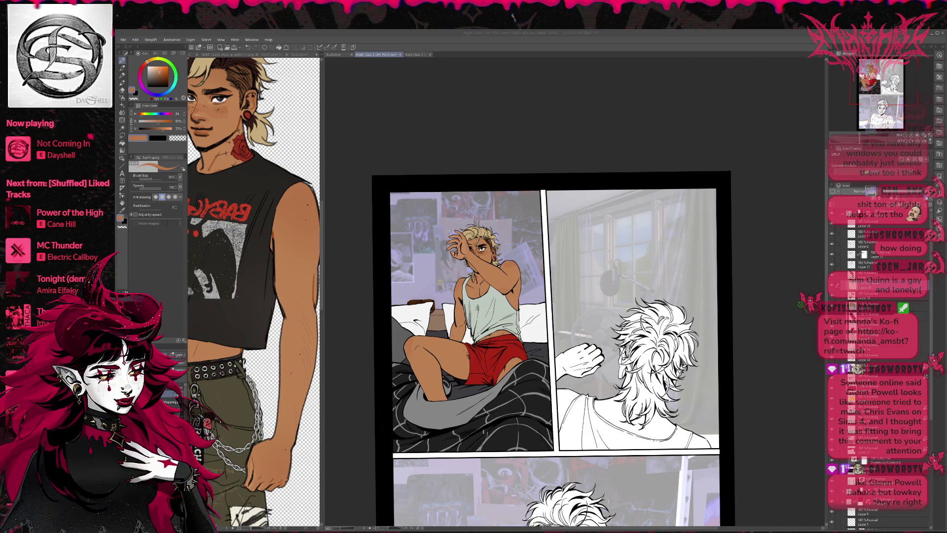
pyautogui.click(859, 307)
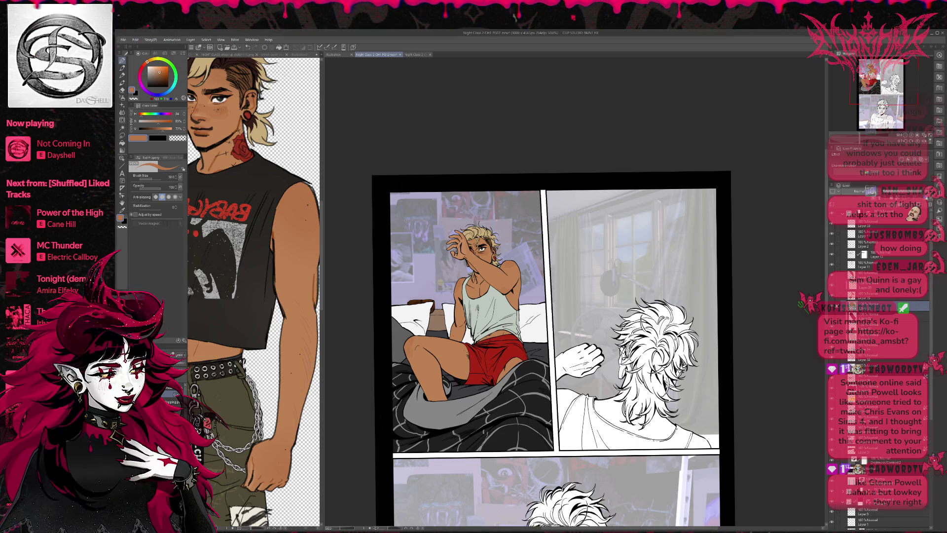
# - Preview the hair without its colour, restore the blonde, and pick a near-black from the reference
pyautogui.click(833, 307)
pyautogui.click(832, 306)
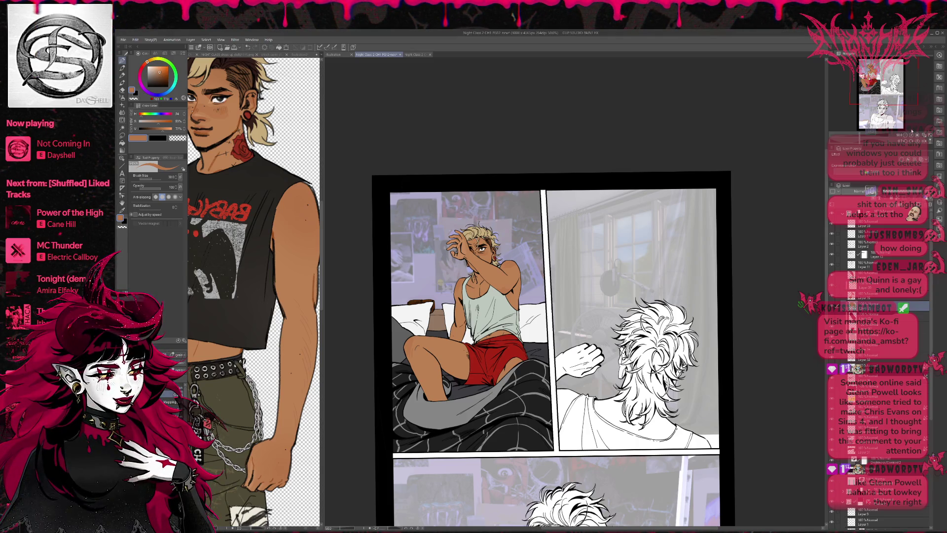
pyautogui.scroll(2, 911, 130)
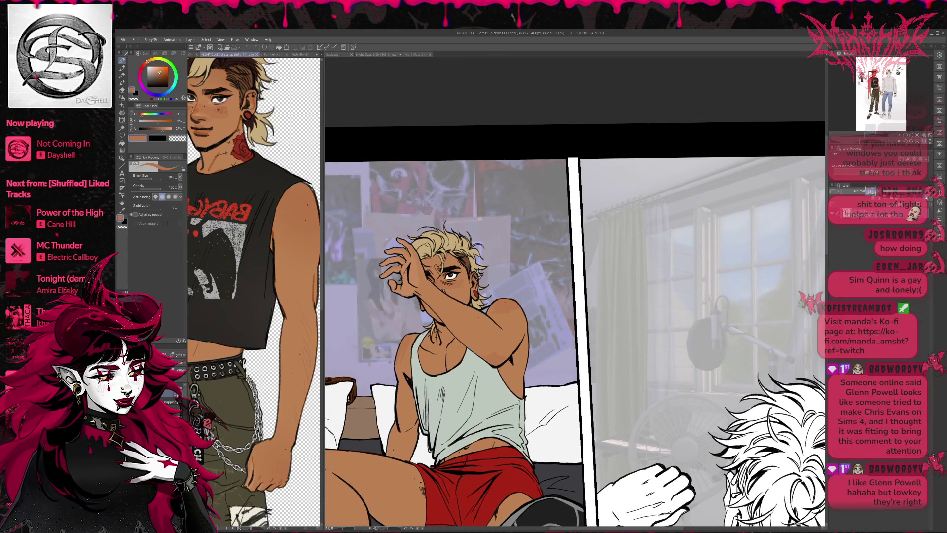
pyautogui.scroll(3, 254, 246)
pyautogui.keyDown('alt'); pyautogui.click(252, 170); pyautogui.keyUp('alt')
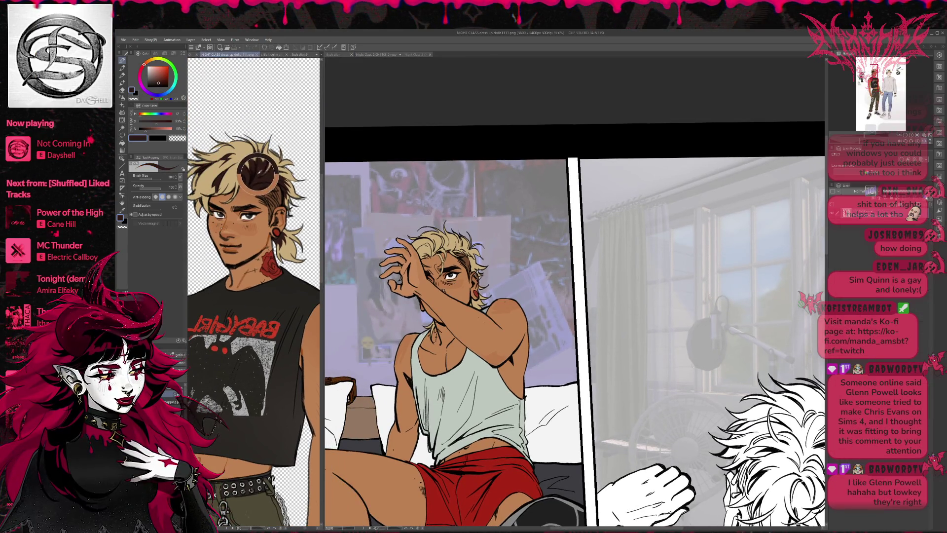
pyautogui.click(454, 258)
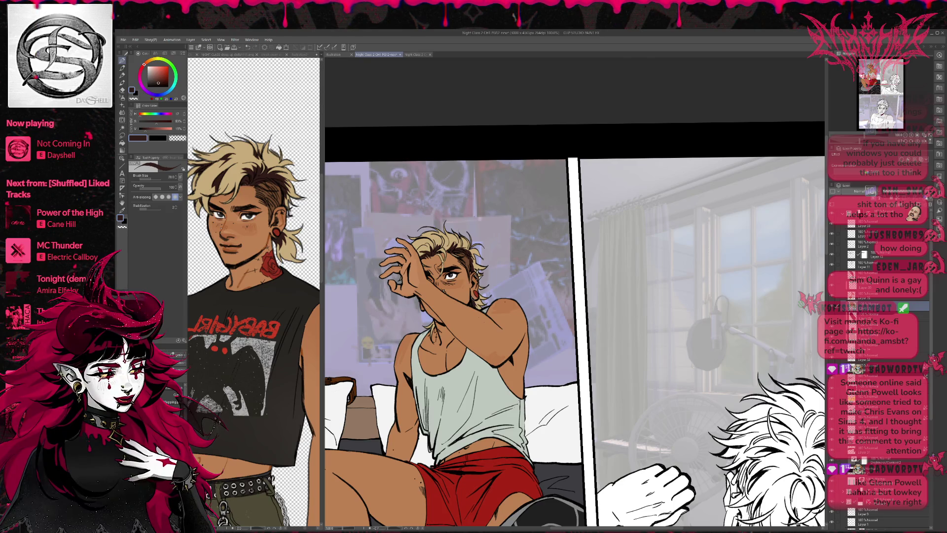
# - Eyedrop the cheek's skin tone, swap back to the dark colour, and zoom out to 50%
pyautogui.keyDown('alt'); pyautogui.click(453, 288); pyautogui.keyUp('alt')
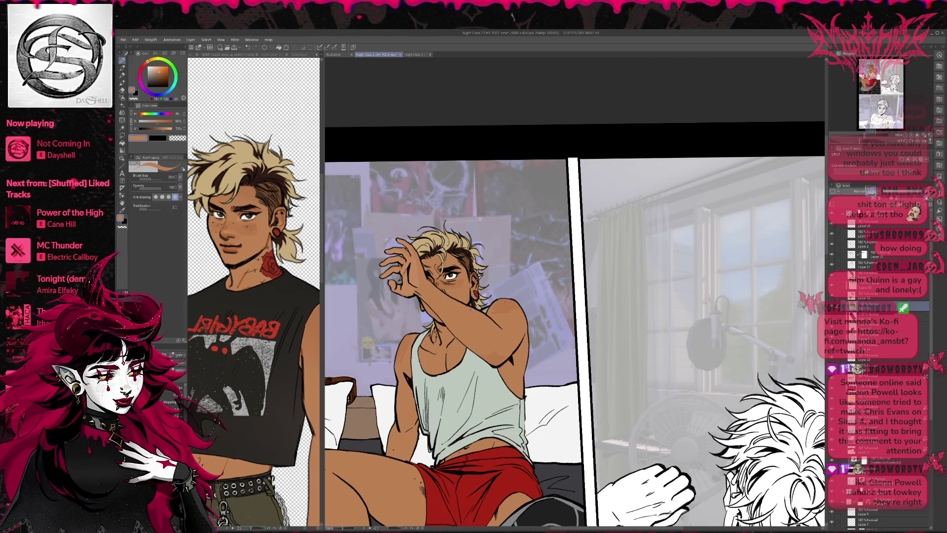
pyautogui.press('x')
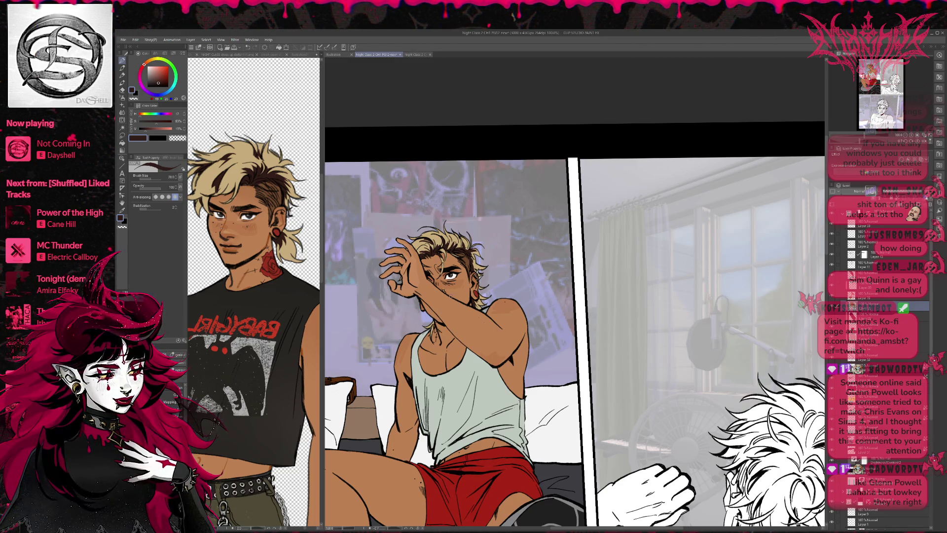
pyautogui.scroll(-2, 575, 328)
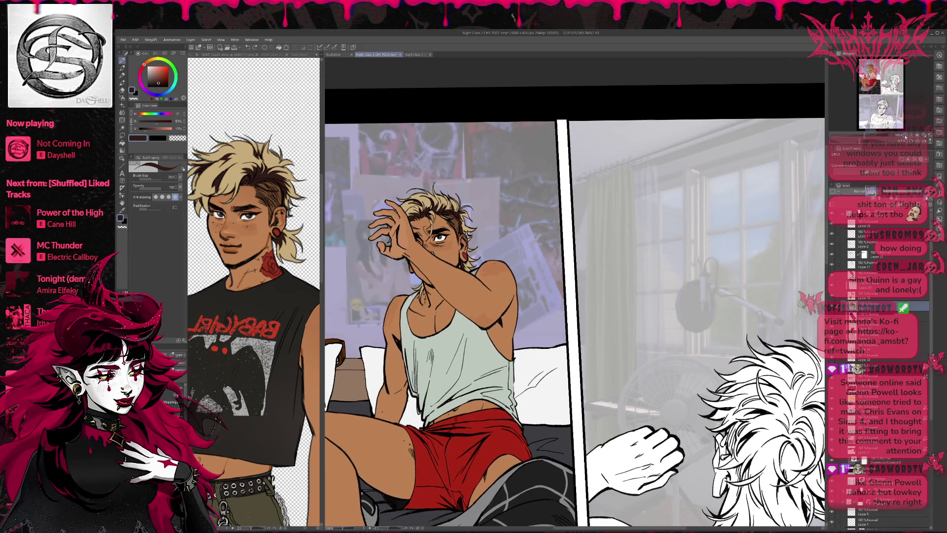
pyautogui.scroll(-1, 648, 298)
pyautogui.scroll(-1, 648, 297)
pyautogui.scroll(-1, 647, 297)
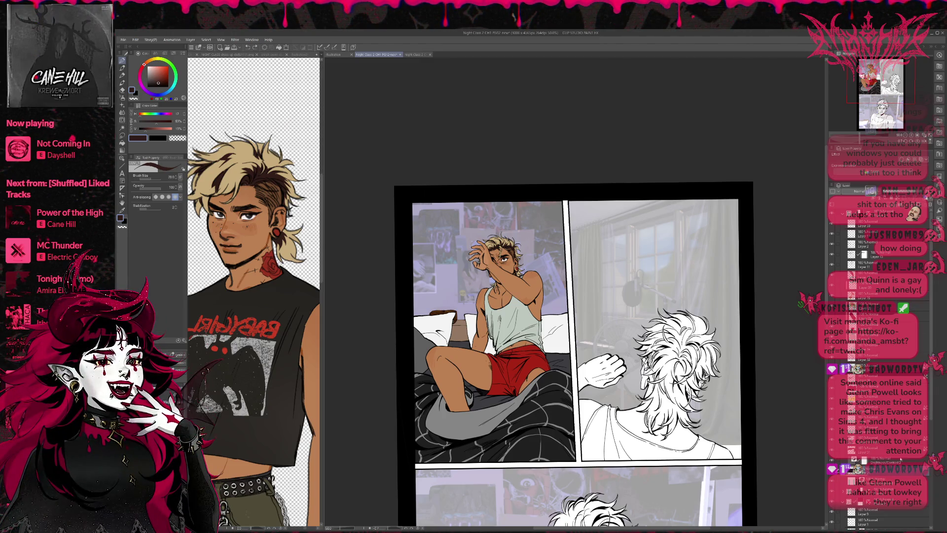
# - On the bedroom background layer, test a flat blue-purple brush fill and undo it
pyautogui.hotkey('ctrl', 'z')
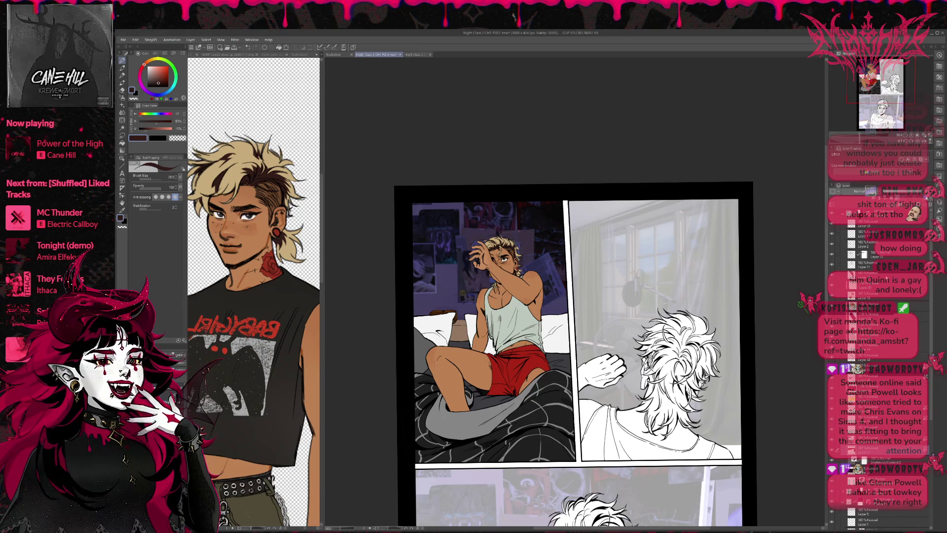
pyautogui.click(914, 304)
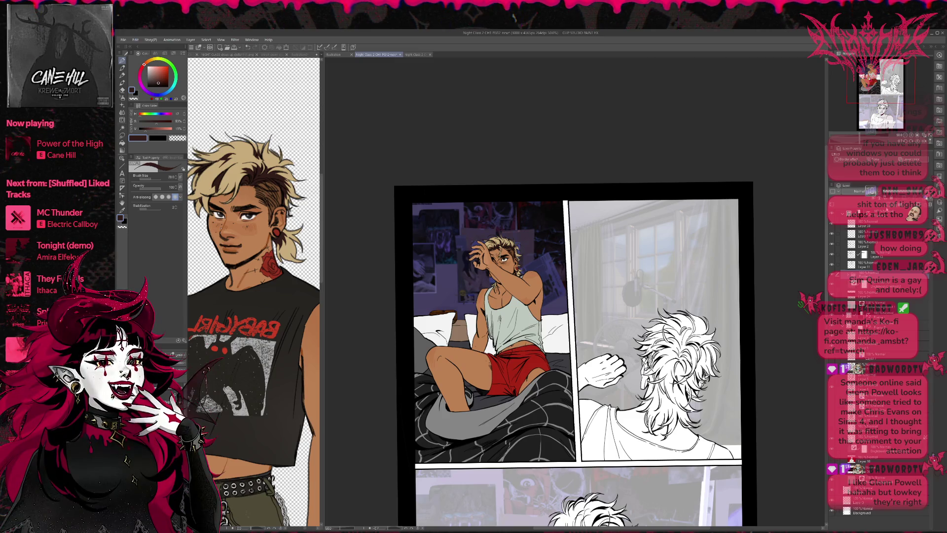
pyautogui.click(843, 238)
pyautogui.keyDown('alt'); pyautogui.click(444, 296); pyautogui.keyUp('alt')
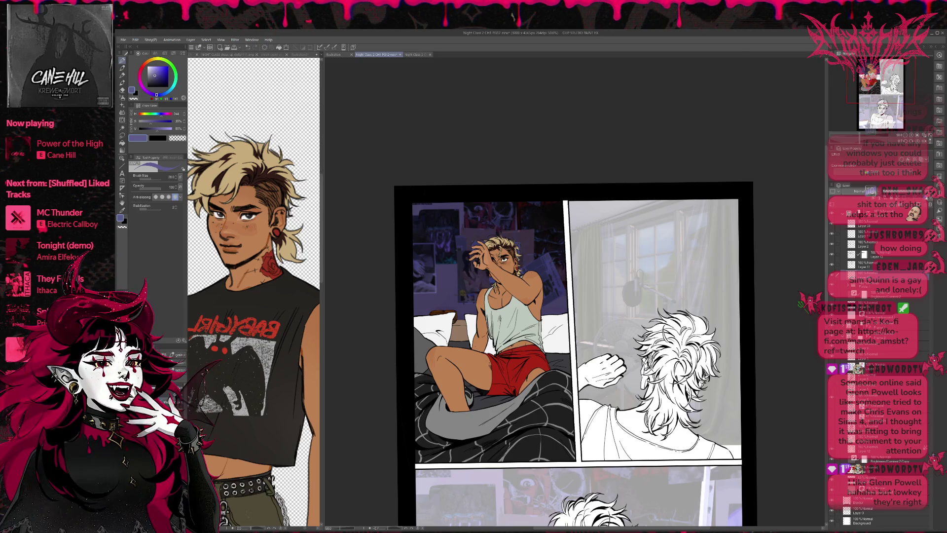
pyautogui.press('p')
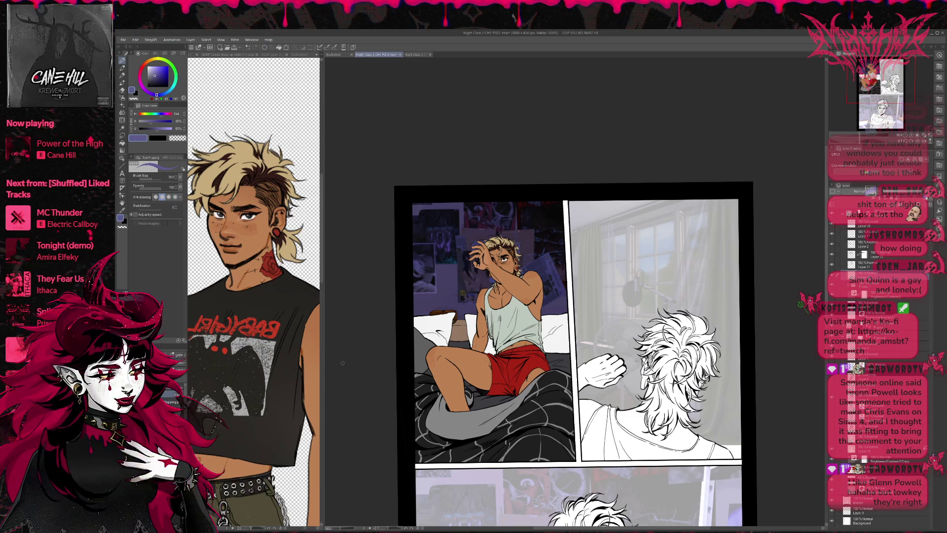
pyautogui.moveTo(435, 385); pyautogui.dragTo(635, 289)
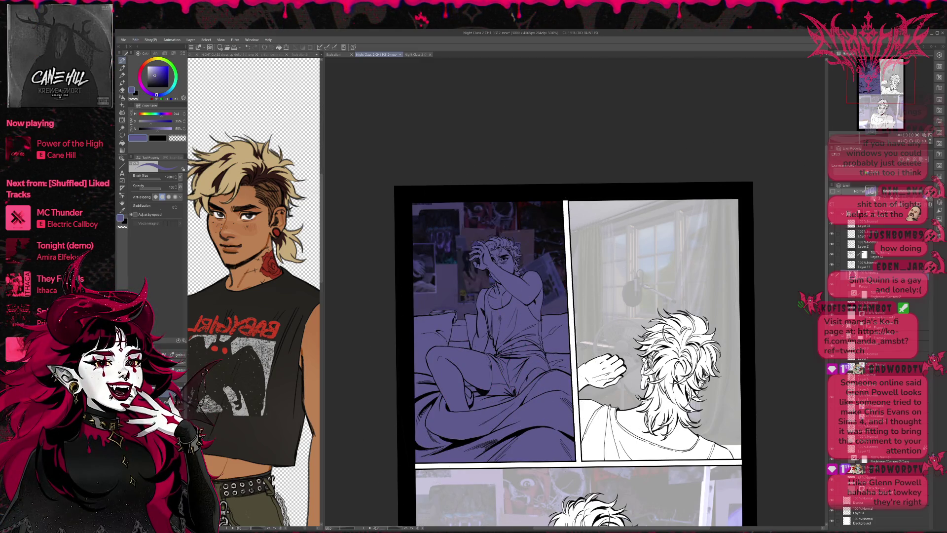
pyautogui.hotkey('ctrl', 'z')
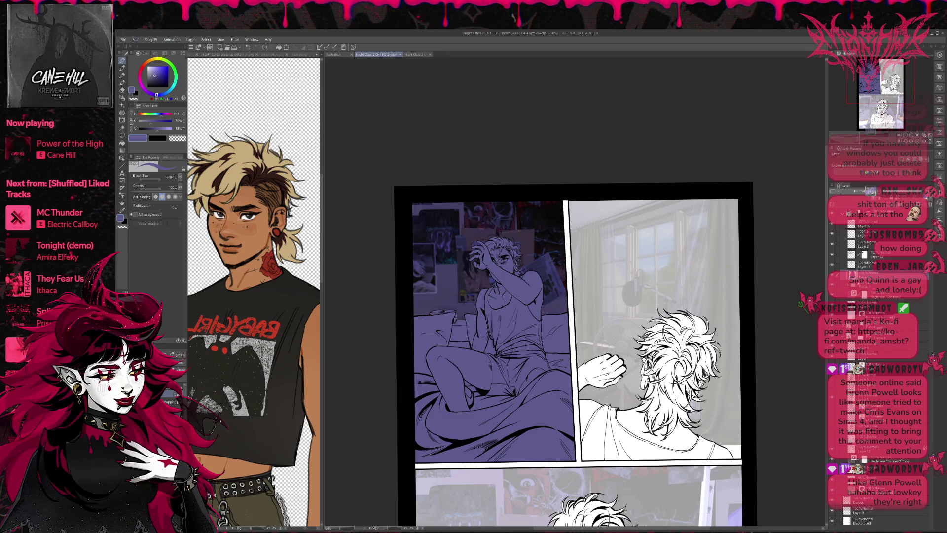
pyautogui.hotkey('ctrl', 'z')
# - Centre the bedroom panel, toggle the coloured figure layer to compare, and zoom out to the whole page
pyautogui.scroll(-1, 587, 291)
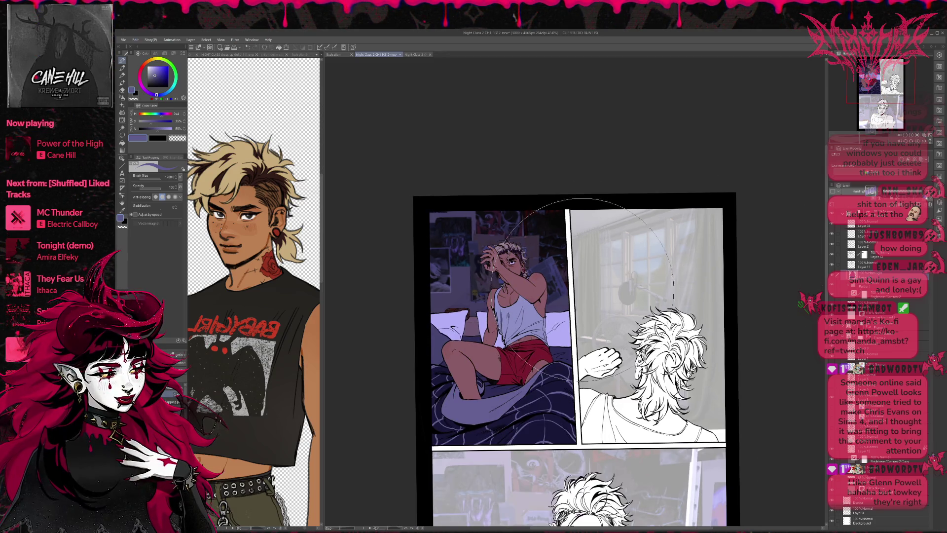
pyautogui.moveTo(582, 291); pyautogui.dragTo(620, 311)
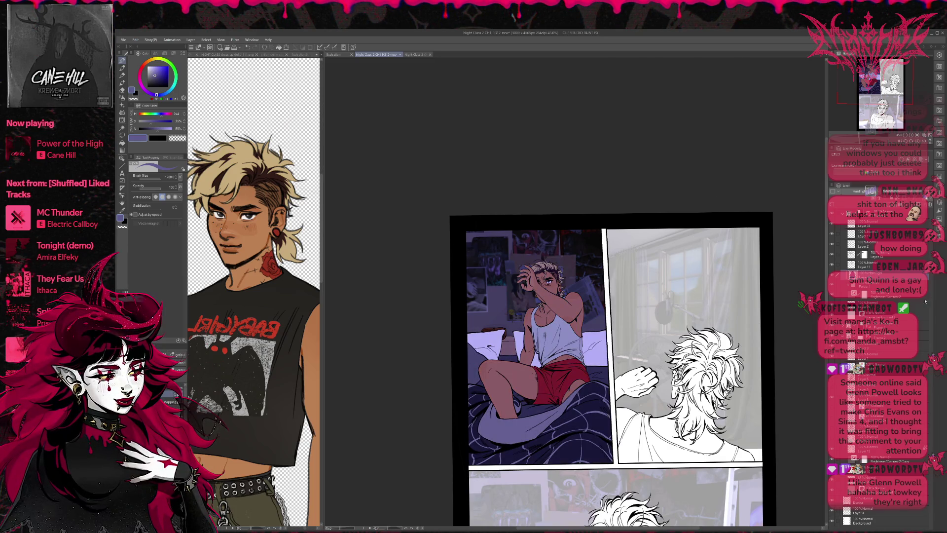
pyautogui.click(832, 286)
pyautogui.click(833, 286)
pyautogui.click(832, 285)
pyautogui.click(833, 286)
pyautogui.click(833, 285)
pyautogui.click(833, 286)
pyautogui.click(833, 285)
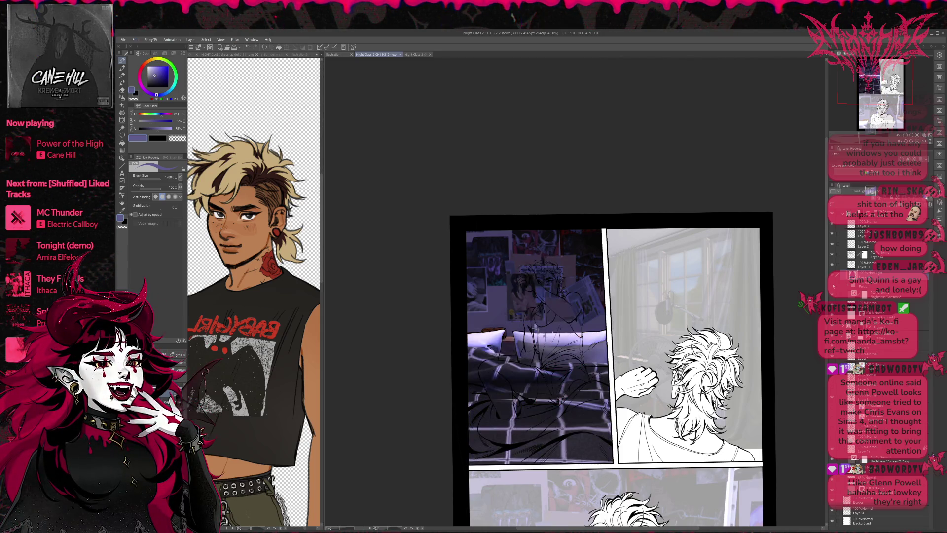
pyautogui.click(833, 286)
pyautogui.click(834, 285)
pyautogui.click(833, 285)
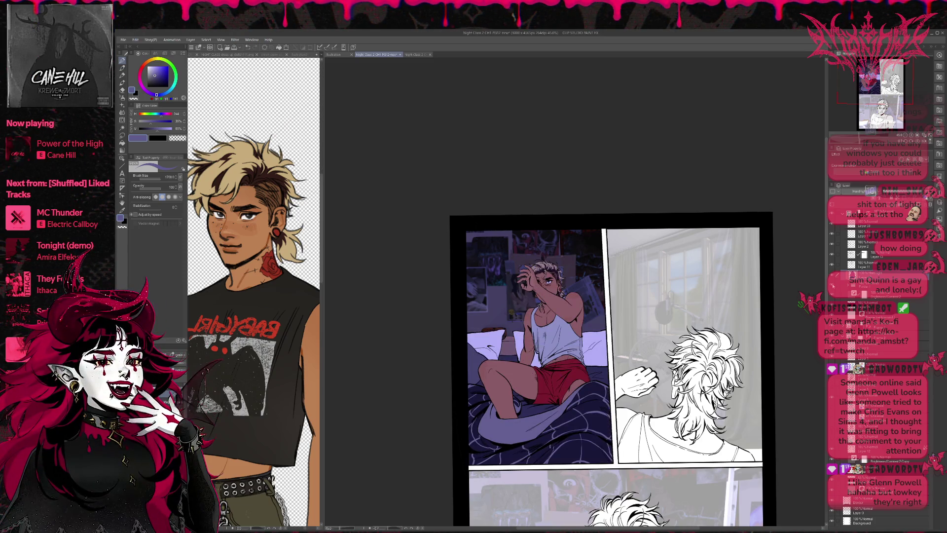
pyautogui.click(834, 285)
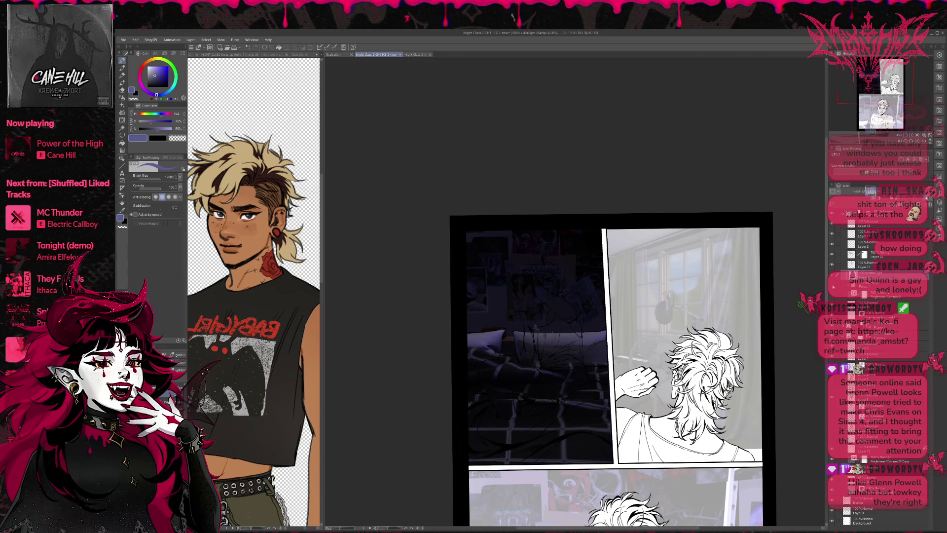
pyautogui.click(833, 285)
pyautogui.click(833, 285)
pyautogui.click(833, 285)
pyautogui.click(833, 285)
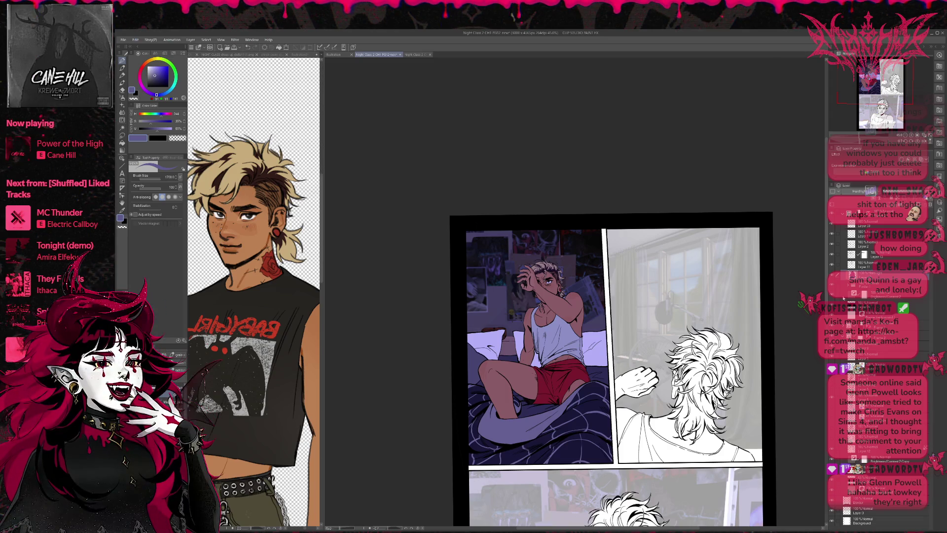
pyautogui.click(911, 134)
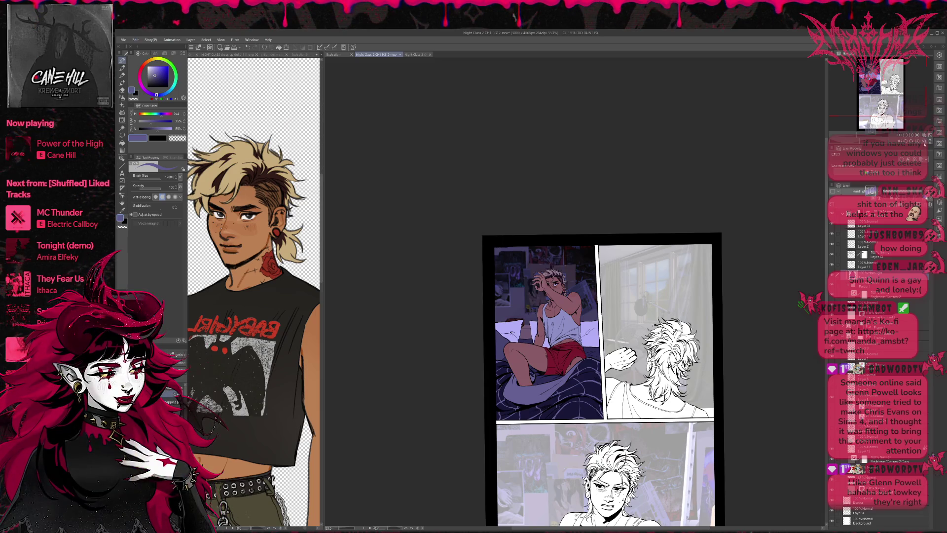
pyautogui.press('h')
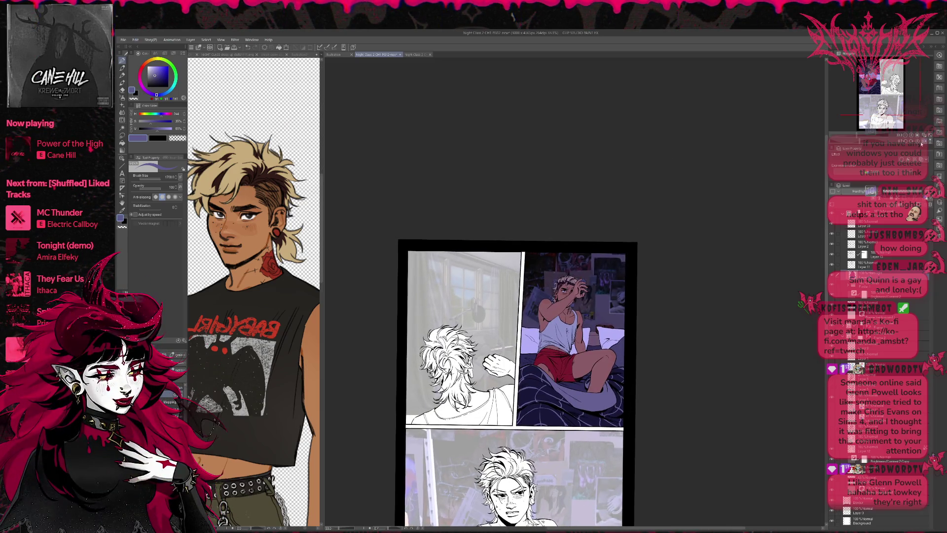
pyautogui.press('h')
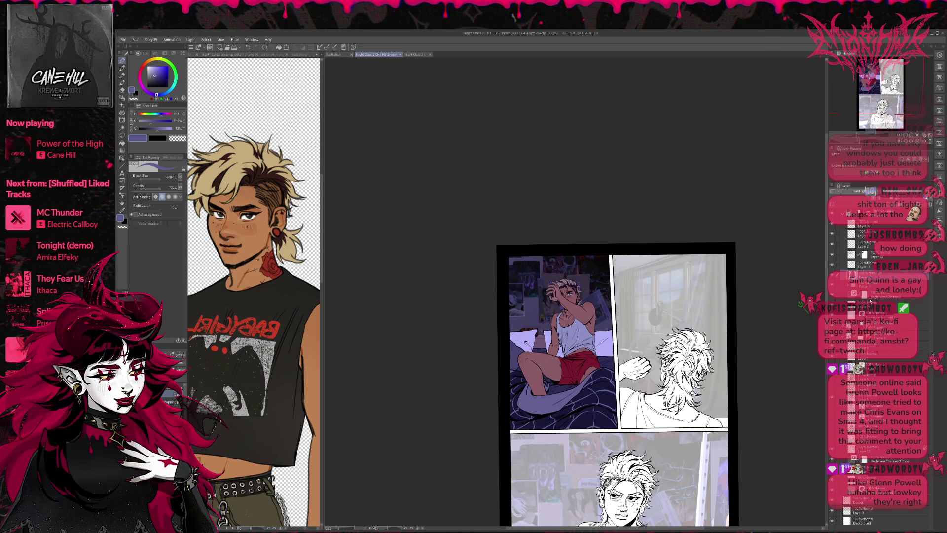
pyautogui.click(868, 305)
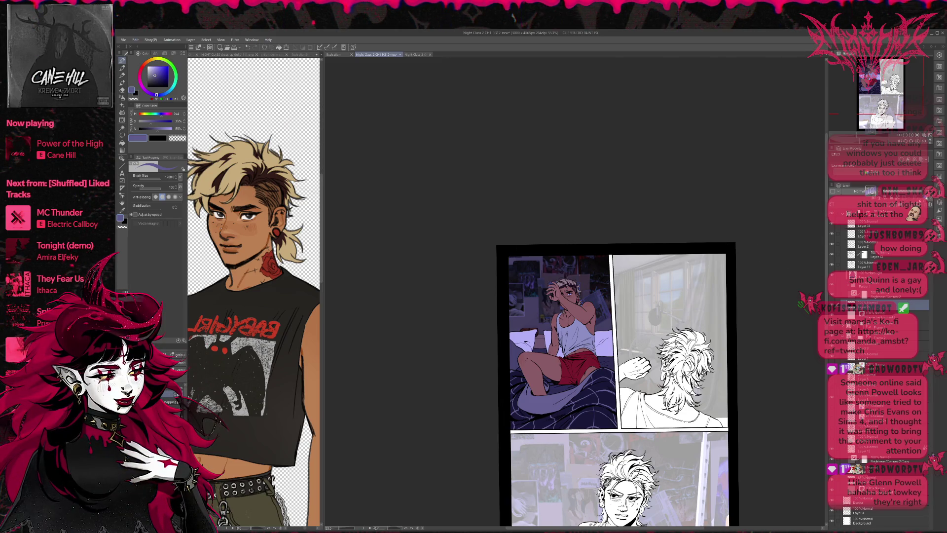
# - Select Layer 33, hide the boy figure layer, and show the checked-blanket bed layer
pyautogui.click(888, 294)
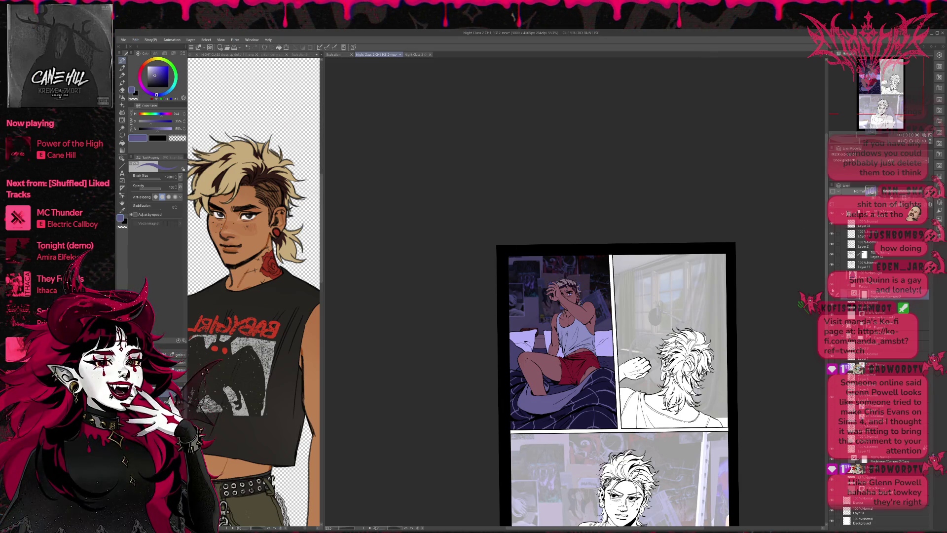
pyautogui.click(871, 226)
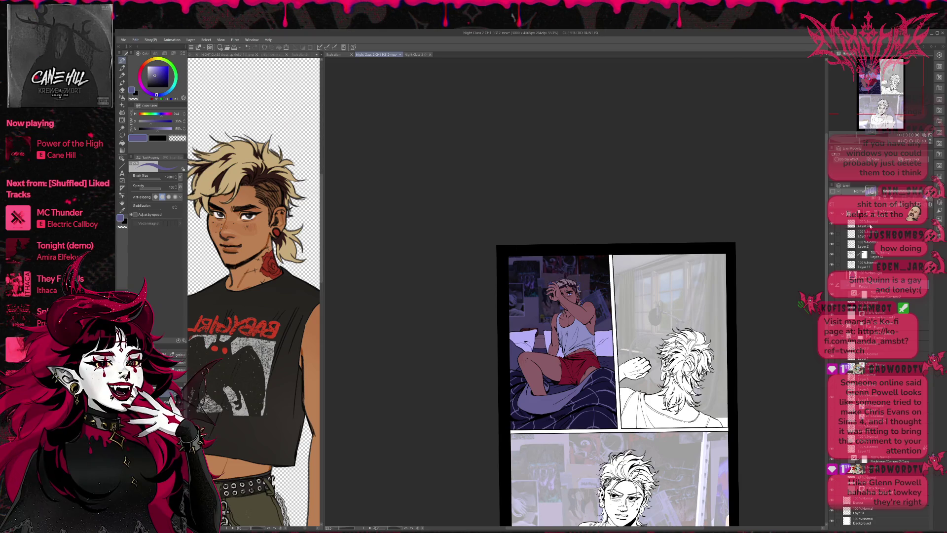
pyautogui.click(861, 230)
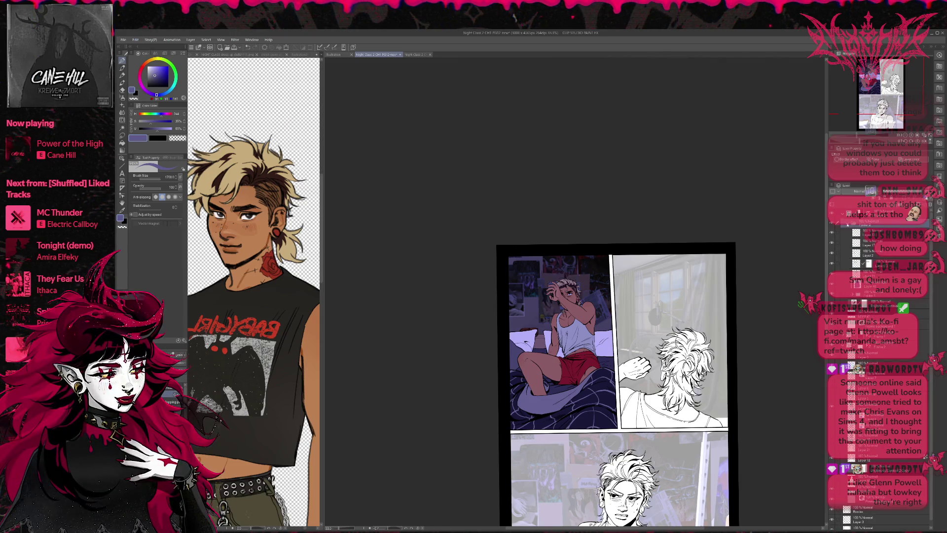
pyautogui.click(843, 225)
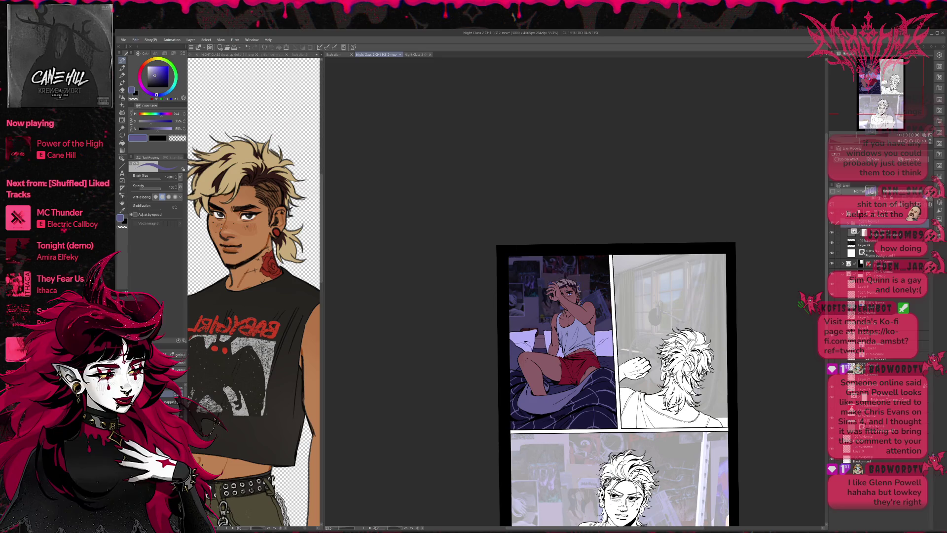
pyautogui.click(832, 223)
pyautogui.click(832, 223)
pyautogui.click(832, 232)
pyautogui.click(833, 226)
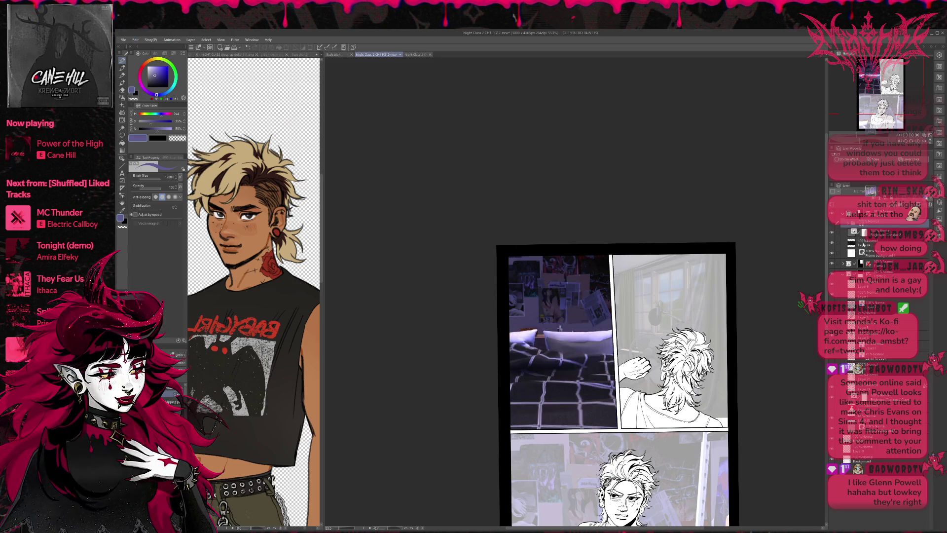
pyautogui.click(853, 243)
pyautogui.click(832, 231)
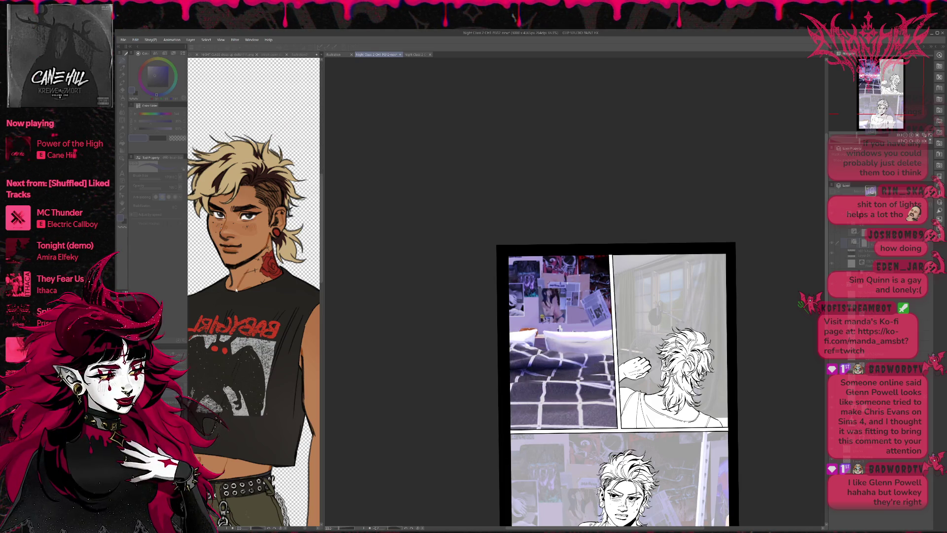
# - Return focus to Clip Studio Paint with the bright Sims bedroom photo showing
pyautogui.click(297, 282)
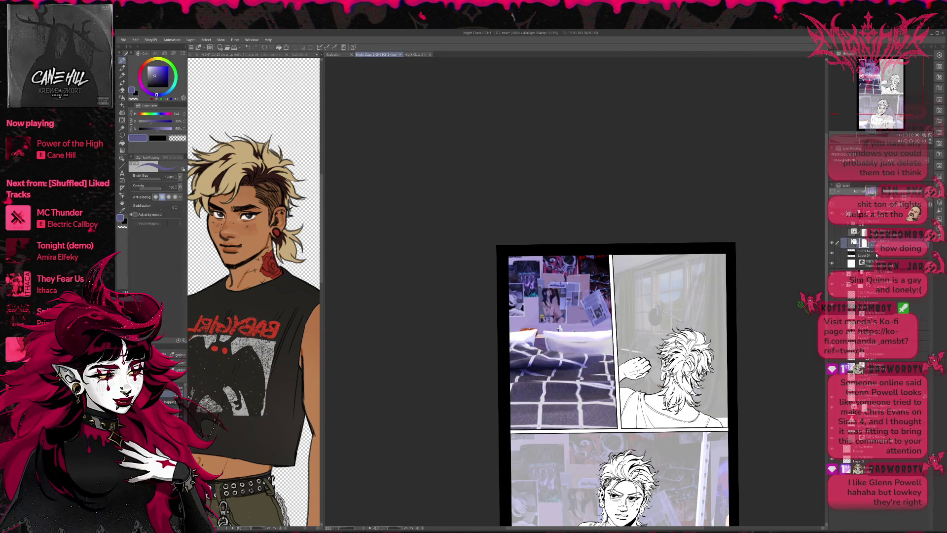
# - Duplicate Layer 24, add a Tone Curve layer, and turn on Extract line in Layer Property
pyautogui.click(878, 254)
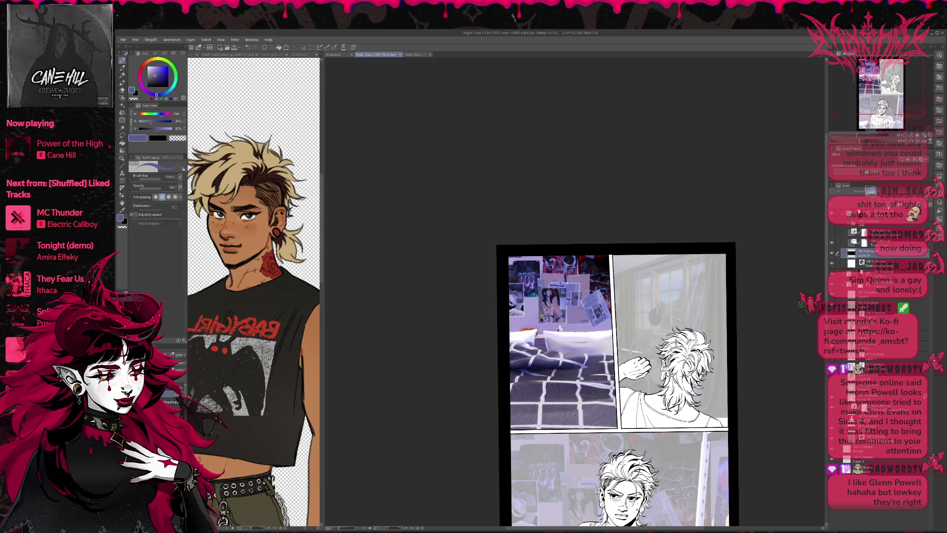
pyautogui.hotkey('ctrl', 'c')
pyautogui.hotkey('ctrl', 'v')
pyautogui.click(868, 241)
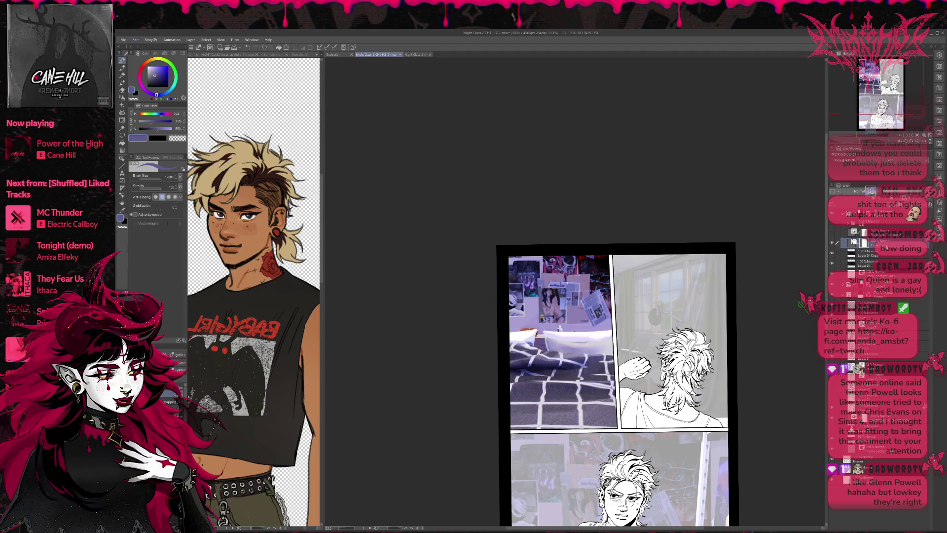
pyautogui.hotkey('ctrl', 'c')
pyautogui.hotkey('ctrl', 'v')
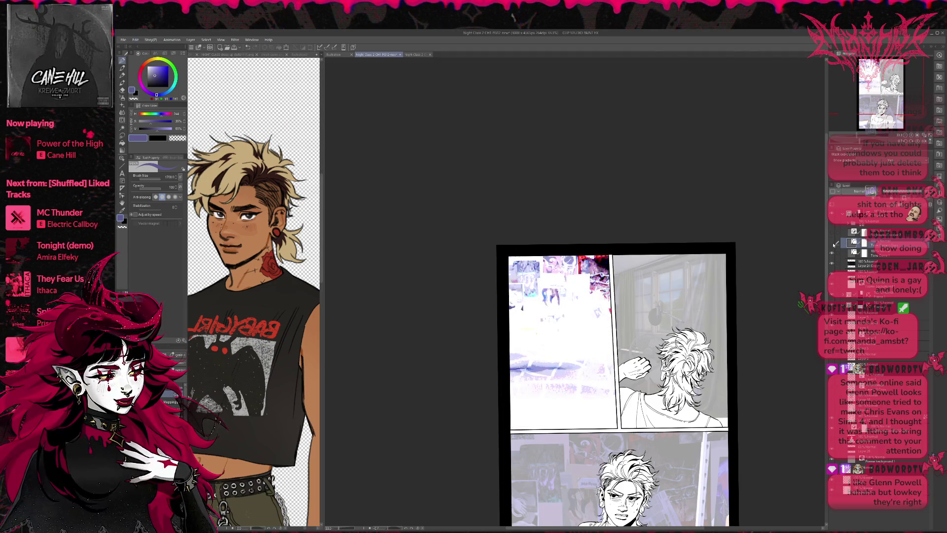
pyautogui.click(834, 243)
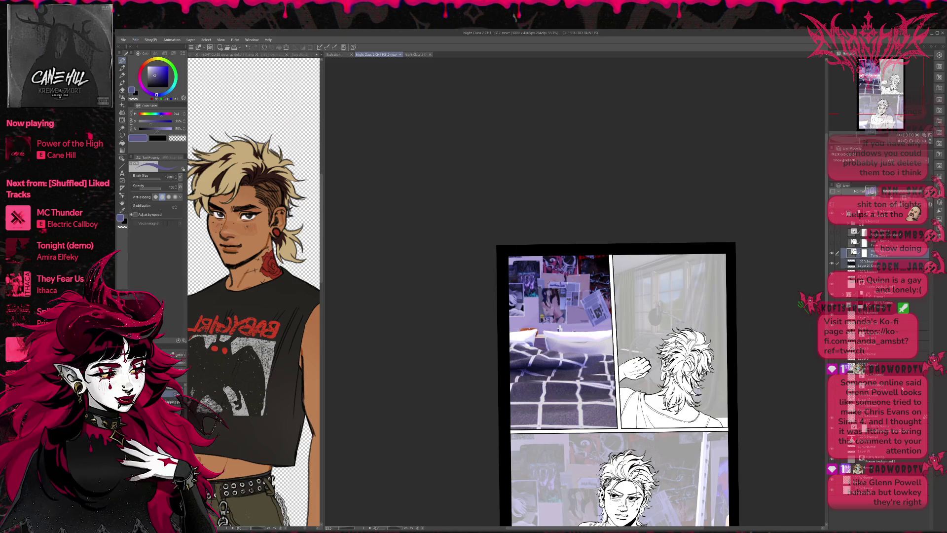
pyautogui.click(842, 253)
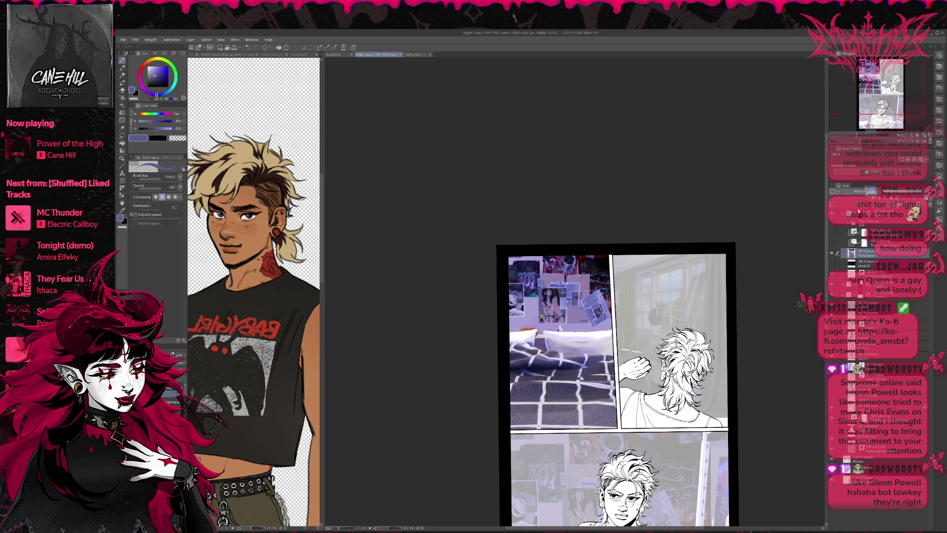
pyautogui.click(908, 162)
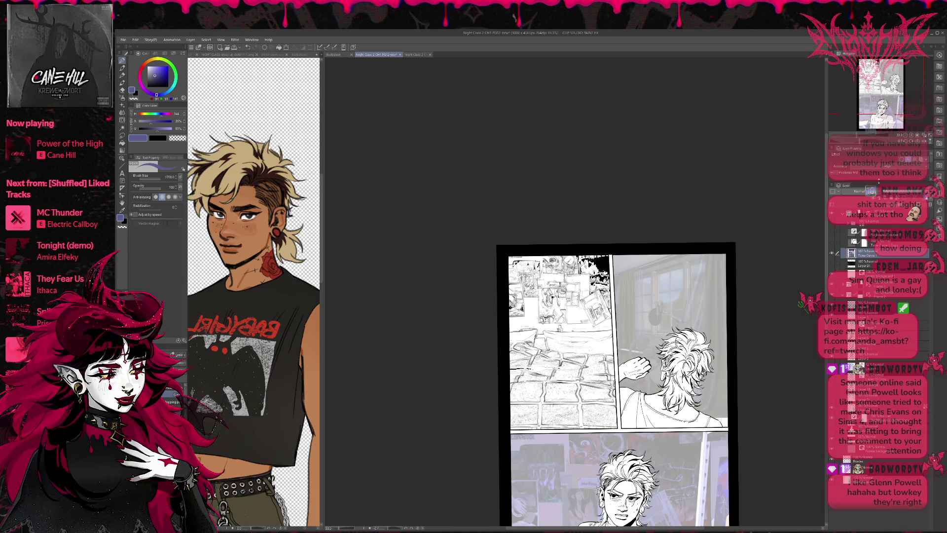
# - On the line-extraction layer, enable Black fill and lower its threshold until the panel is mostly white
pyautogui.click(883, 349)
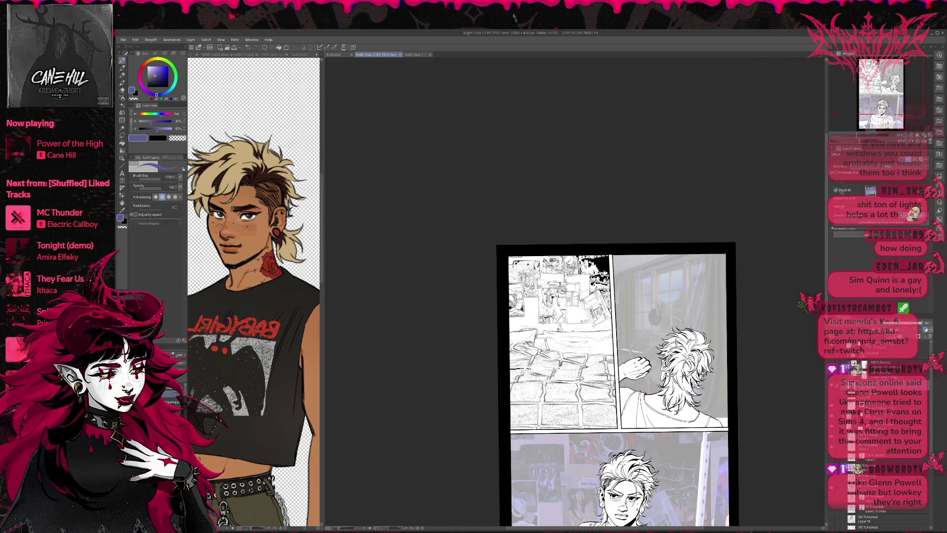
pyautogui.click(858, 212)
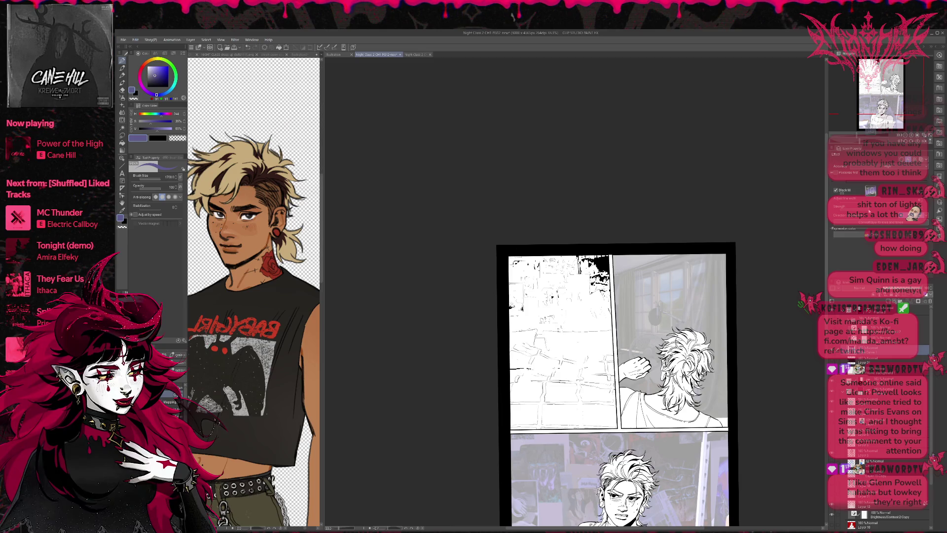
pyautogui.click(874, 195)
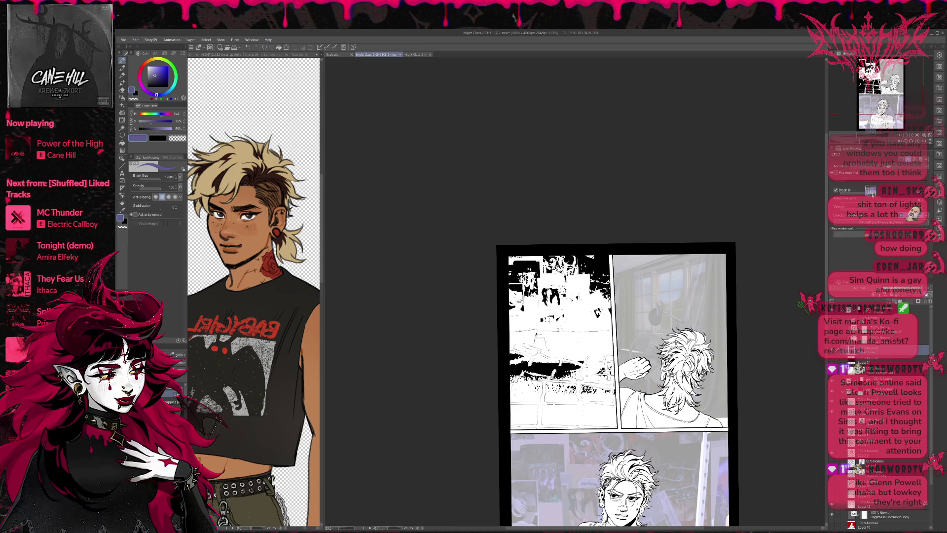
pyautogui.click(863, 193)
pyautogui.click(863, 193)
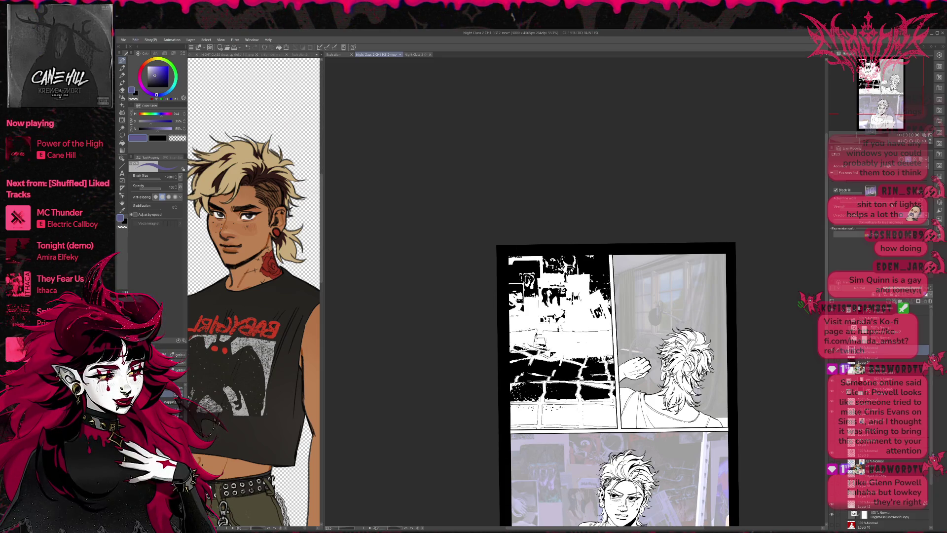
pyautogui.click(835, 173)
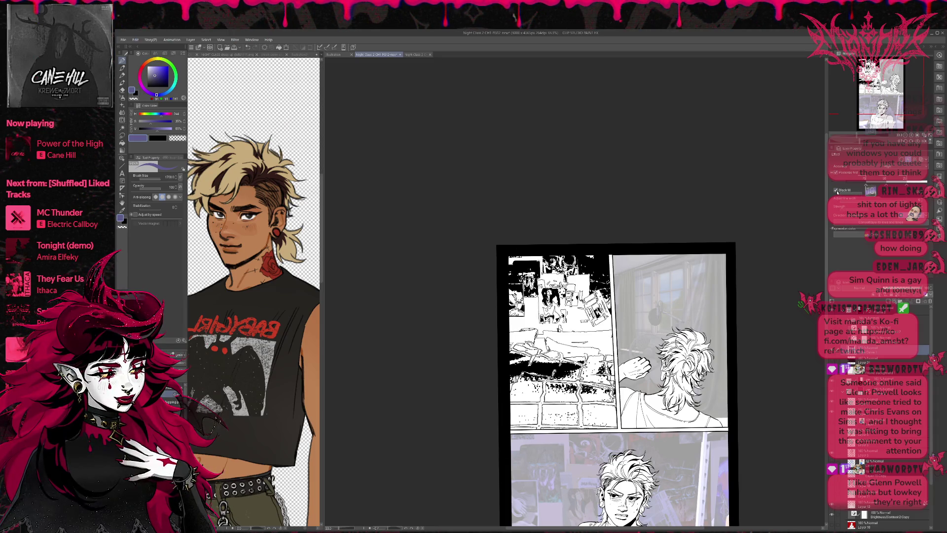
pyautogui.click(836, 190)
pyautogui.click(836, 191)
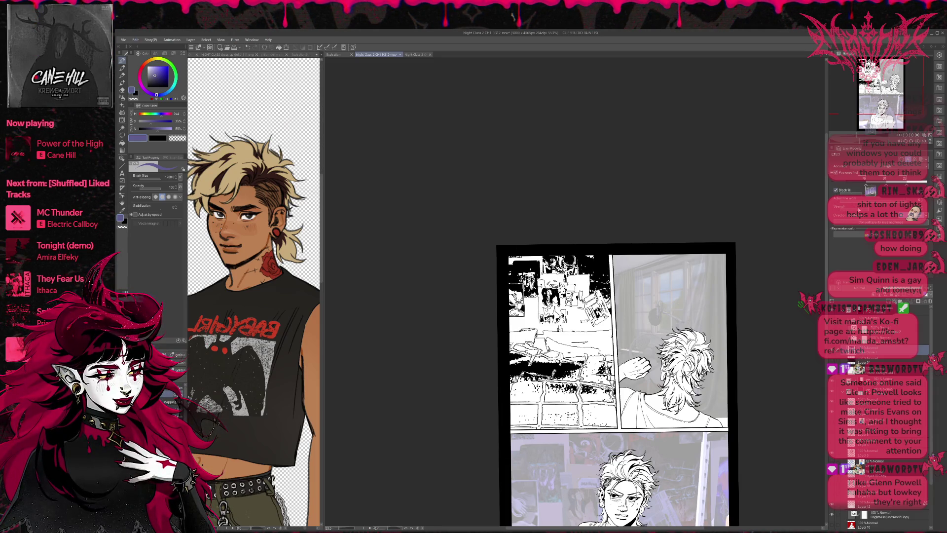
pyautogui.moveTo(859, 211); pyautogui.dragTo(839, 211)
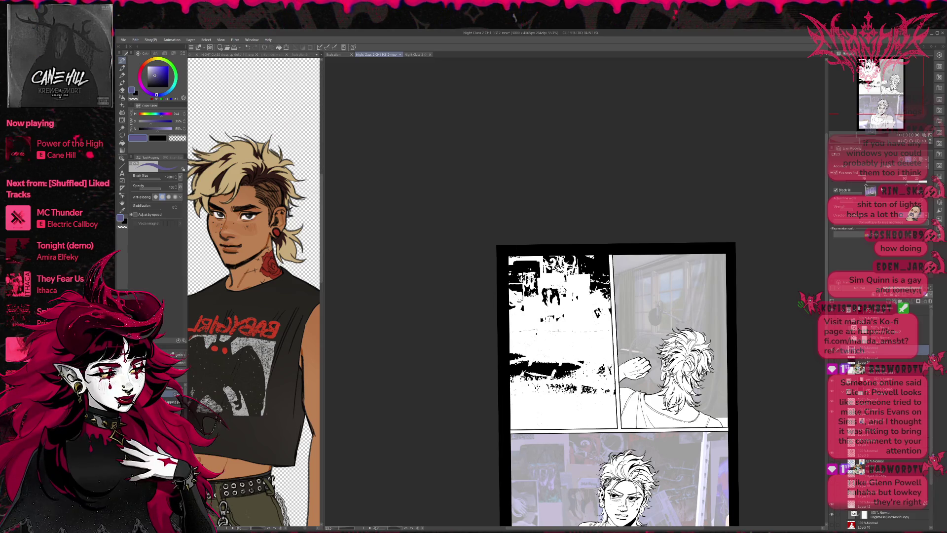
# - Sweep the Black fill threshold slider until the floor shows bold black squares with white lines
pyautogui.moveTo(882, 189); pyautogui.dragTo(855, 189)
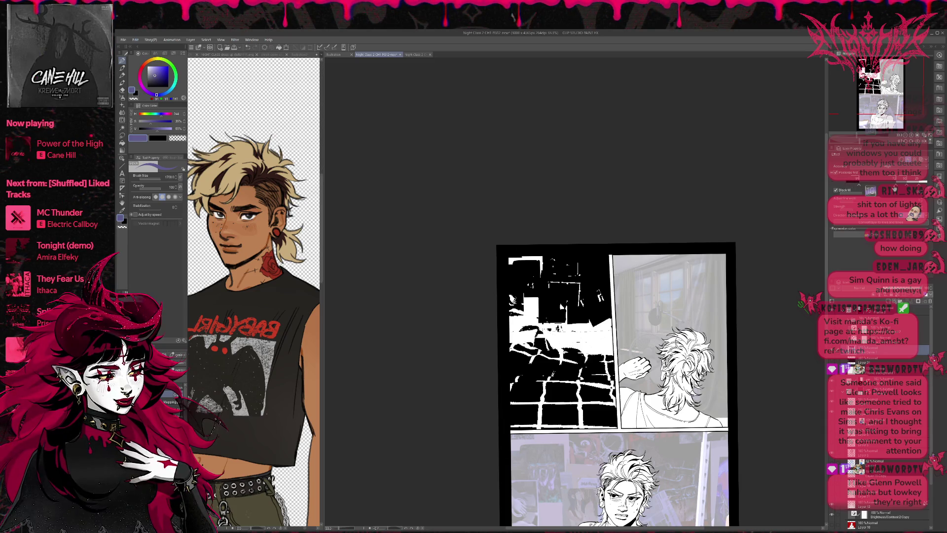
pyautogui.moveTo(880, 189); pyautogui.dragTo(898, 188)
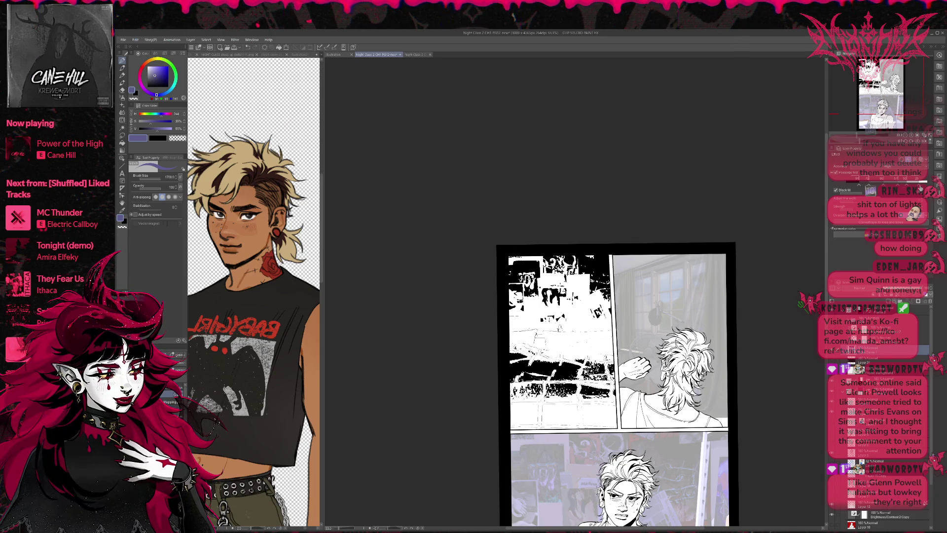
pyautogui.moveTo(918, 190); pyautogui.dragTo(898, 188)
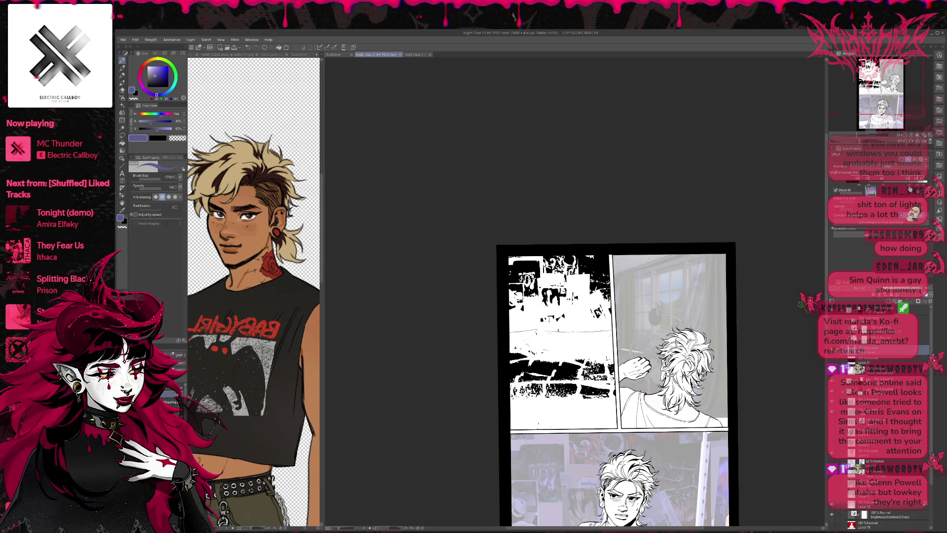
pyautogui.moveTo(873, 189); pyautogui.dragTo(891, 188)
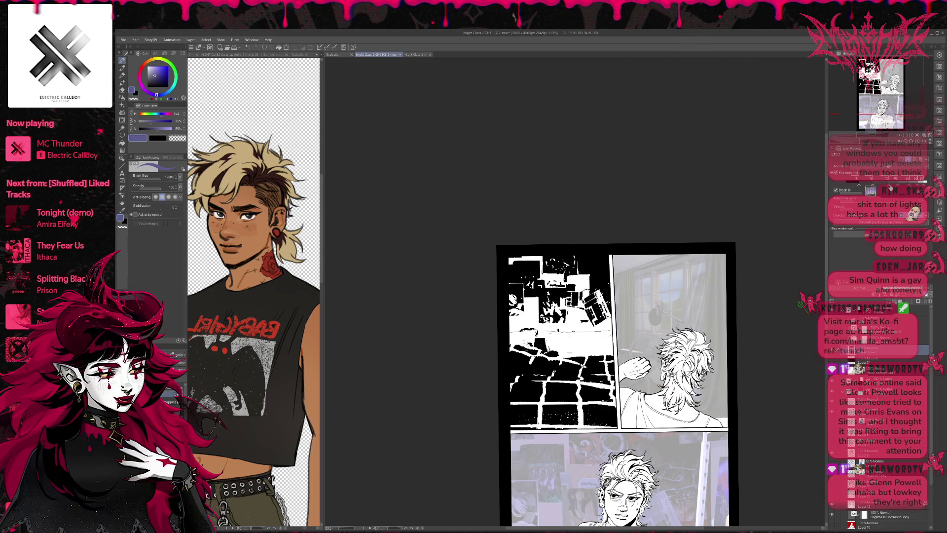
pyautogui.moveTo(891, 188); pyautogui.dragTo(861, 196)
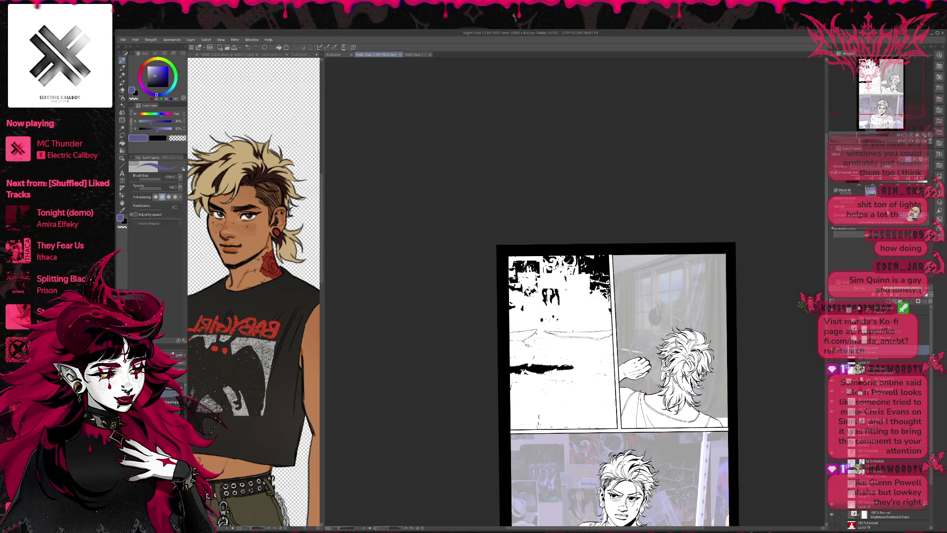
pyautogui.moveTo(887, 213); pyautogui.dragTo(856, 195)
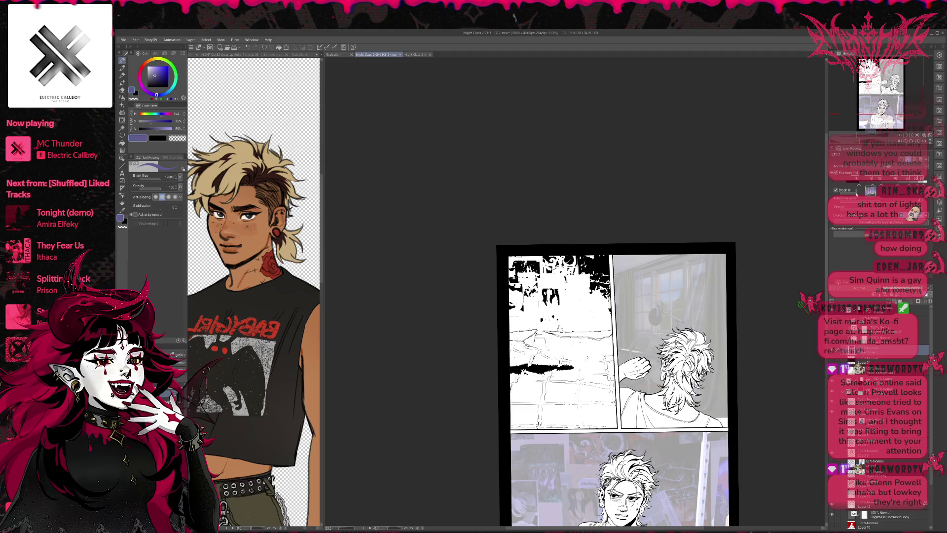
pyautogui.moveTo(857, 195); pyautogui.dragTo(857, 195)
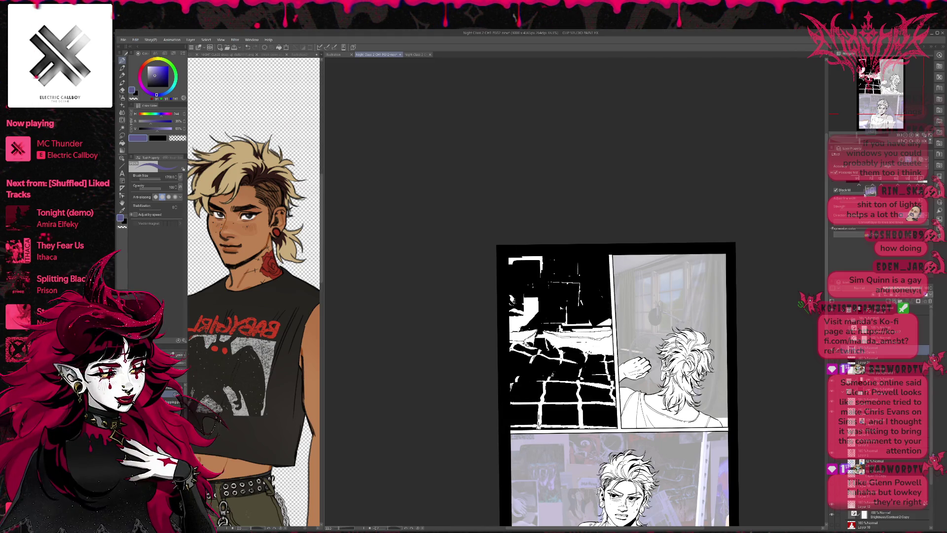
# - Turn off Black fill and adjust the line extraction sliders for lighter, more detailed lines
pyautogui.click(835, 190)
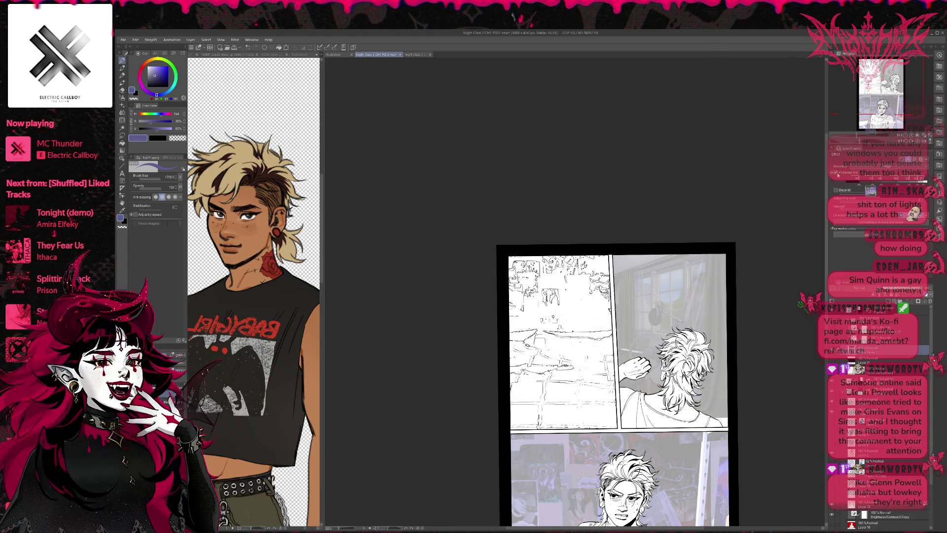
pyautogui.click(837, 173)
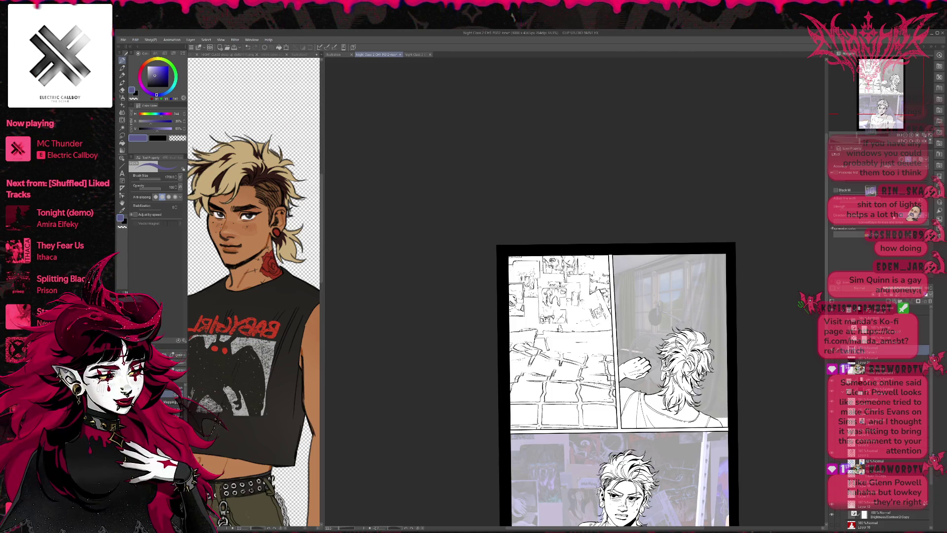
pyautogui.moveTo(849, 214); pyautogui.dragTo(872, 214)
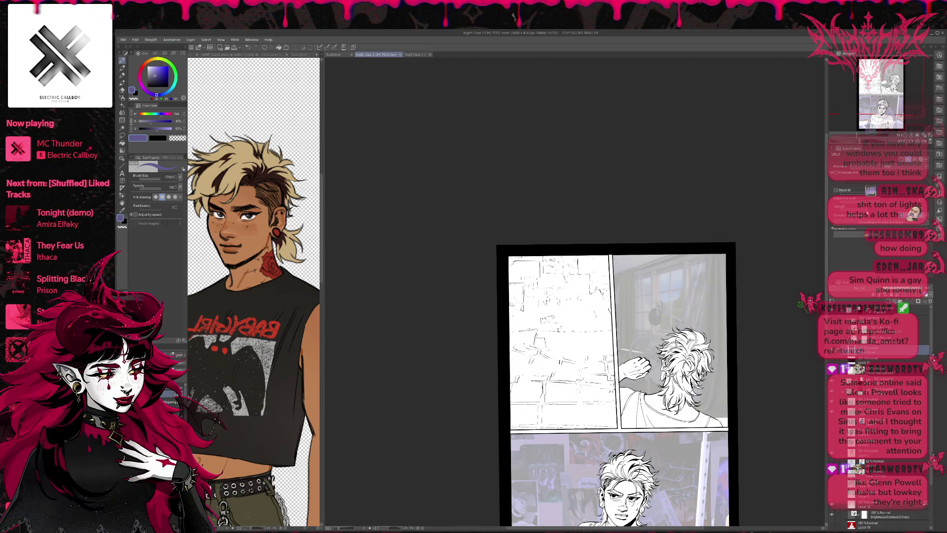
pyautogui.moveTo(876, 213); pyautogui.dragTo(878, 214)
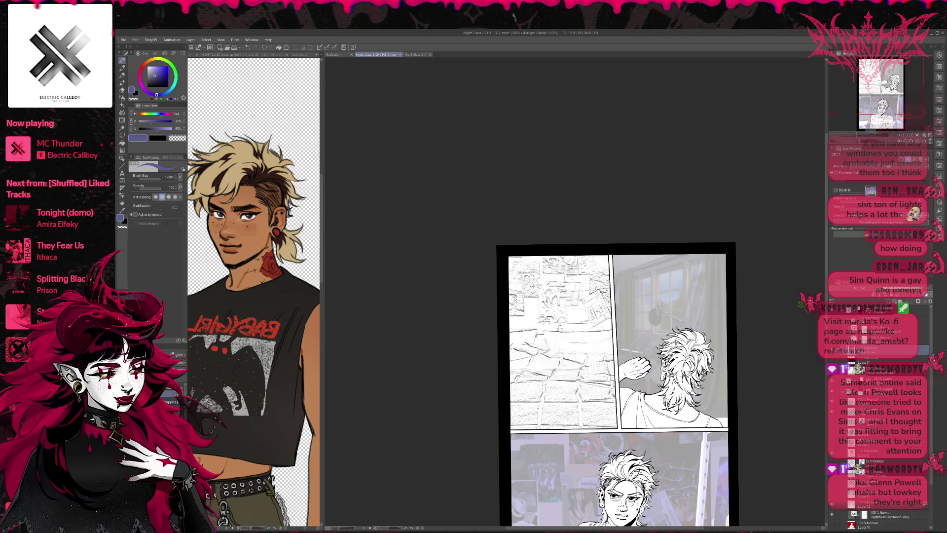
pyautogui.click(853, 209)
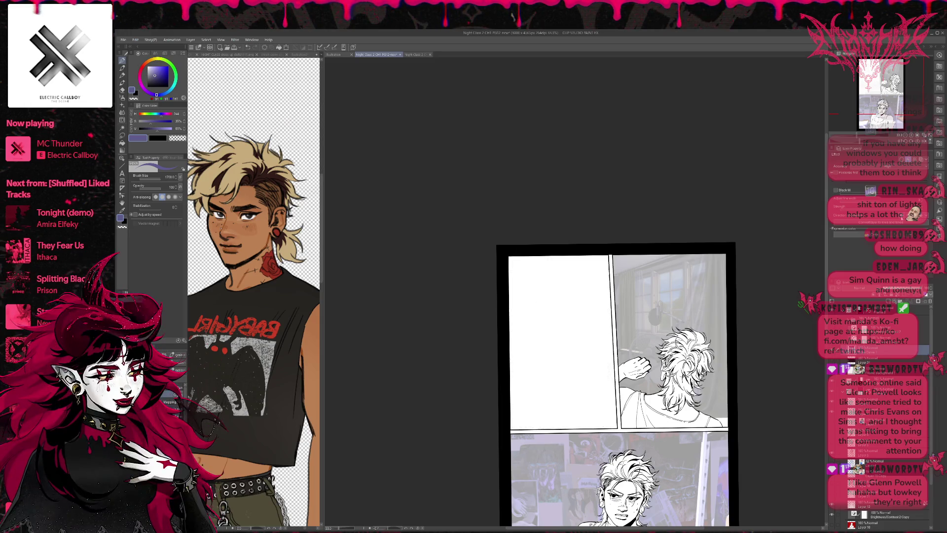
pyautogui.click(841, 204)
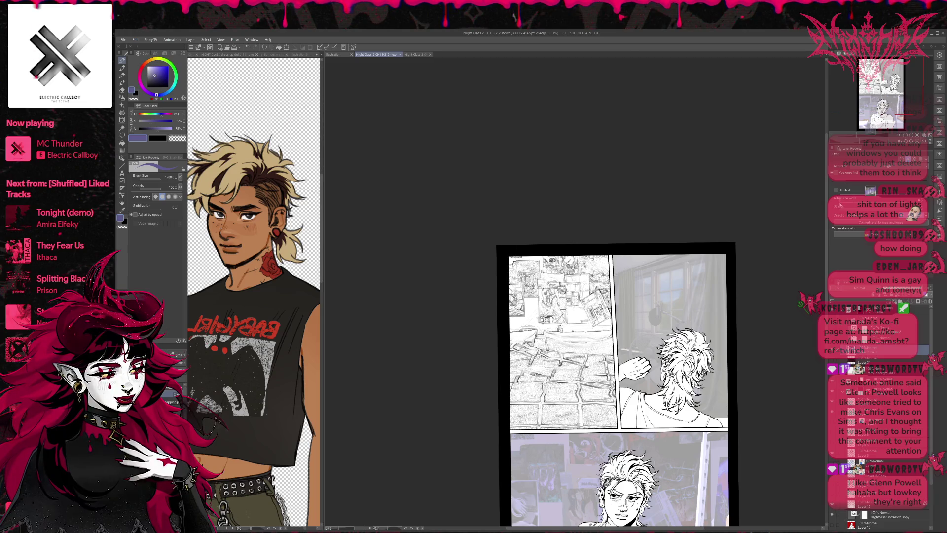
pyautogui.click(848, 209)
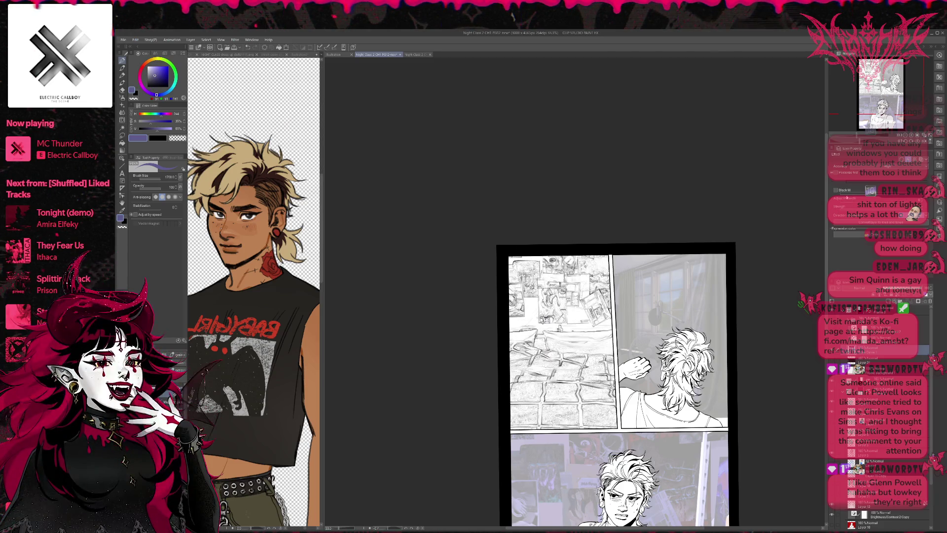
# - Re-enable Black fill, set Accuracy to Highest, and enable Tone on the Tone Dots 1 layer
pyautogui.click(844, 192)
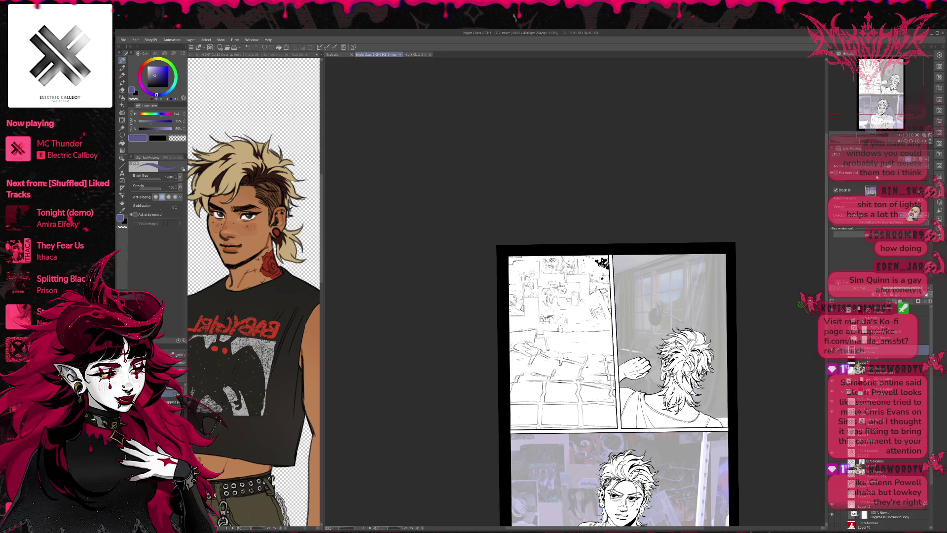
pyautogui.click(892, 173)
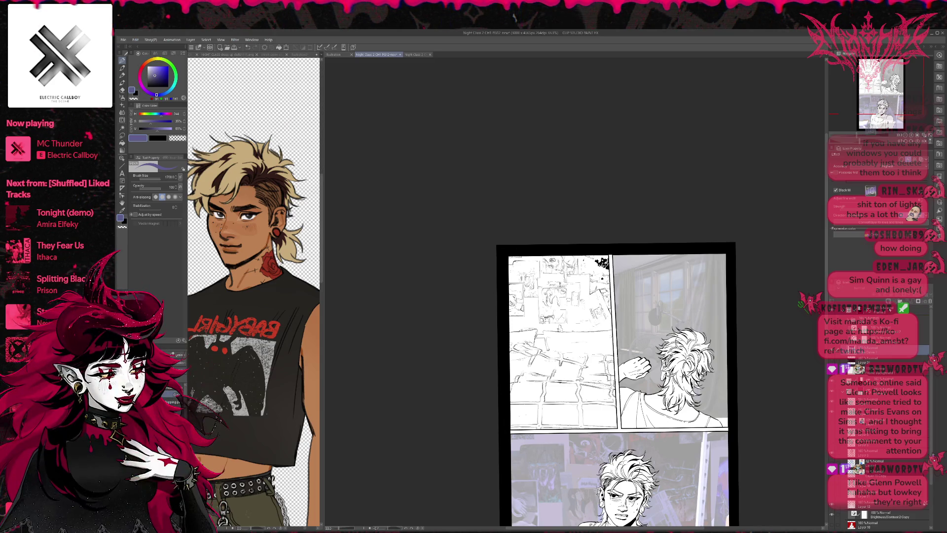
pyautogui.scroll(1, 883, 444)
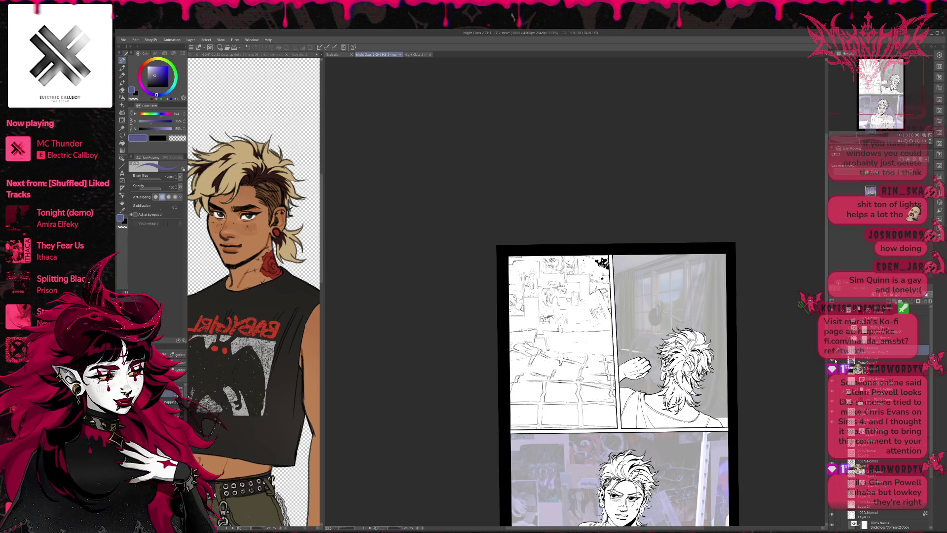
pyautogui.click(879, 361)
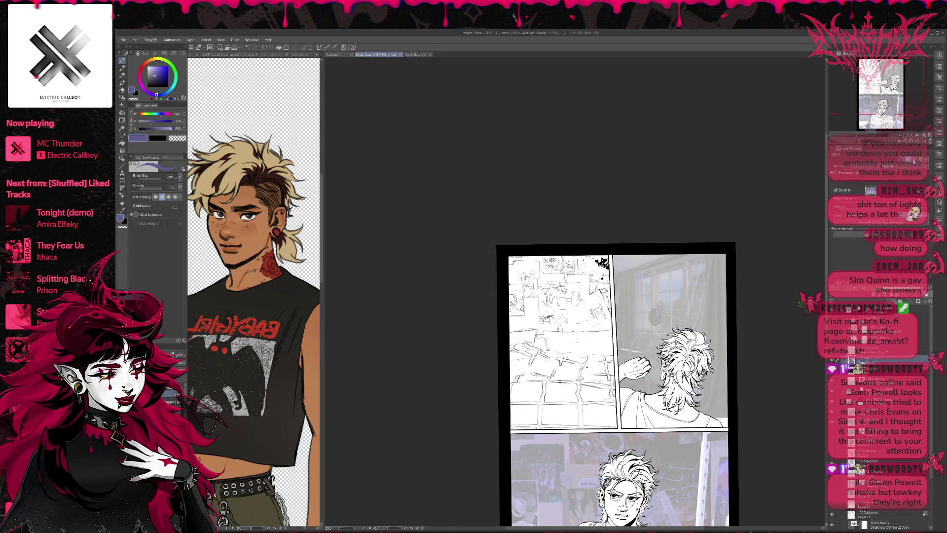
pyautogui.click(914, 161)
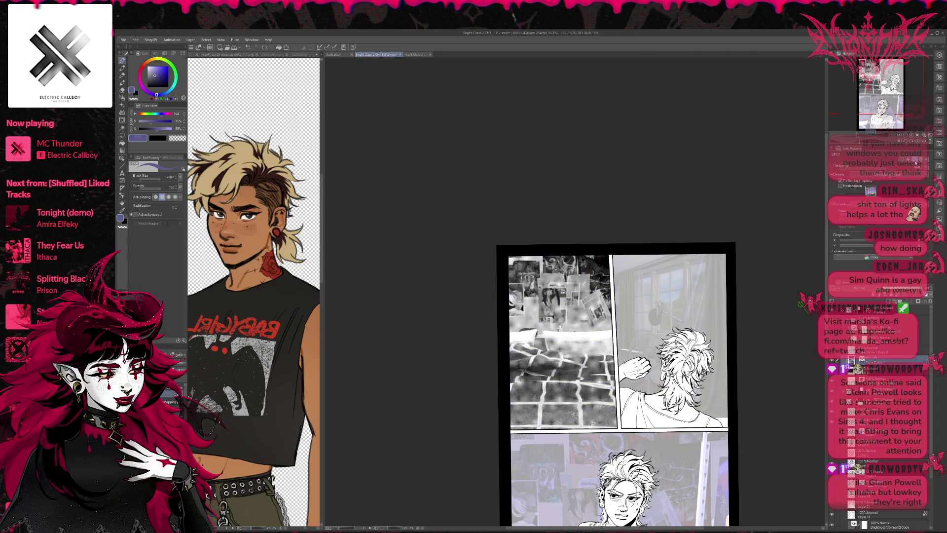
# - Set the halftone frequency, enable posterization and darken the tone, then hide it to check the lines
pyautogui.moveTo(859, 170)
pyautogui.mouseDown()
pyautogui.moveTo(874, 171)
pyautogui.moveTo(852, 174)
pyautogui.moveTo(864, 172)
pyautogui.mouseUp()
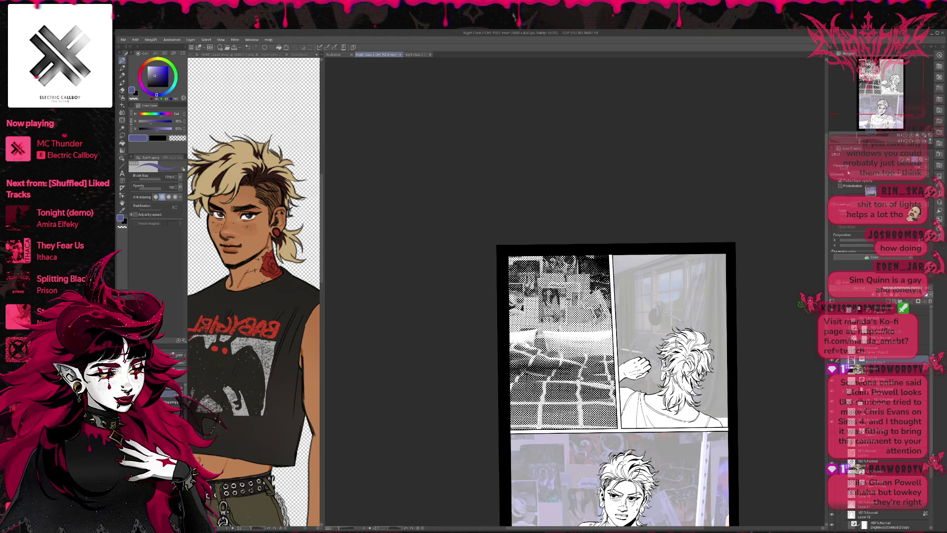
pyautogui.click(840, 186)
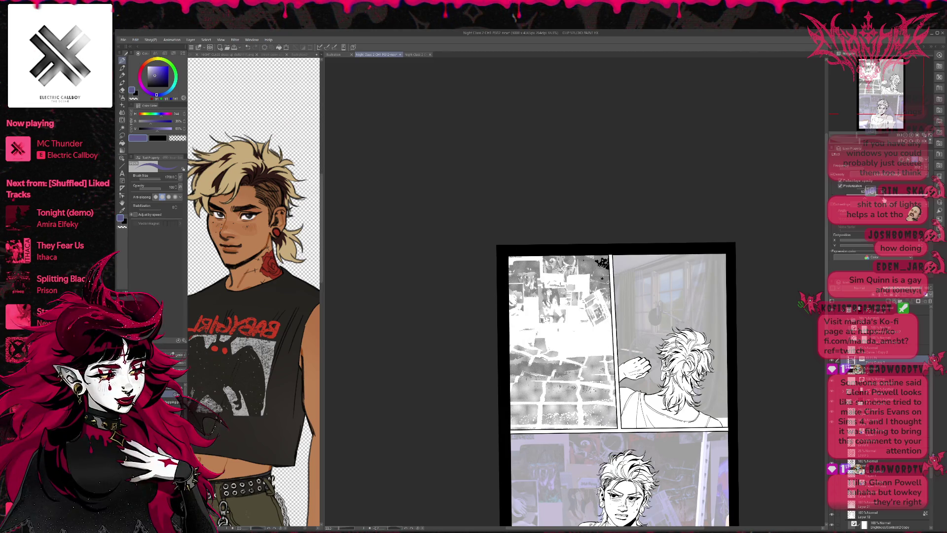
pyautogui.moveTo(907, 201); pyautogui.dragTo(868, 200)
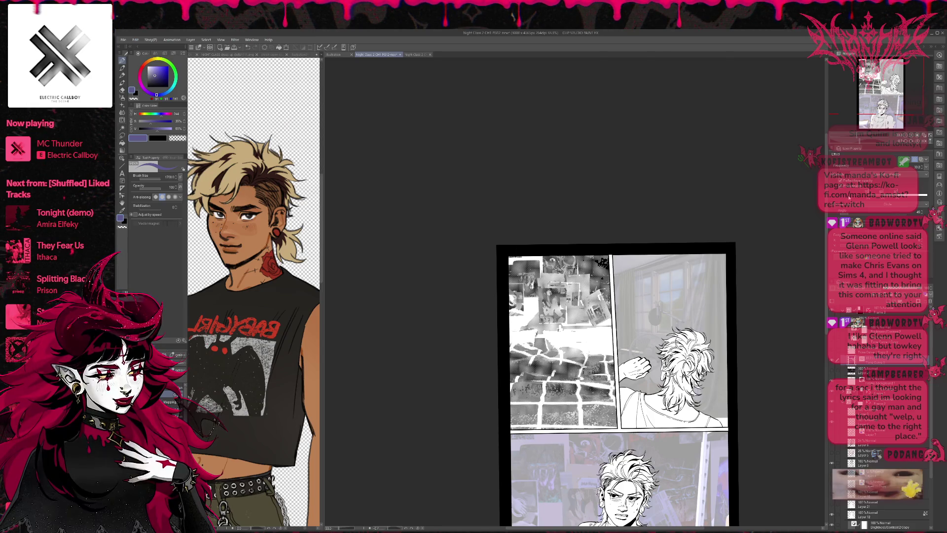
pyautogui.moveTo(868, 200); pyautogui.dragTo(863, 202)
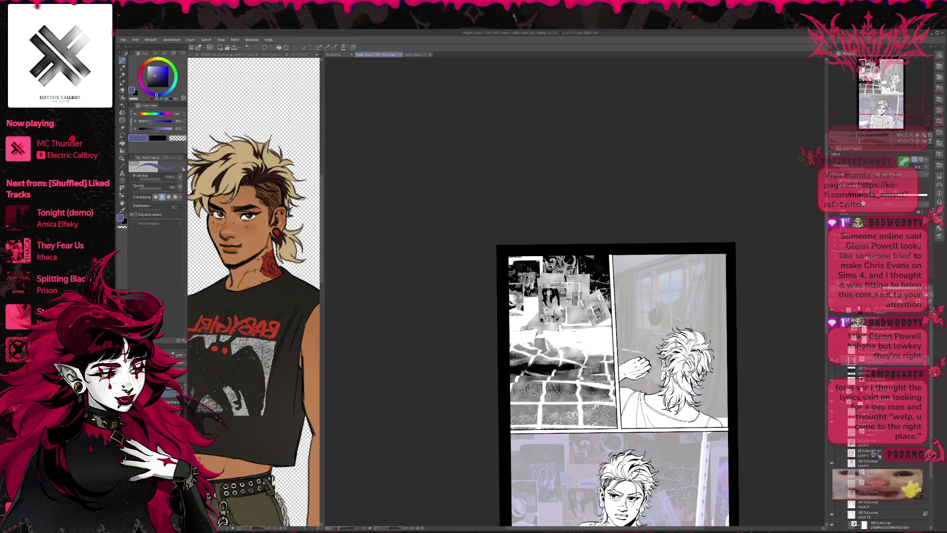
pyautogui.moveTo(899, 201); pyautogui.dragTo(906, 202)
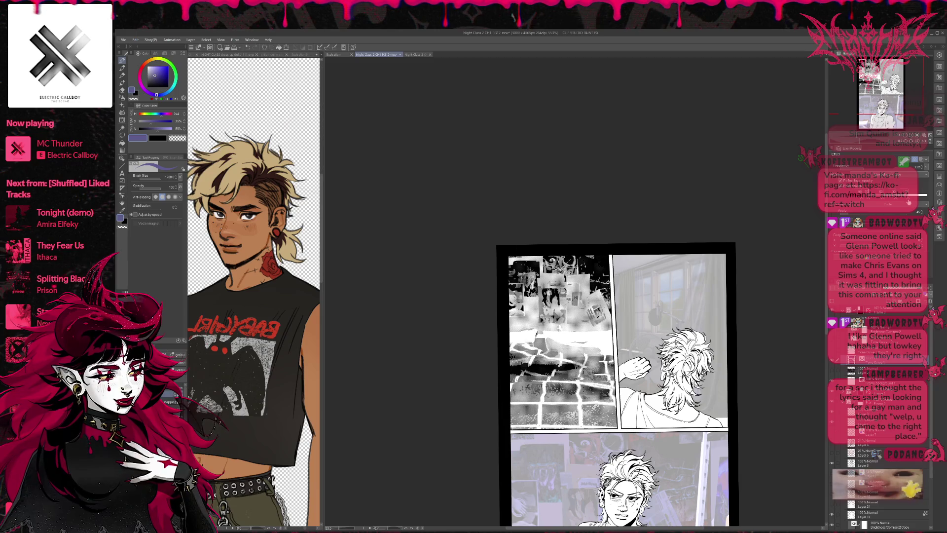
pyautogui.moveTo(908, 201); pyautogui.dragTo(882, 203)
pyautogui.moveTo(863, 201); pyautogui.dragTo(871, 202)
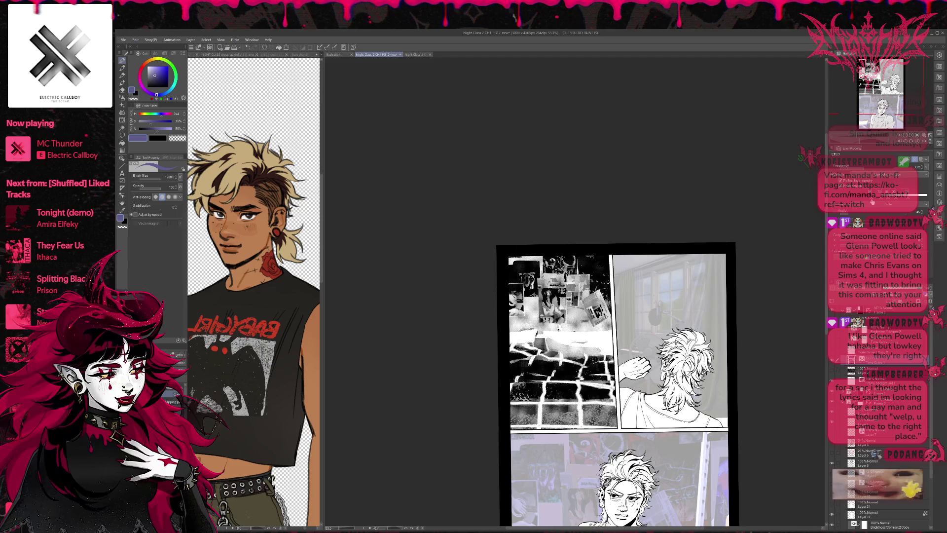
pyautogui.moveTo(874, 202); pyautogui.dragTo(876, 201)
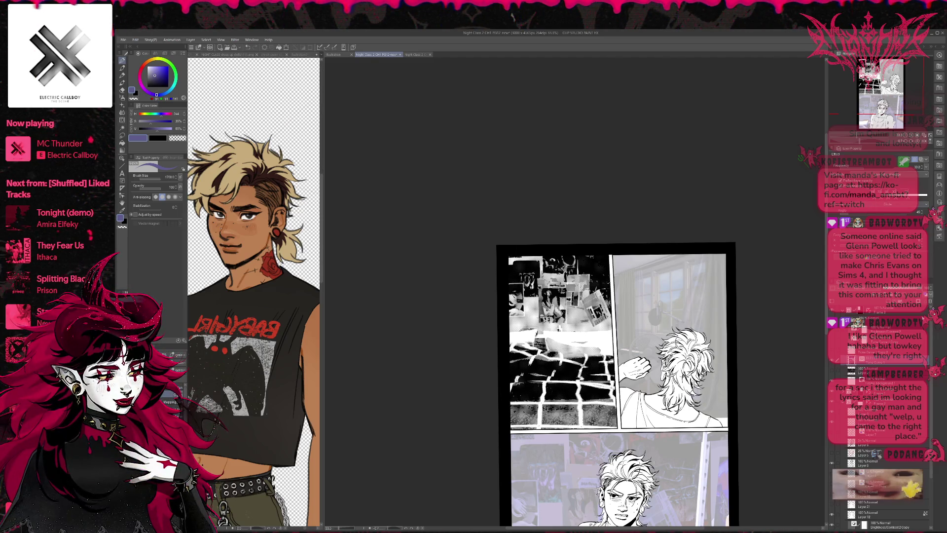
pyautogui.scroll(1, 888, 419)
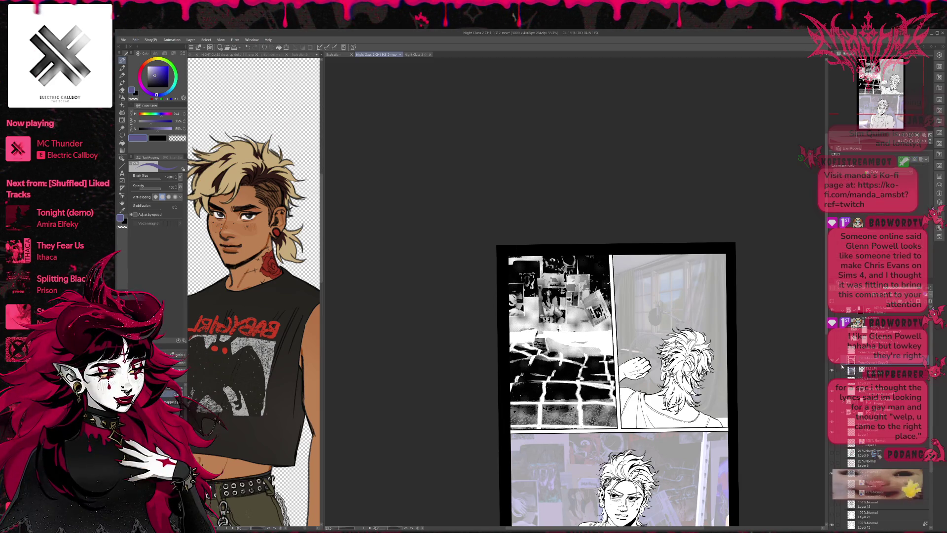
pyautogui.click(832, 352)
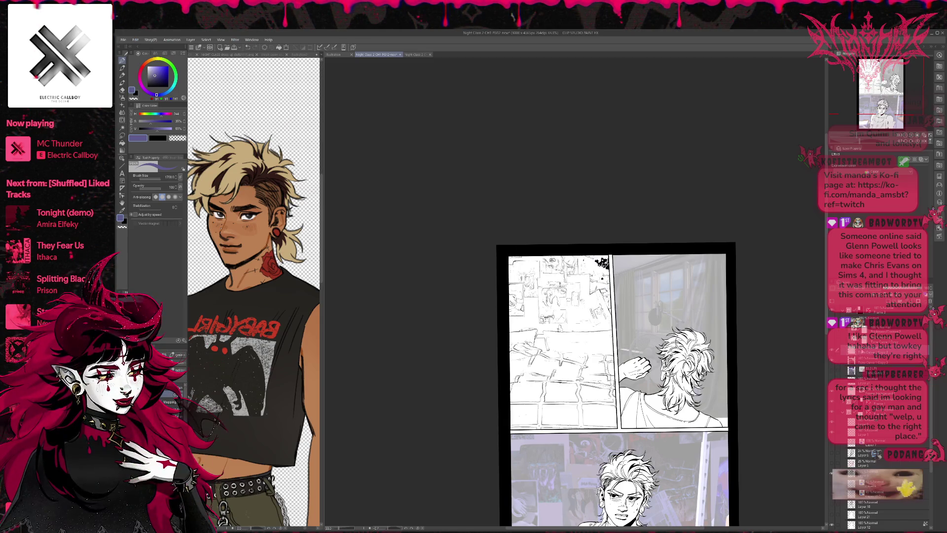
# - Show the dark tone again, duplicate Layer 18, and turn the copy's tone effect off
pyautogui.click(831, 352)
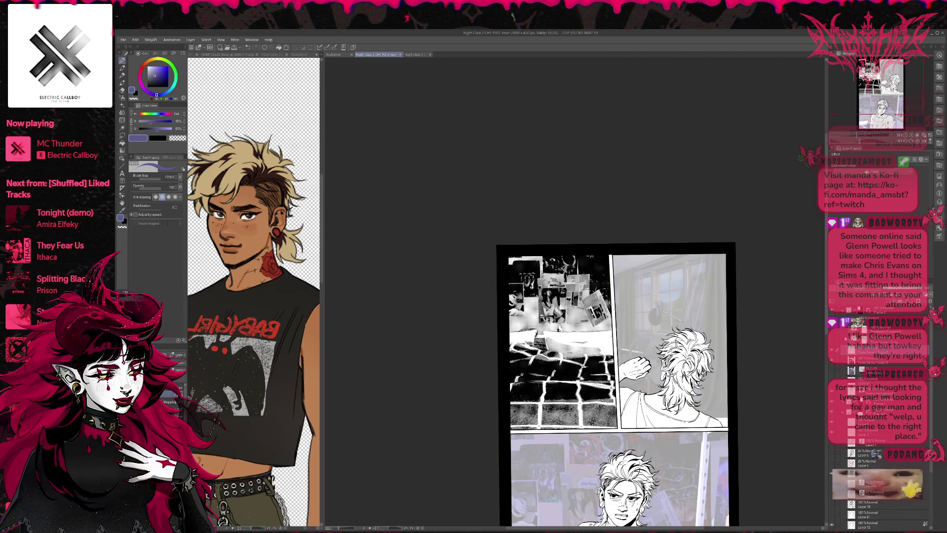
pyautogui.click(873, 369)
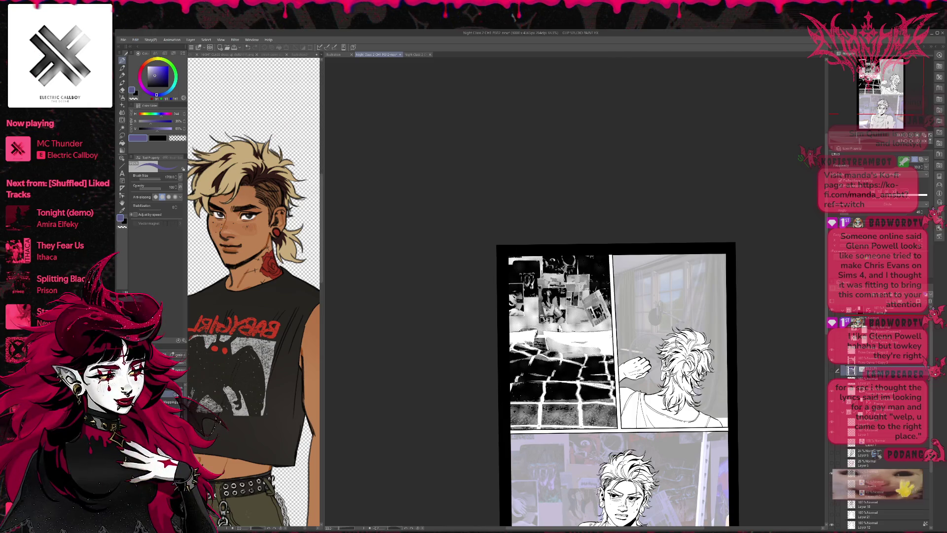
pyautogui.hotkey('ctrl', 'c')
pyautogui.hotkey('ctrl', 'v')
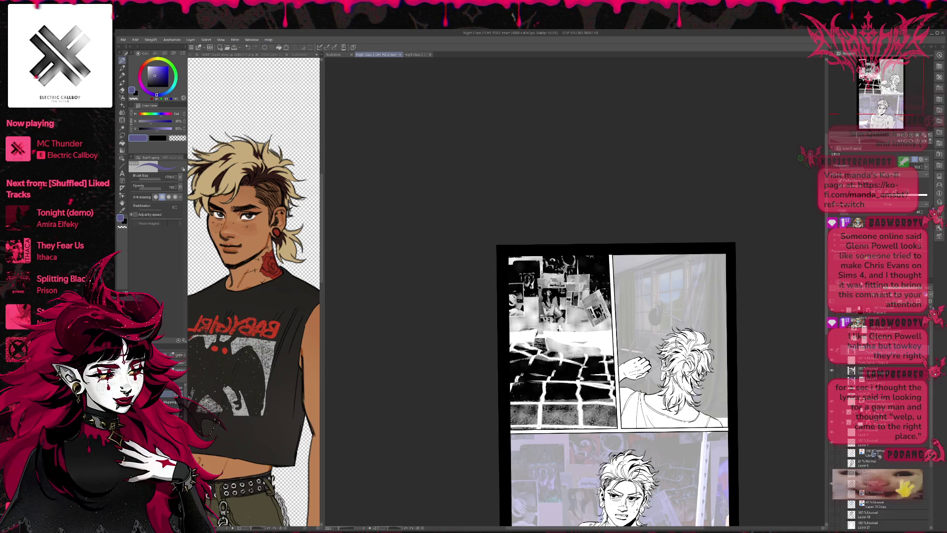
pyautogui.click(914, 160)
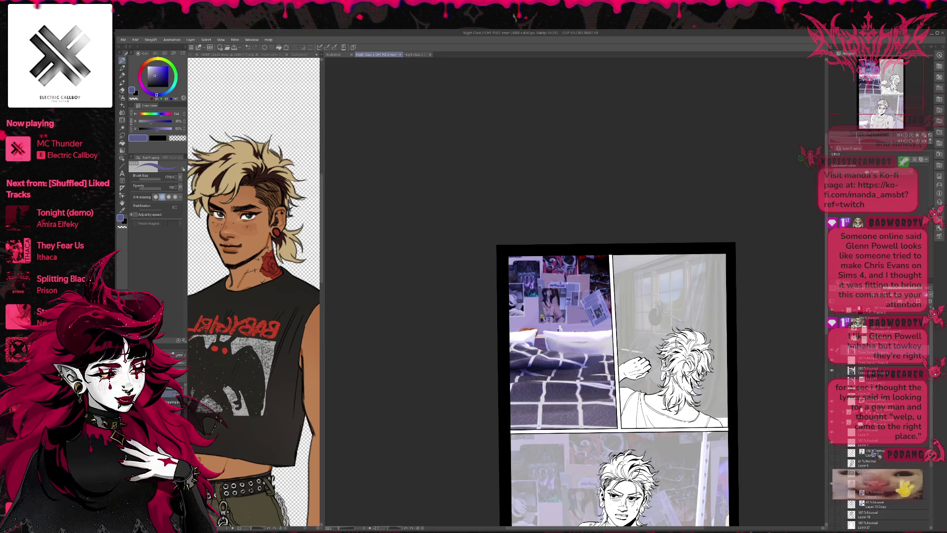
# - Undo and redo the tone change to compare the colour and halftone looks of the panel
pyautogui.hotkey('ctrl', 'z')
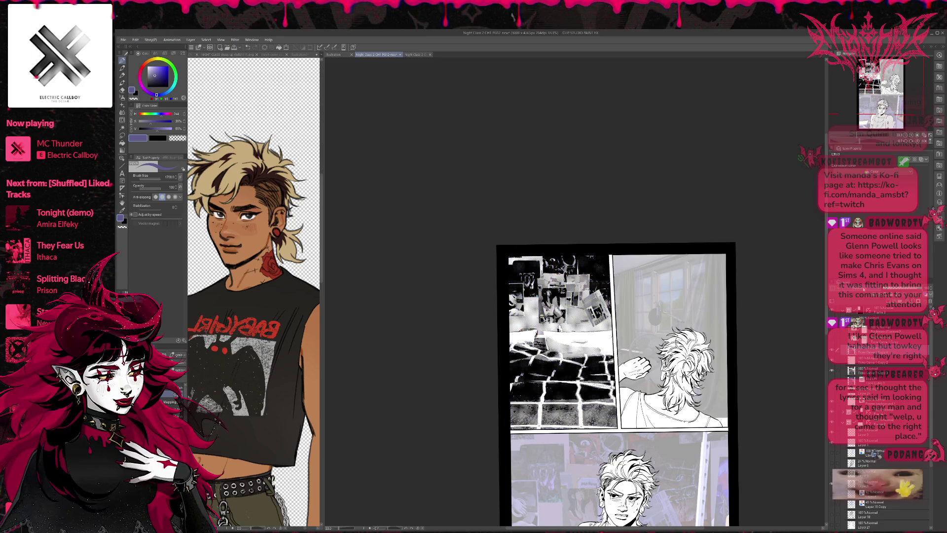
pyautogui.hotkey('ctrl', 'y')
pyautogui.hotkey('ctrl', 'z')
pyautogui.hotkey('ctrl', 'y')
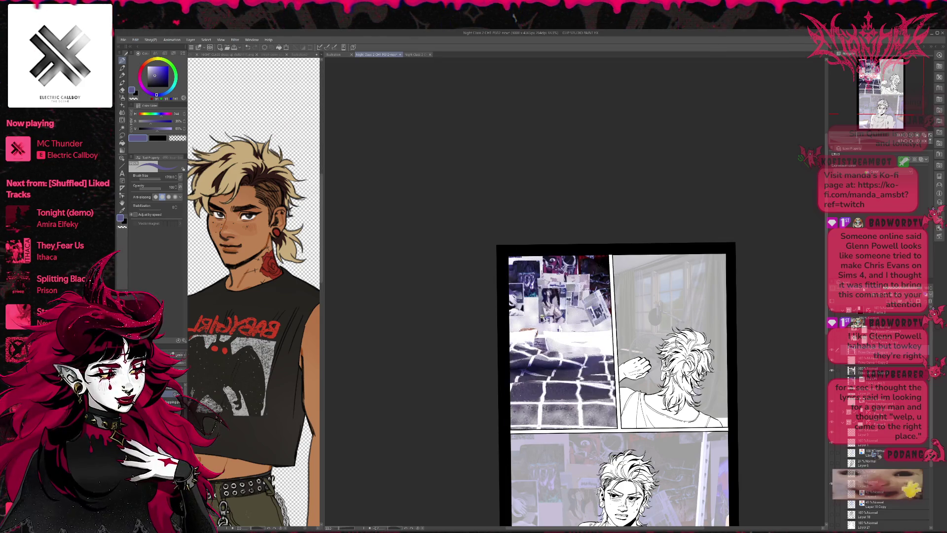
pyautogui.hotkey('ctrl', 'z')
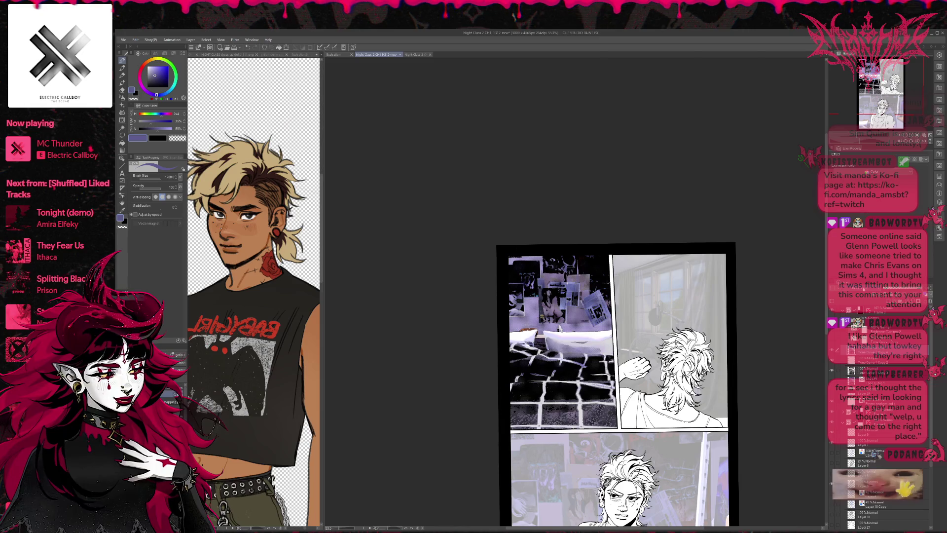
pyautogui.hotkey('ctrl', 'y')
pyautogui.hotkey('ctrl', 'z')
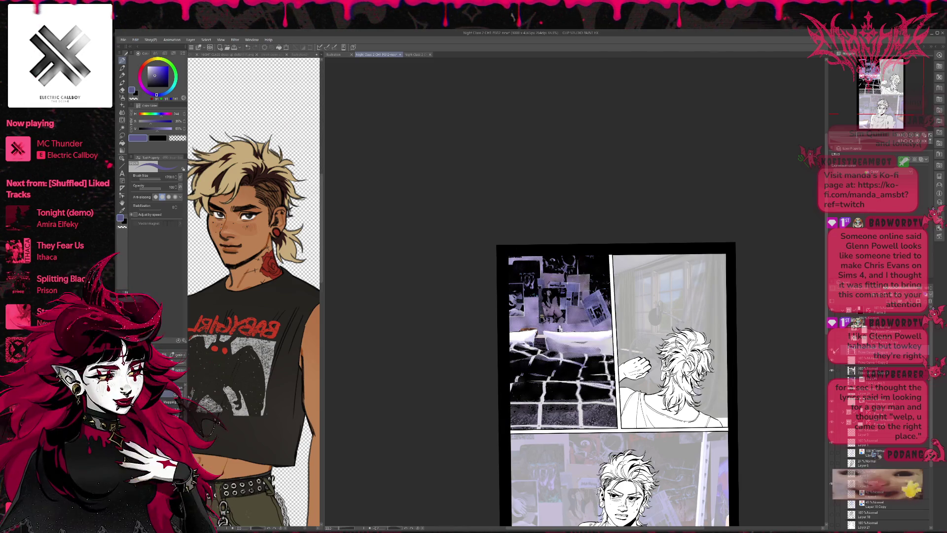
# - Compare brighter high-contrast and darker versions, ending on stark black-and-white fills
pyautogui.click(833, 365)
pyautogui.click(832, 371)
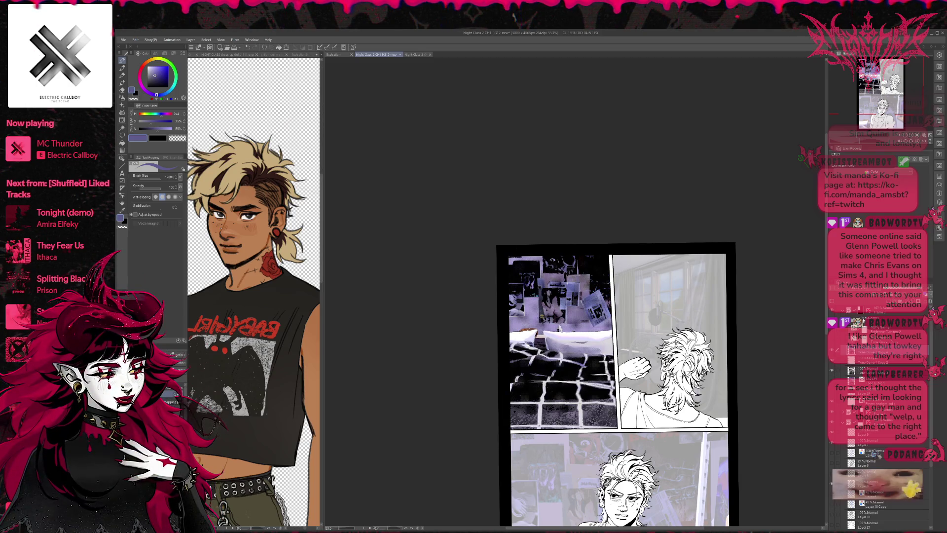
pyautogui.click(832, 370)
pyautogui.click(832, 380)
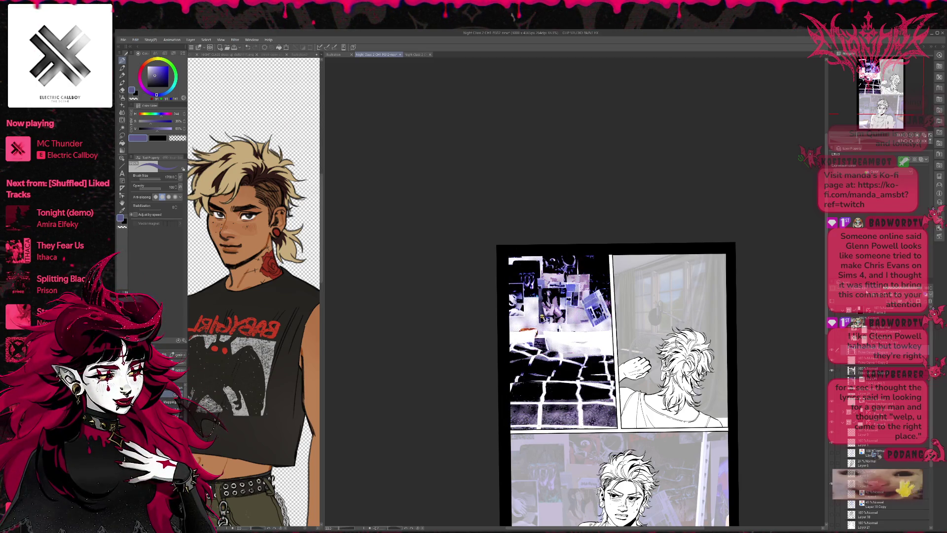
pyautogui.hotkey('ctrl', 'z')
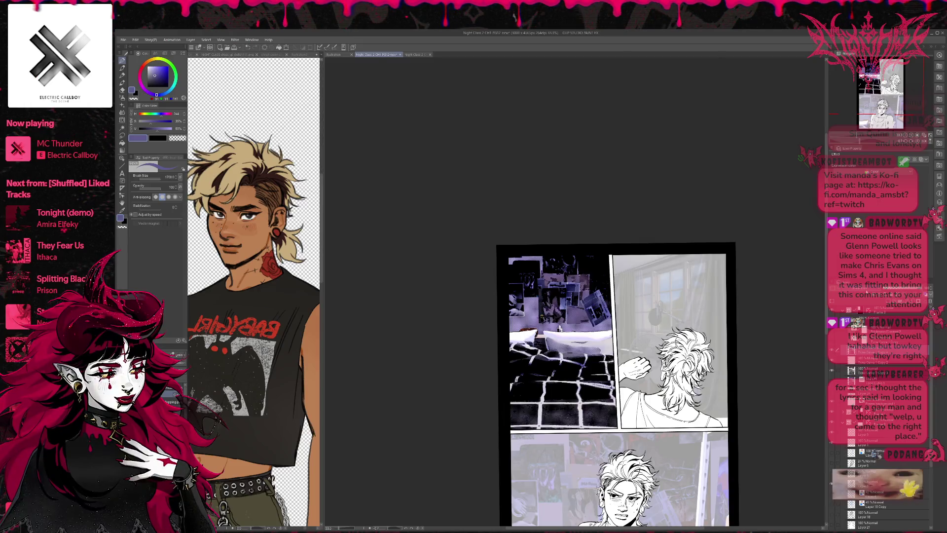
pyautogui.hotkey('ctrl', 'y')
pyautogui.hotkey('ctrl', 'z')
pyautogui.hotkey('ctrl', 'y')
pyautogui.hotkey('ctrl', 'y')
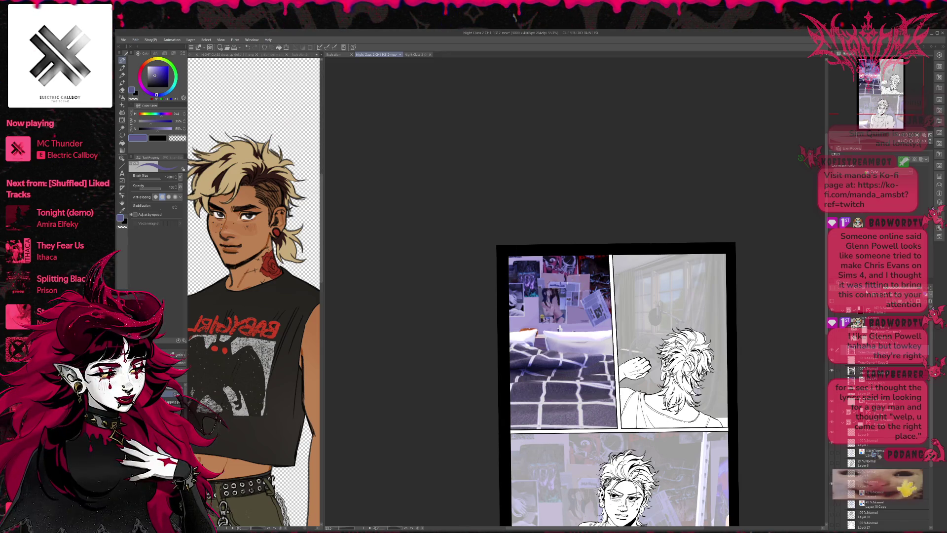
pyautogui.hotkey('ctrl', 'z')
pyautogui.hotkey('ctrl', 'y')
pyautogui.hotkey('ctrl', 'z')
pyautogui.hotkey('ctrl', 'y')
pyautogui.hotkey('ctrl', 'y')
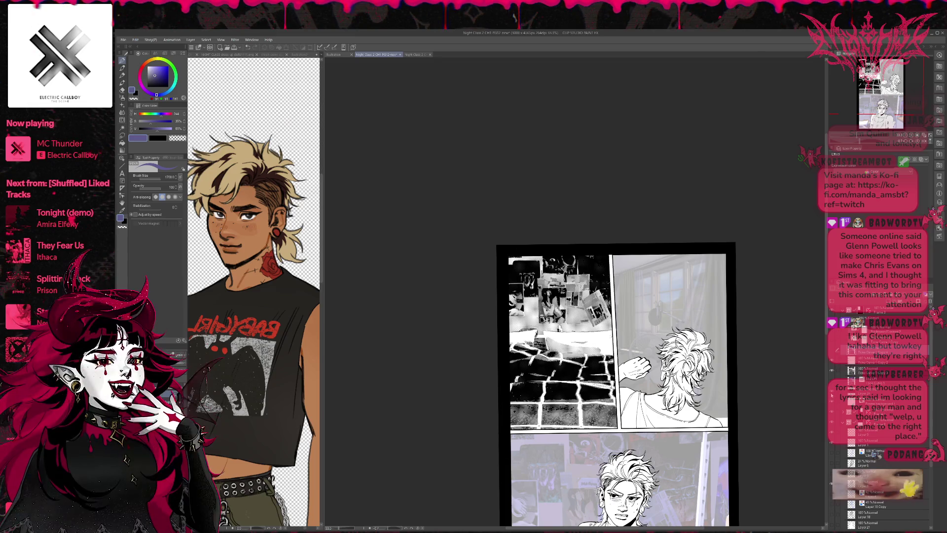
# - Select the bedroom panel's layers and toggle the tone layer's visibility to compare brightness
pyautogui.click(831, 371)
pyautogui.click(831, 371)
pyautogui.click(858, 370)
pyautogui.click(869, 392)
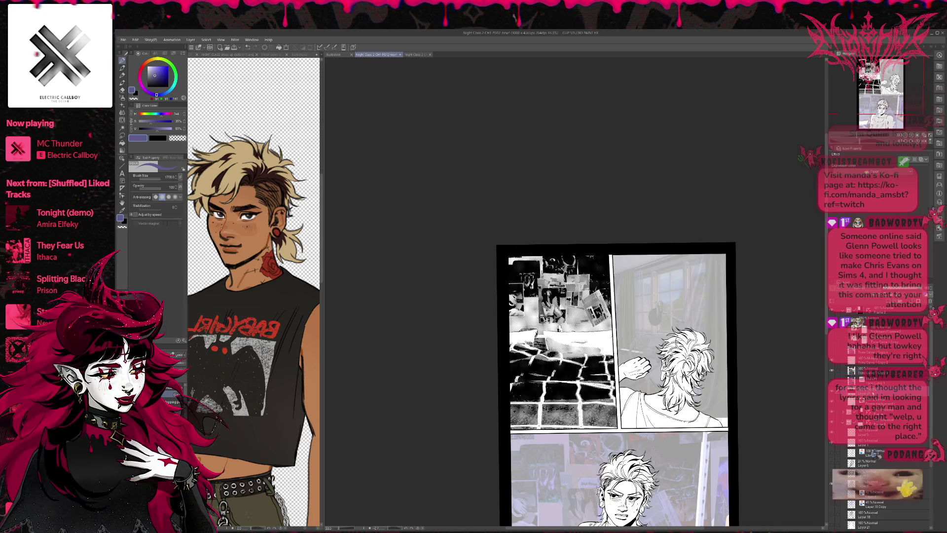
pyautogui.click(834, 336)
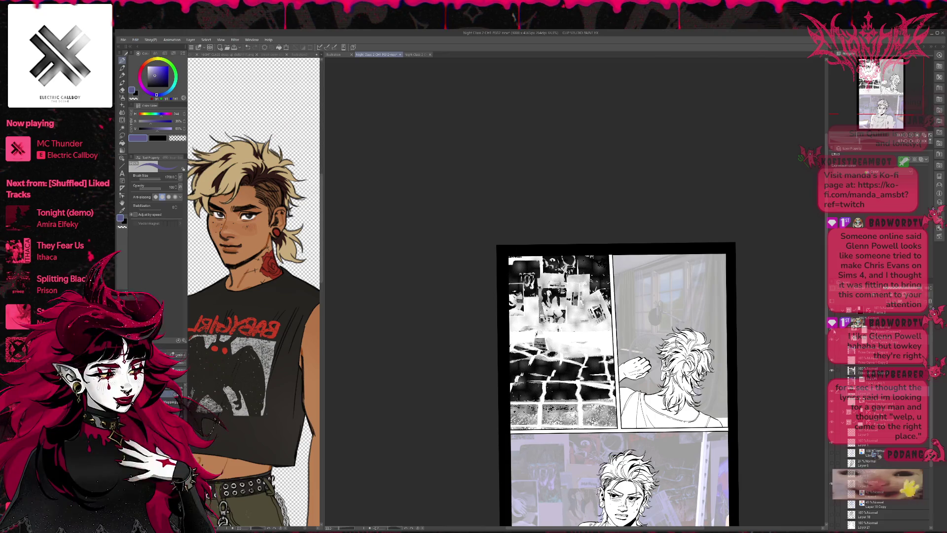
pyautogui.click(833, 336)
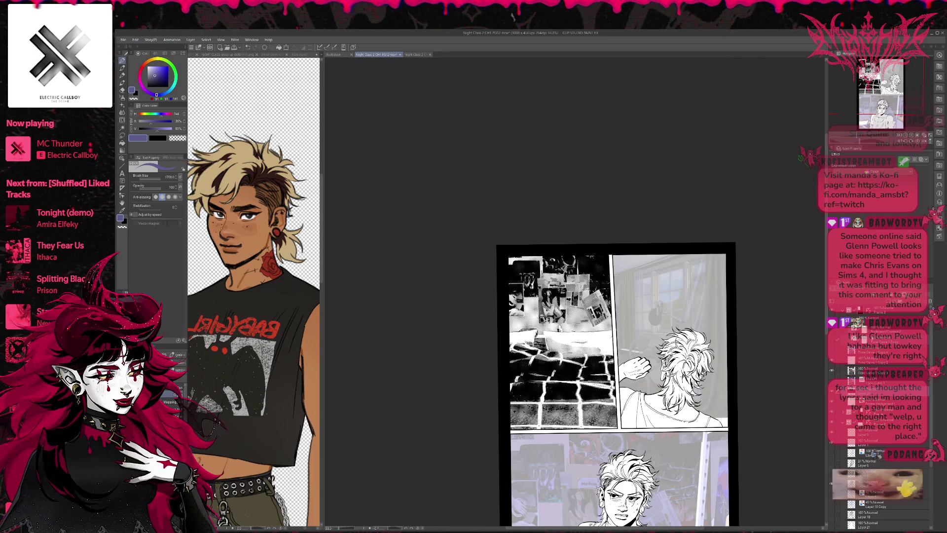
pyautogui.click(834, 338)
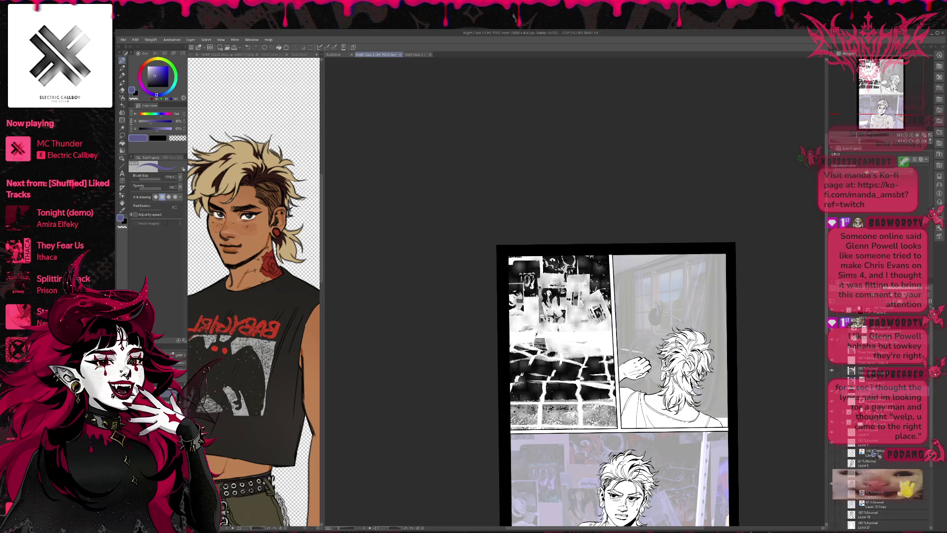
pyautogui.click(837, 335)
pyautogui.click(839, 370)
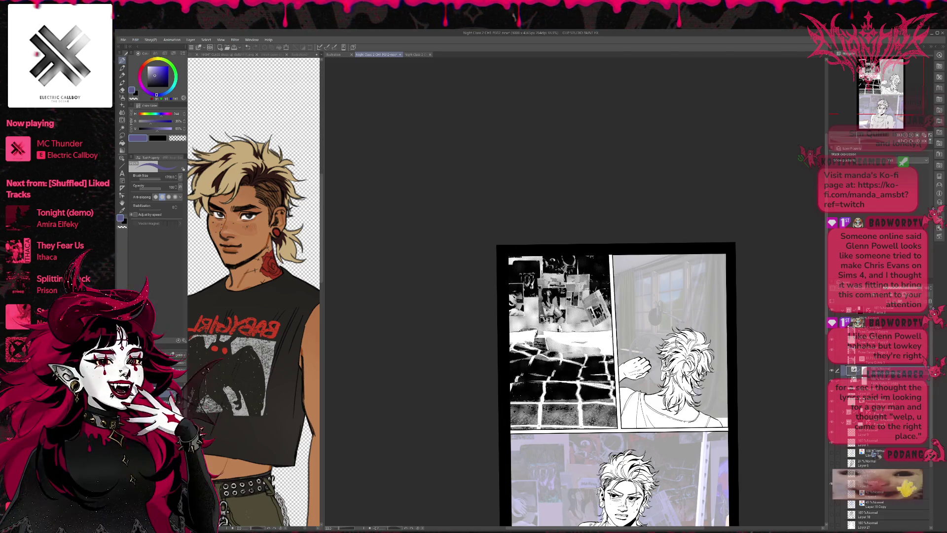
# - Hide the halftone layer to reveal the dark purple bedroom photo, comparing layers along the way
pyautogui.click(833, 350)
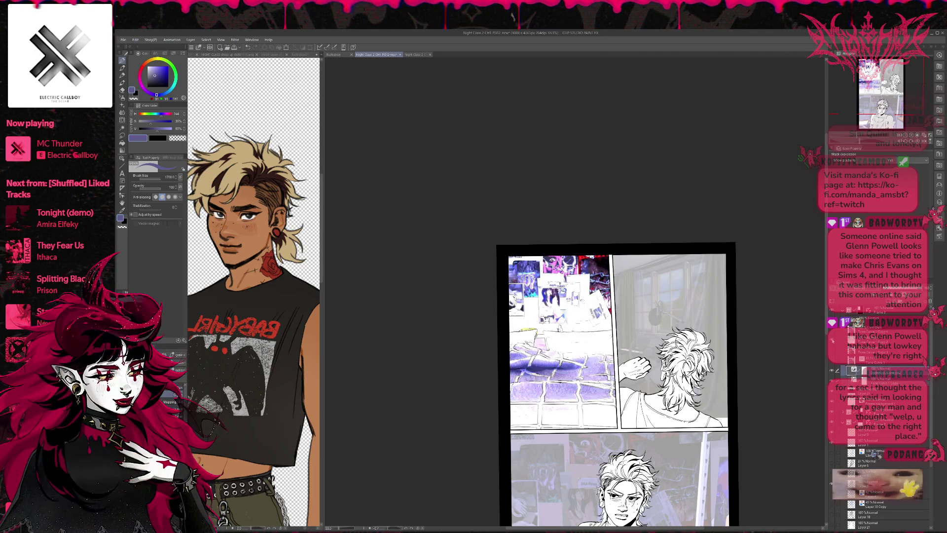
pyautogui.click(854, 369)
pyautogui.click(832, 373)
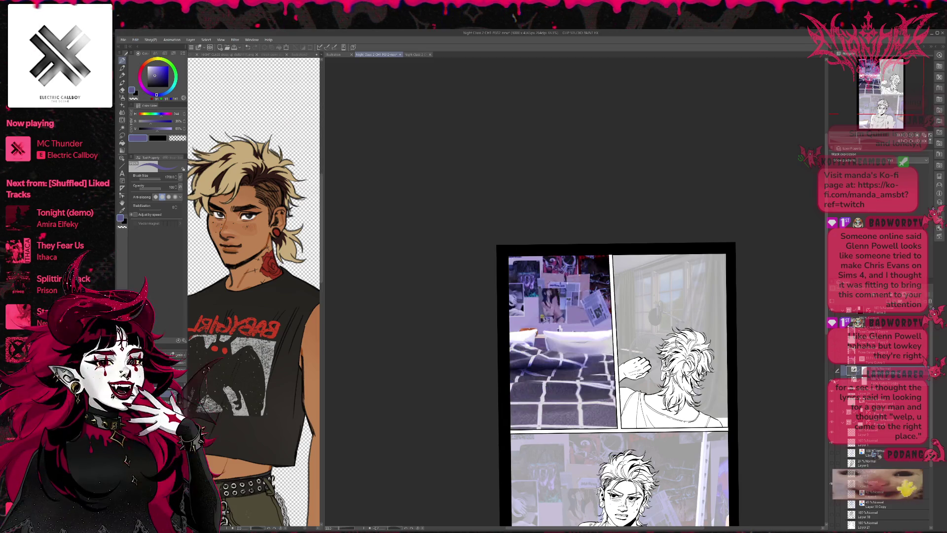
pyautogui.click(833, 370)
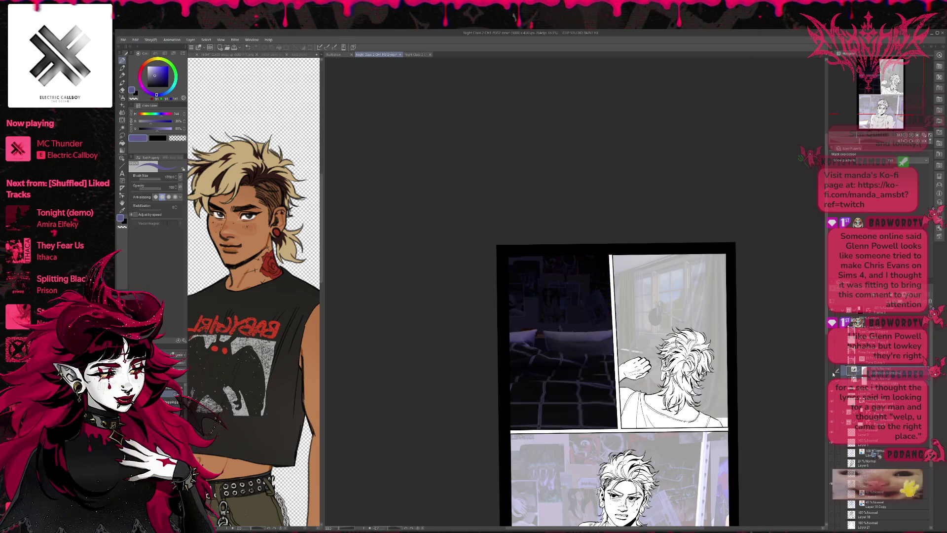
pyautogui.click(833, 371)
pyautogui.click(833, 371)
pyautogui.click(833, 370)
pyautogui.click(833, 370)
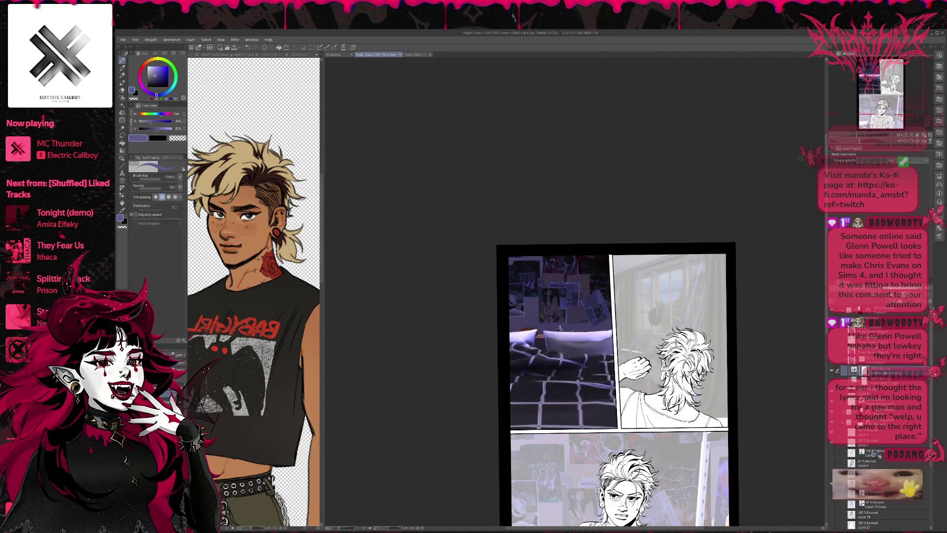
pyautogui.click(861, 380)
pyautogui.click(833, 353)
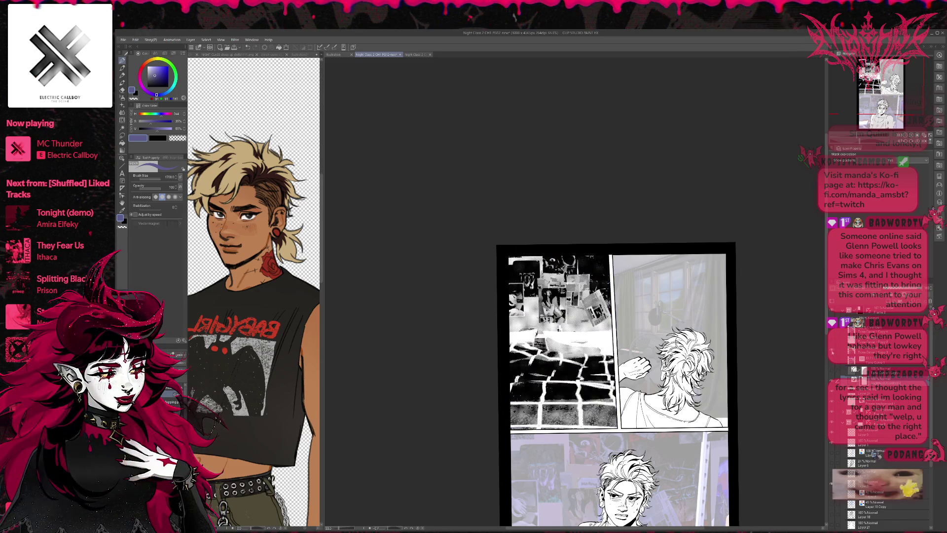
pyautogui.click(832, 352)
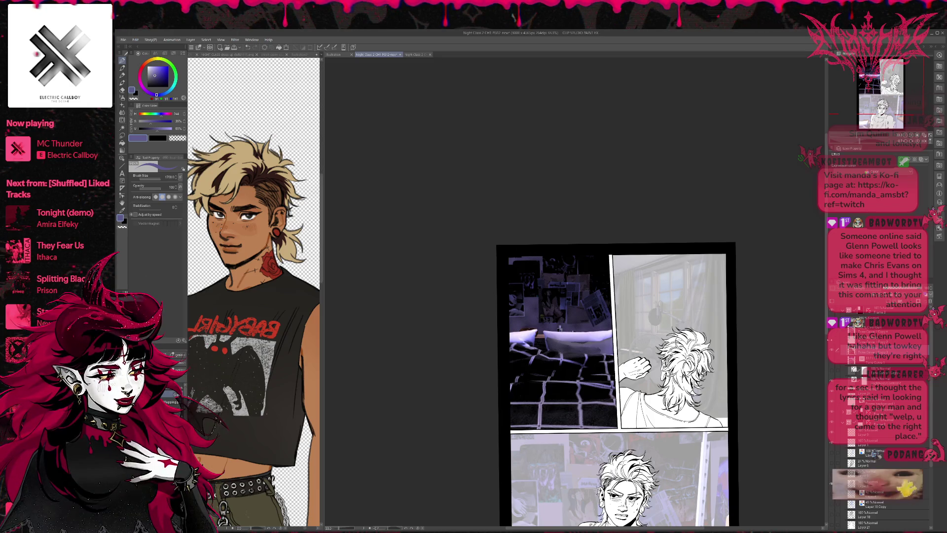
pyautogui.click(868, 337)
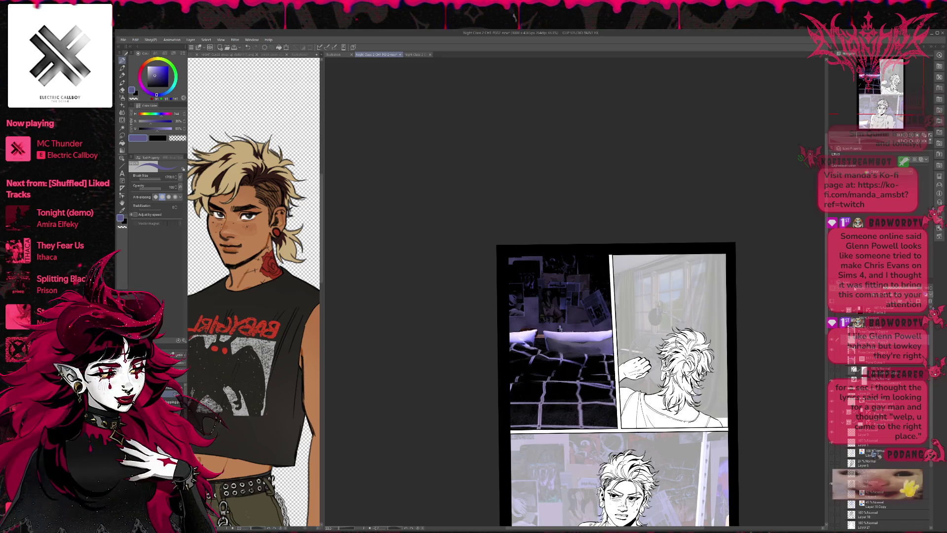
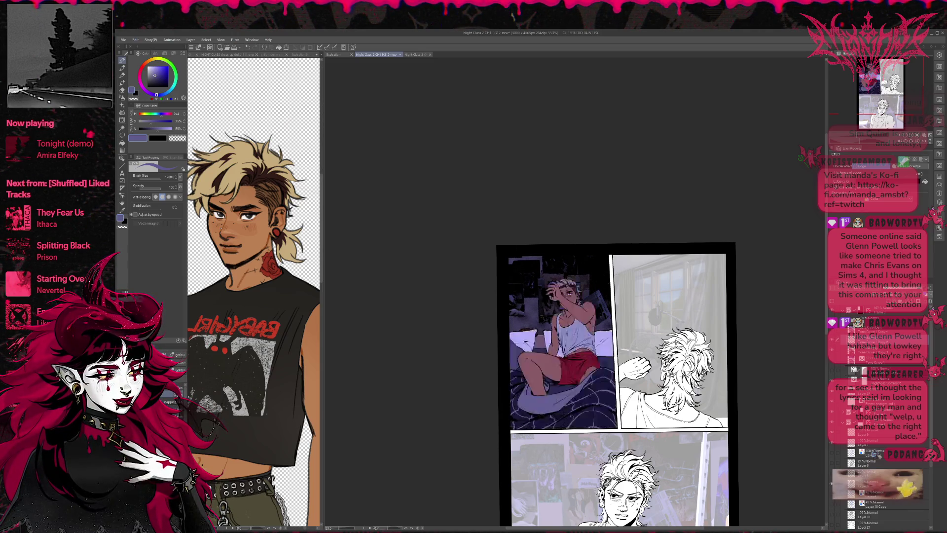
# - Zoom into the bed panel and toggle the poster lighting and darkening layers to compare looks
pyautogui.scroll(1, 613, 352)
pyautogui.scroll(1, 613, 351)
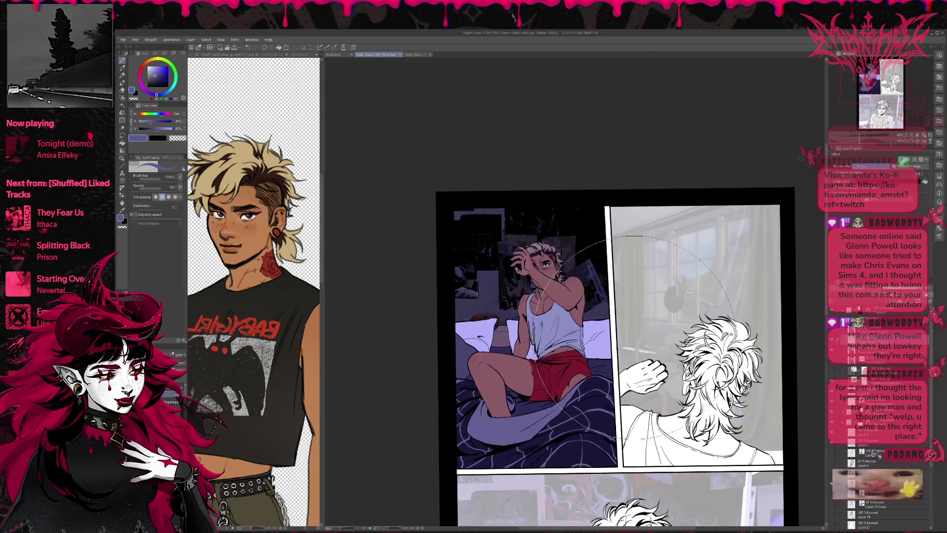
pyautogui.click(834, 371)
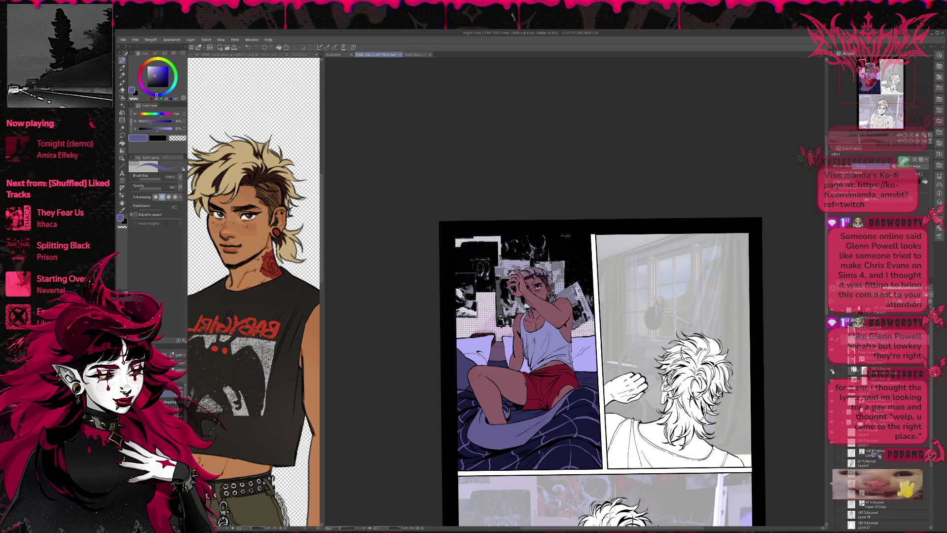
pyautogui.click(832, 354)
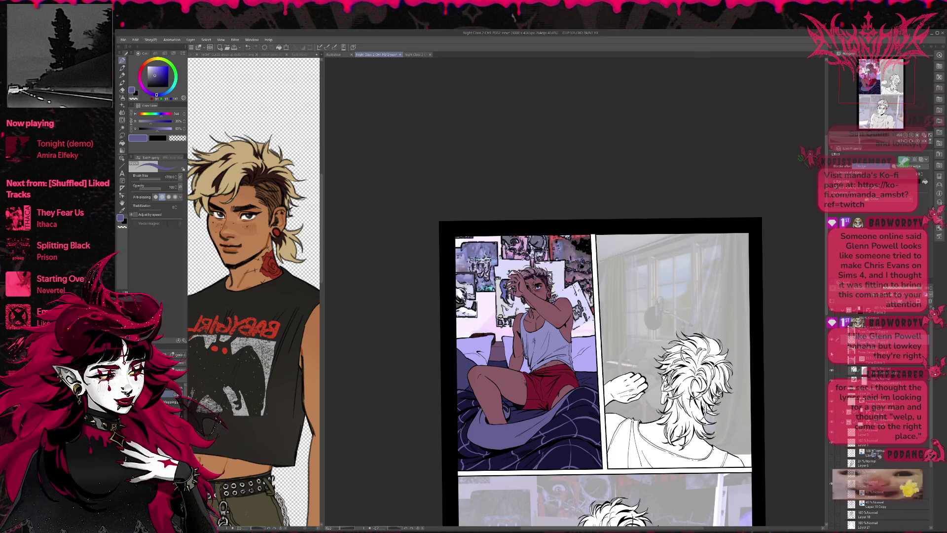
pyautogui.click(833, 354)
pyautogui.click(832, 353)
pyautogui.click(834, 352)
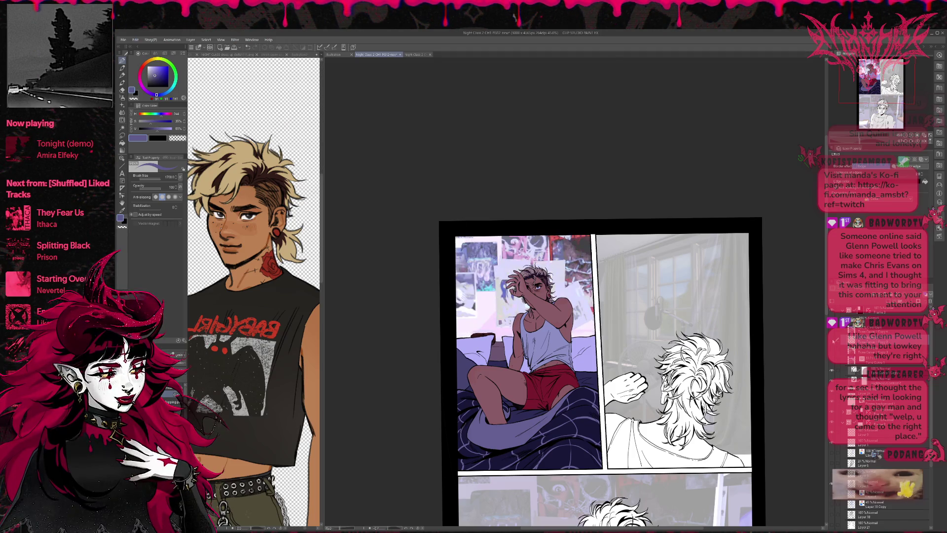
pyautogui.click(833, 353)
pyautogui.click(833, 353)
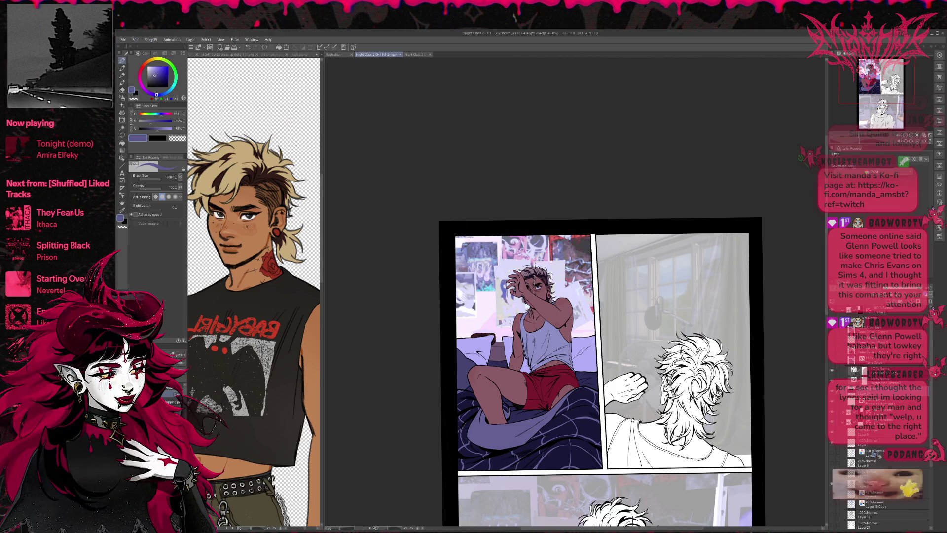
# - Hide the lighting layer to dim the colour posters, then select its layer mask
pyautogui.click(878, 360)
pyautogui.click(878, 350)
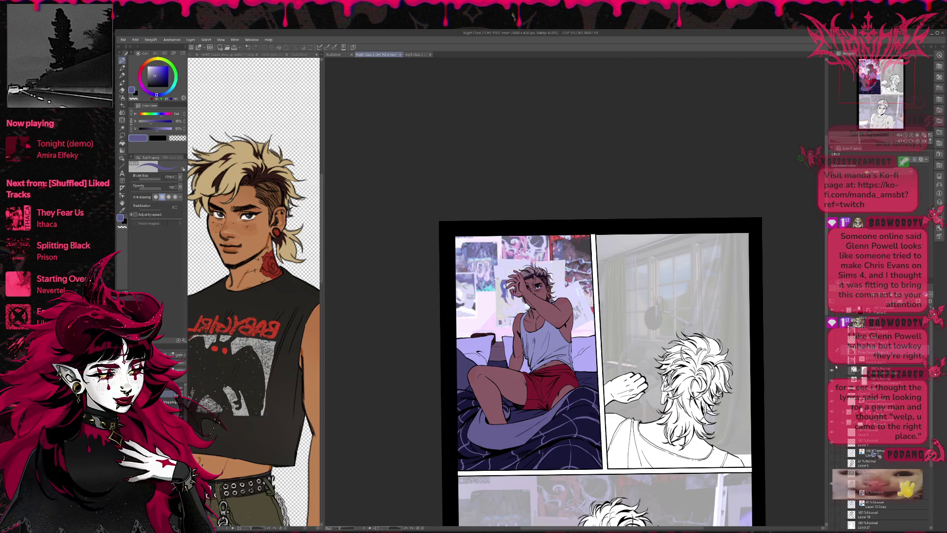
pyautogui.click(833, 371)
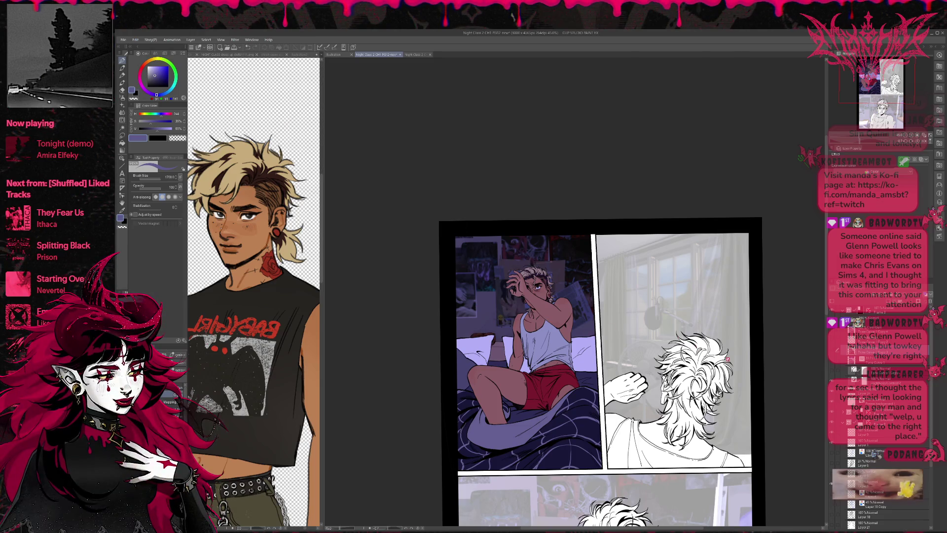
pyautogui.click(863, 379)
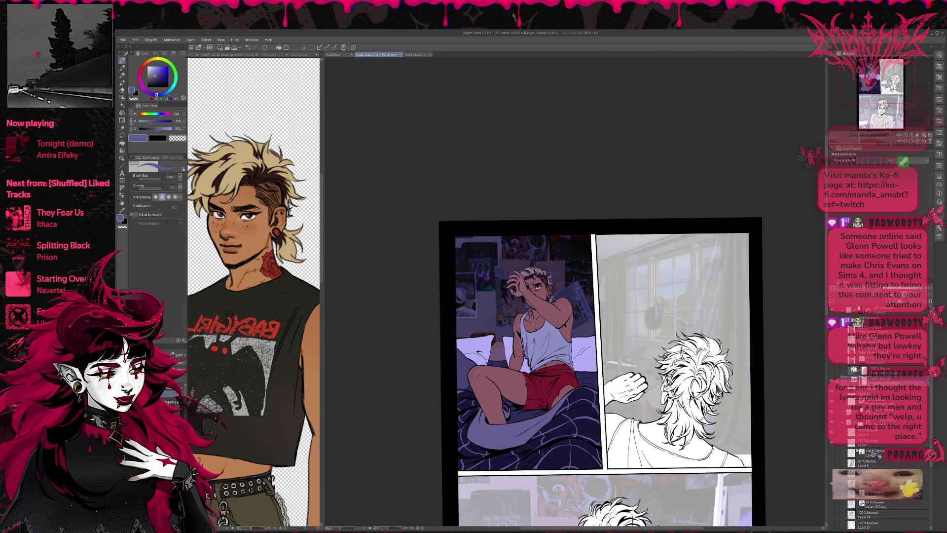
# - Undo and redo repeatedly to compare the darker and brighter poster wall versions
pyautogui.hotkey('ctrl', 'z')
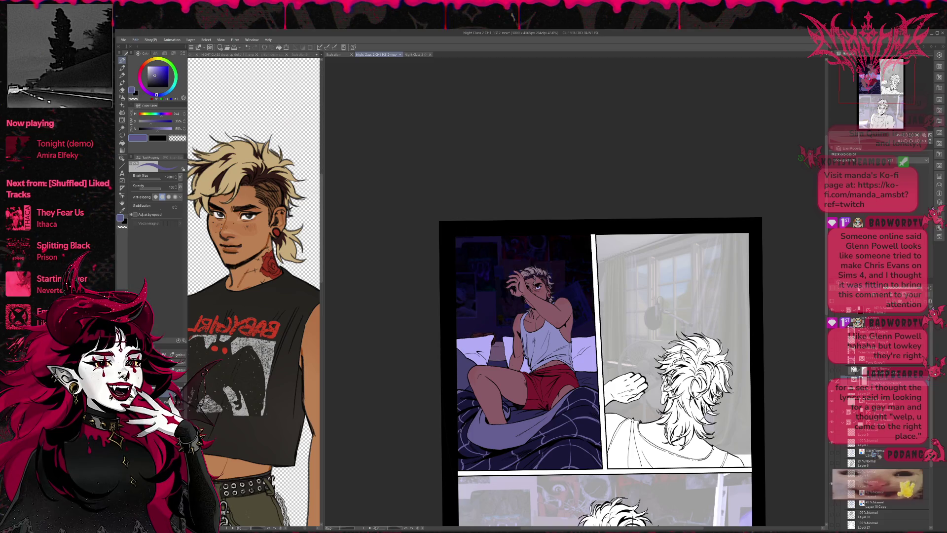
pyautogui.hotkey('ctrl', 'y')
pyautogui.hotkey('ctrl', 'z')
pyautogui.hotkey('ctrl', 'y')
pyautogui.hotkey('ctrl', 'z')
pyautogui.hotkey('ctrl', 'z')
pyautogui.hotkey('ctrl', 'y')
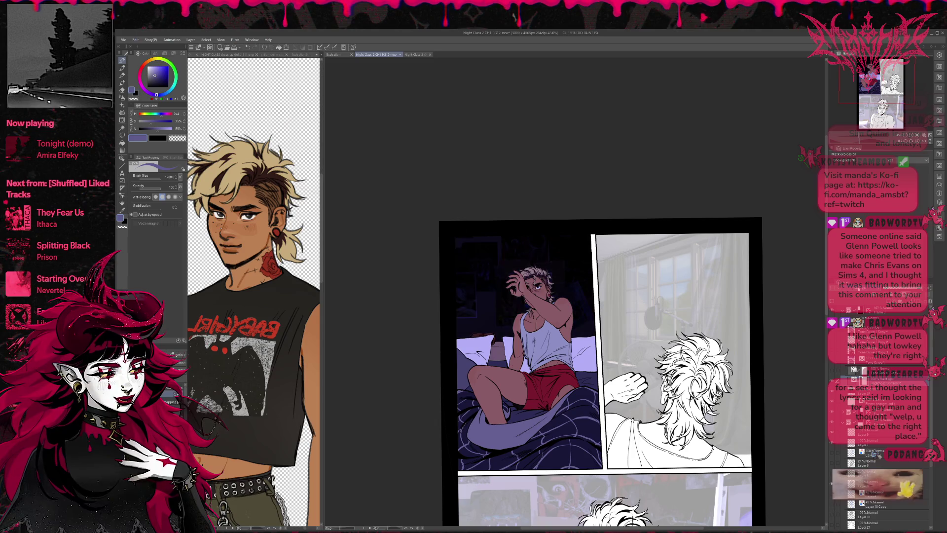
pyautogui.hotkey('ctrl', 'y')
pyautogui.hotkey('ctrl', 'z')
pyautogui.hotkey('ctrl', 'y')
pyautogui.hotkey('ctrl', 'z')
pyautogui.hotkey('ctrl', 'y')
pyautogui.hotkey('ctrl', 'z')
pyautogui.hotkey('ctrl', 'z')
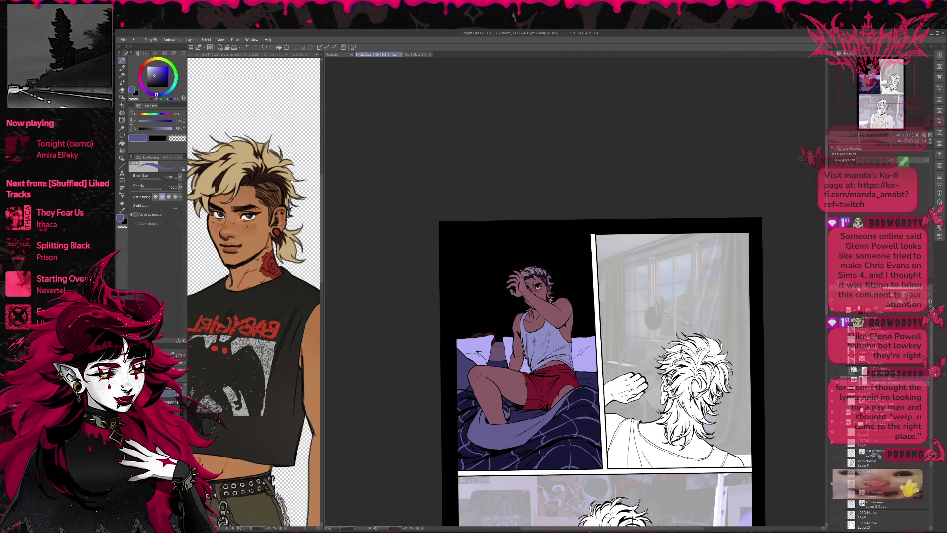
# - Settle on the grey halftone poster wall, select the next layer down and collapse the folder
pyautogui.hotkey('ctrl', 'y')
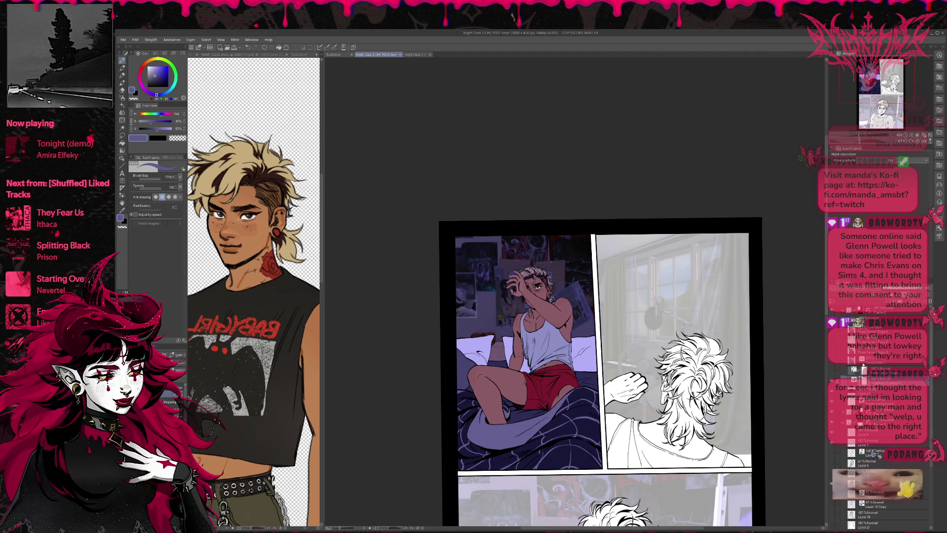
pyautogui.hotkey('ctrl', 'y')
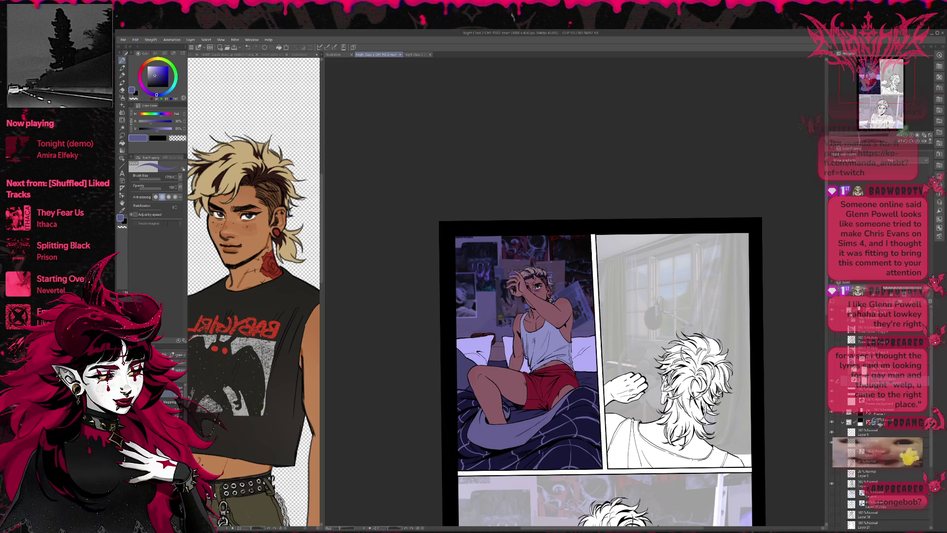
pyautogui.hotkey('ctrl', 'y')
pyautogui.hotkey('ctrl', 'z')
pyautogui.click(874, 390)
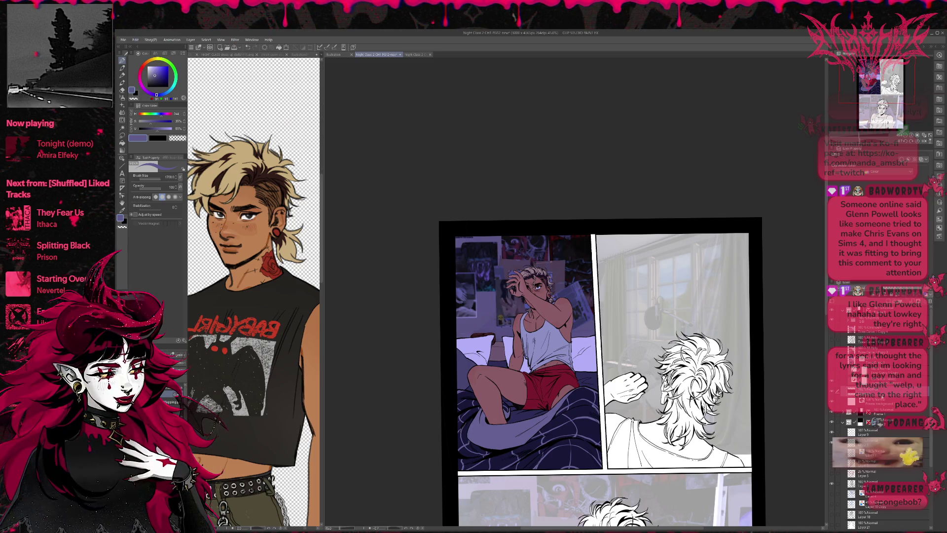
pyautogui.click(843, 421)
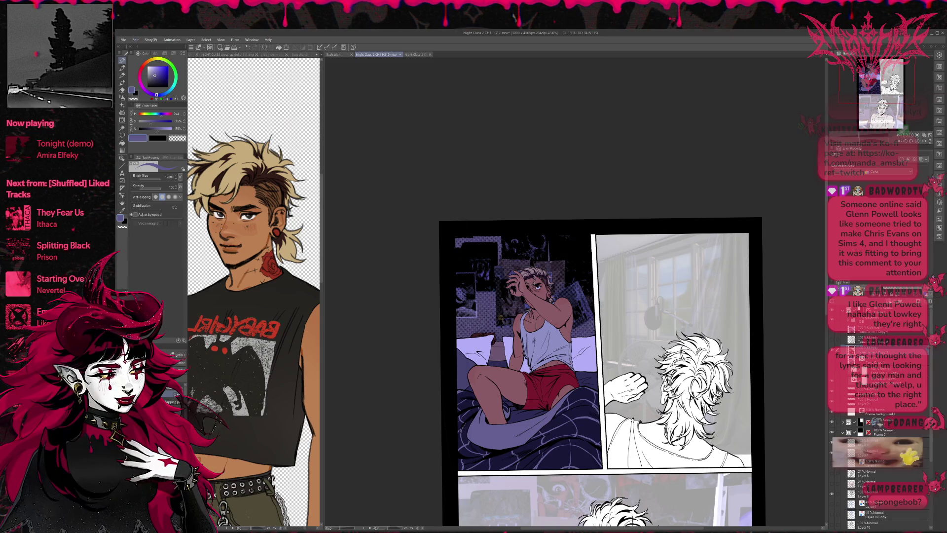
pyautogui.scroll(1, 869, 395)
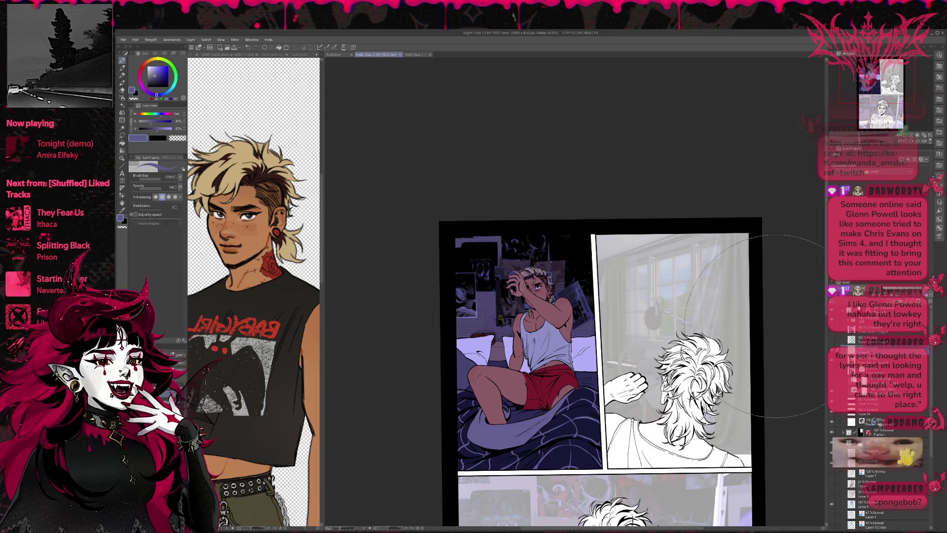
# - Airbrush a broad lavender wash over the bed panel's wall and the man
pyautogui.click(122, 105)
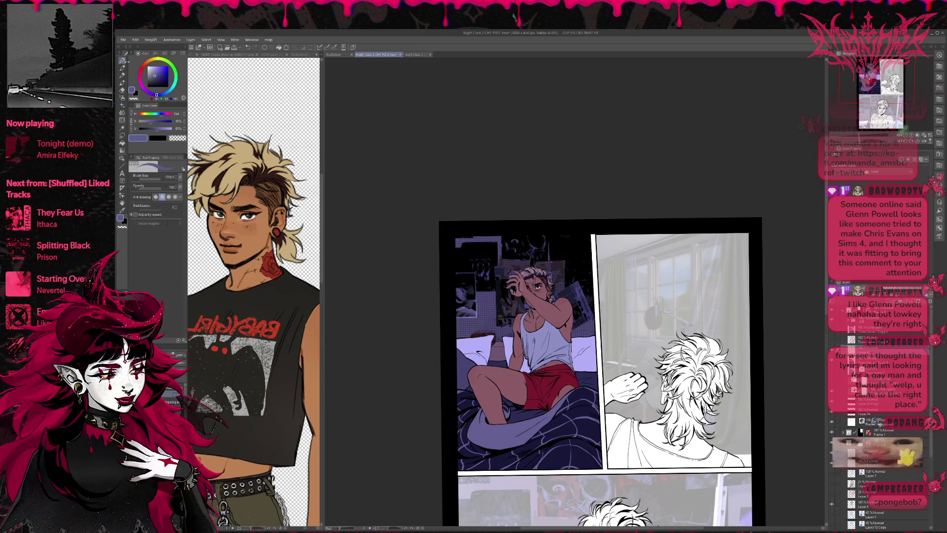
pyautogui.press('p')
pyautogui.press('e')
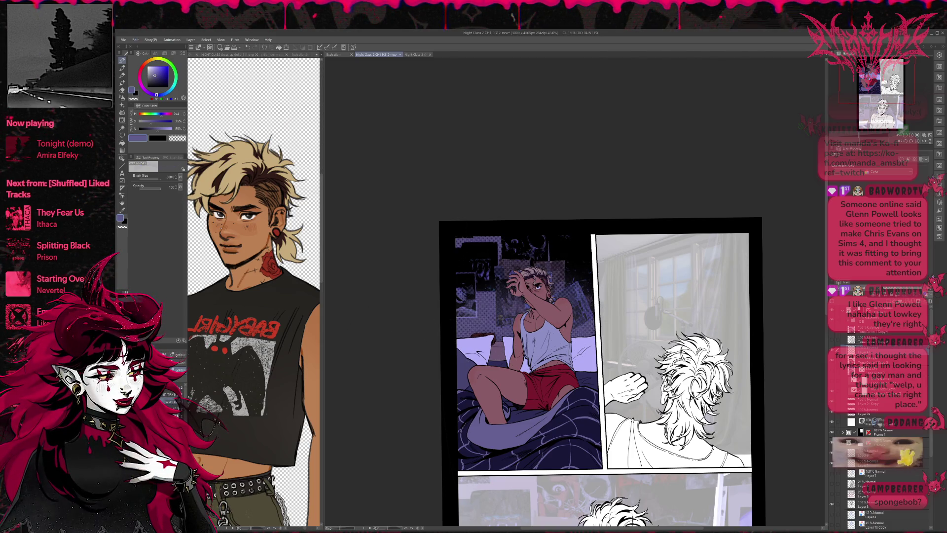
pyautogui.moveTo(463, 276)
pyautogui.mouseDown()
pyautogui.moveTo(523, 256)
pyautogui.moveTo(587, 306)
pyautogui.mouseUp()
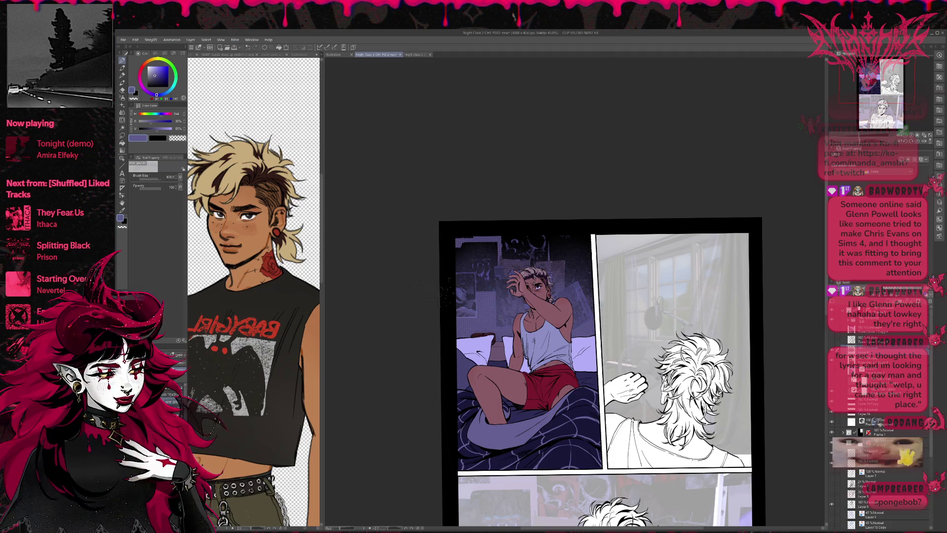
pyautogui.moveTo(604, 336); pyautogui.dragTo(592, 317)
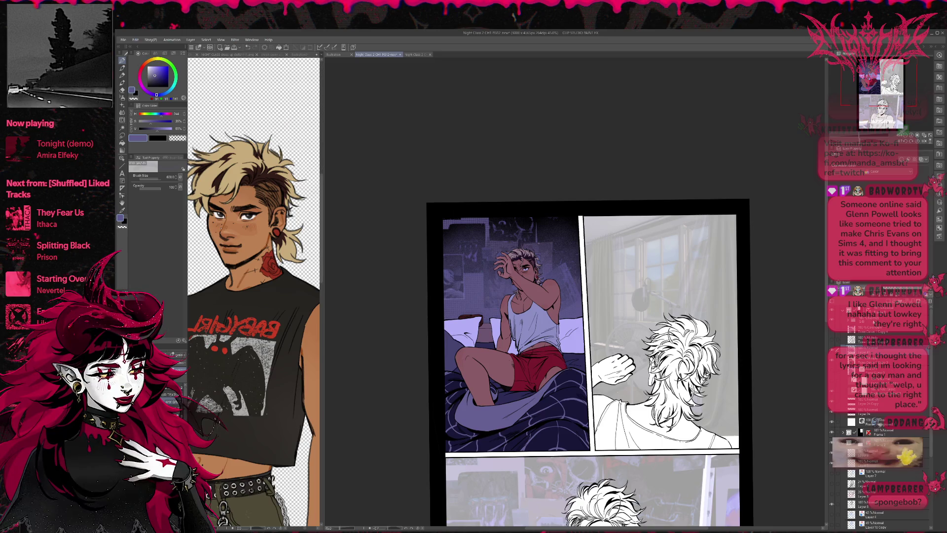
pyautogui.scroll(3, 878, 444)
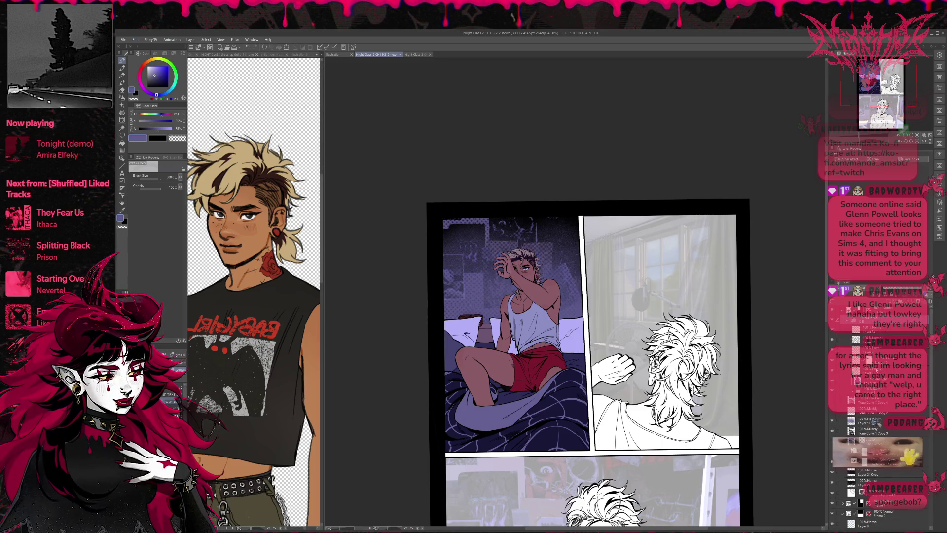
# - Select the lower layer, switch to the Eraser and expand a layer folder
pyautogui.click(872, 329)
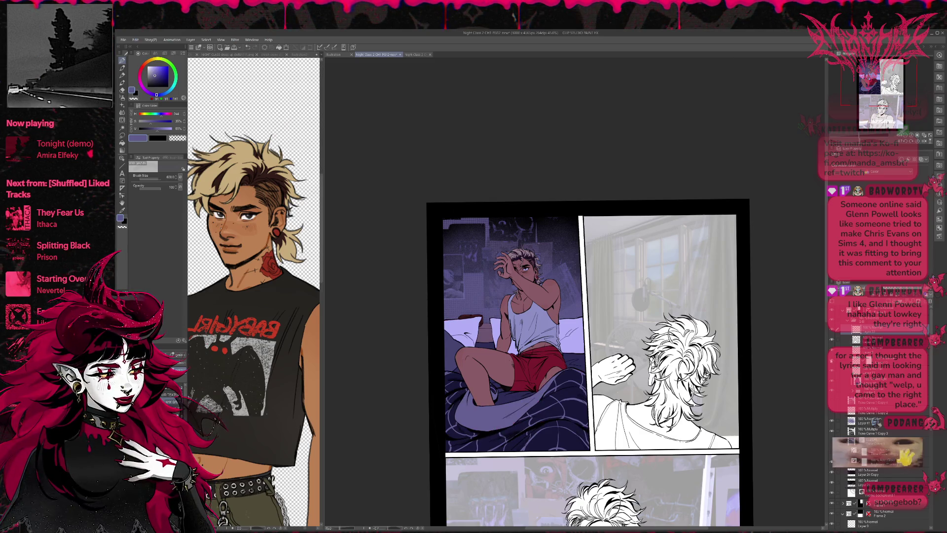
pyautogui.click(873, 360)
pyautogui.press('w')
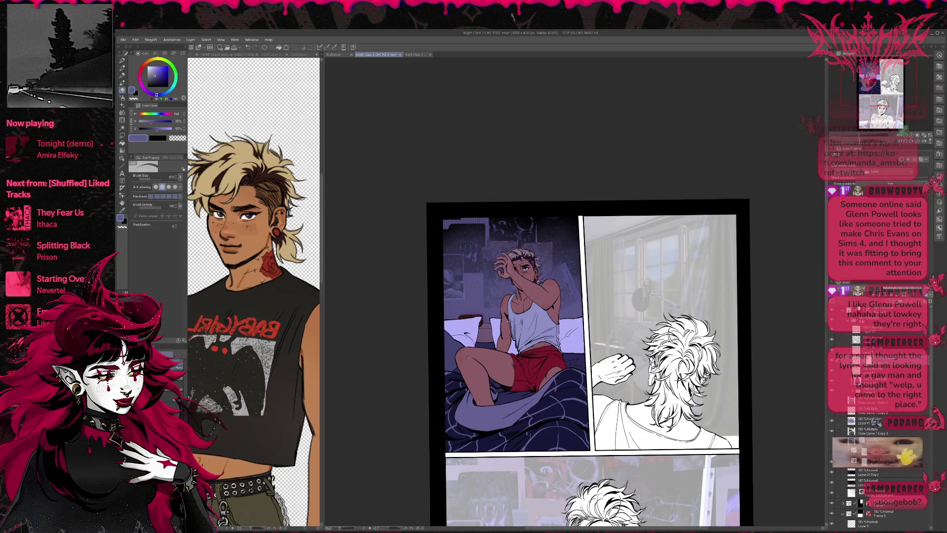
pyautogui.press('e')
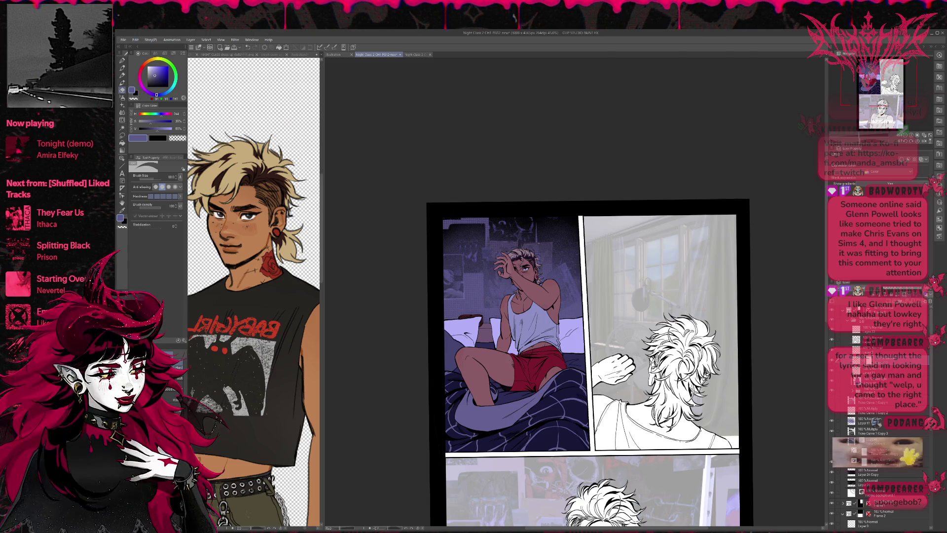
pyautogui.click(845, 390)
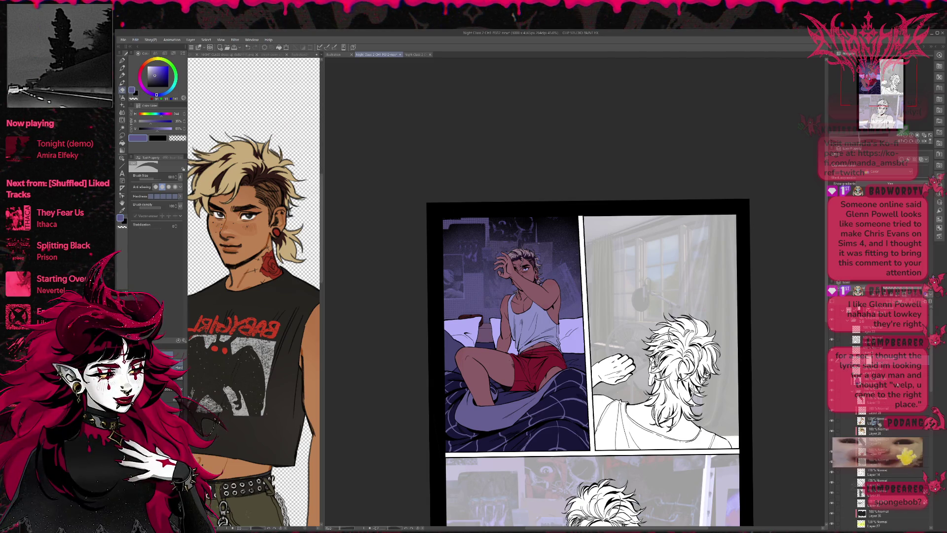
# - Hide the purple overlay and select the layers to work on, switching between brush, pen and eraser
pyautogui.click(832, 383)
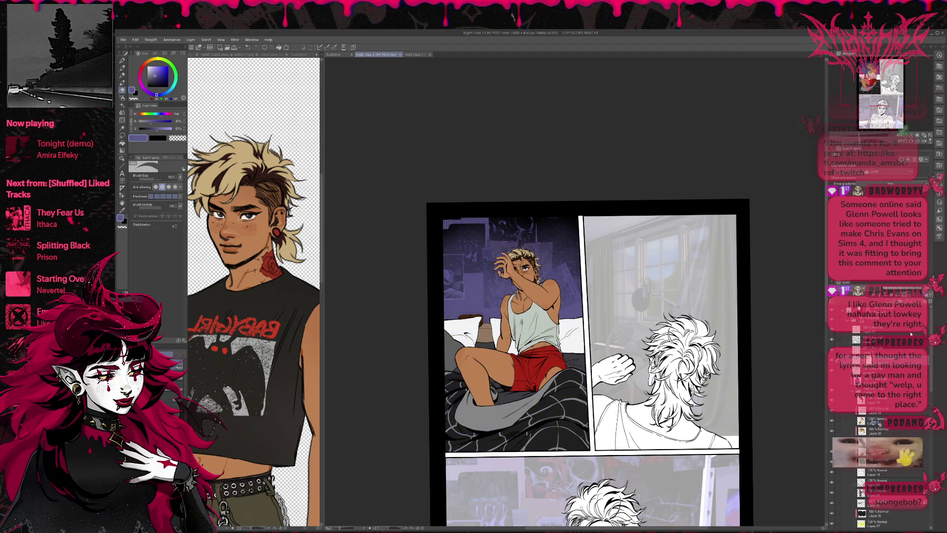
pyautogui.scroll(-5, 839, 424)
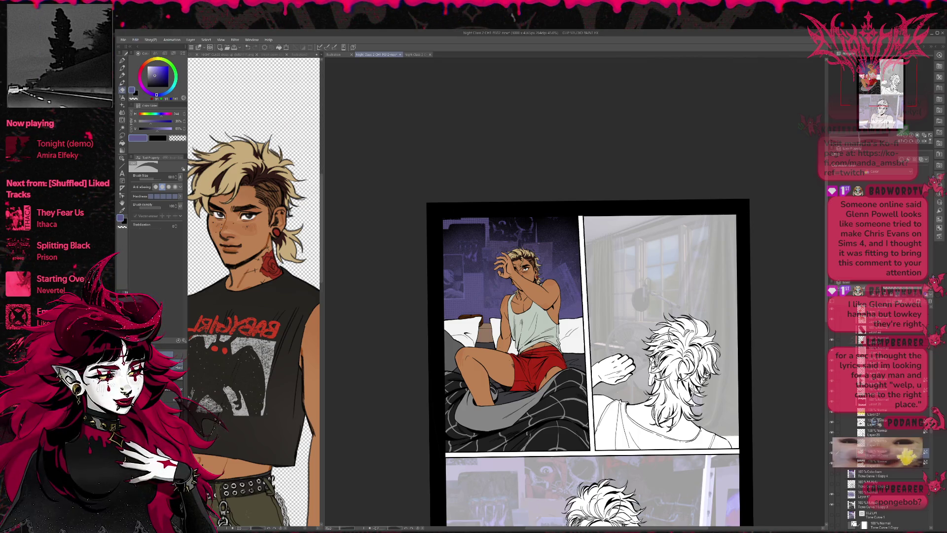
pyautogui.click(863, 433)
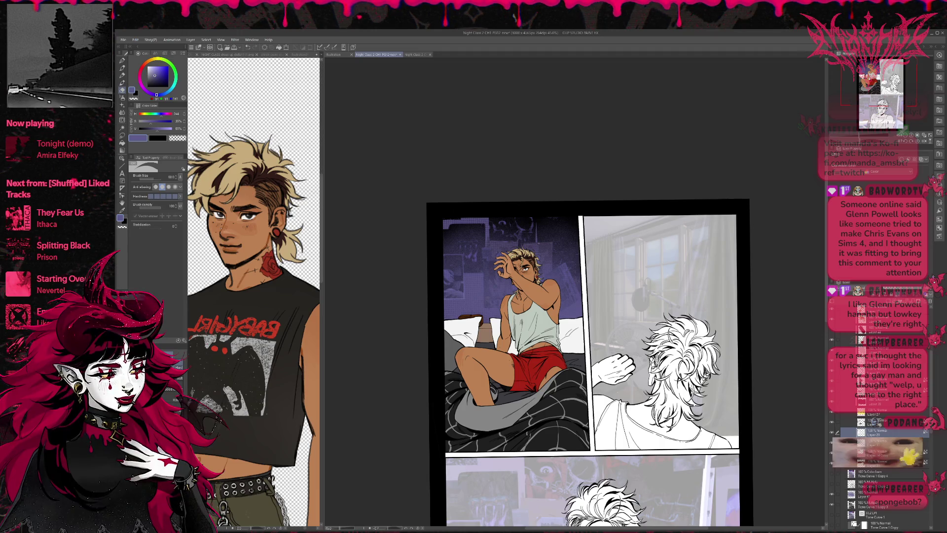
pyautogui.click(883, 350)
pyautogui.press('b')
pyautogui.keyDown('alt'); pyautogui.click(523, 349); pyautogui.keyUp('alt')
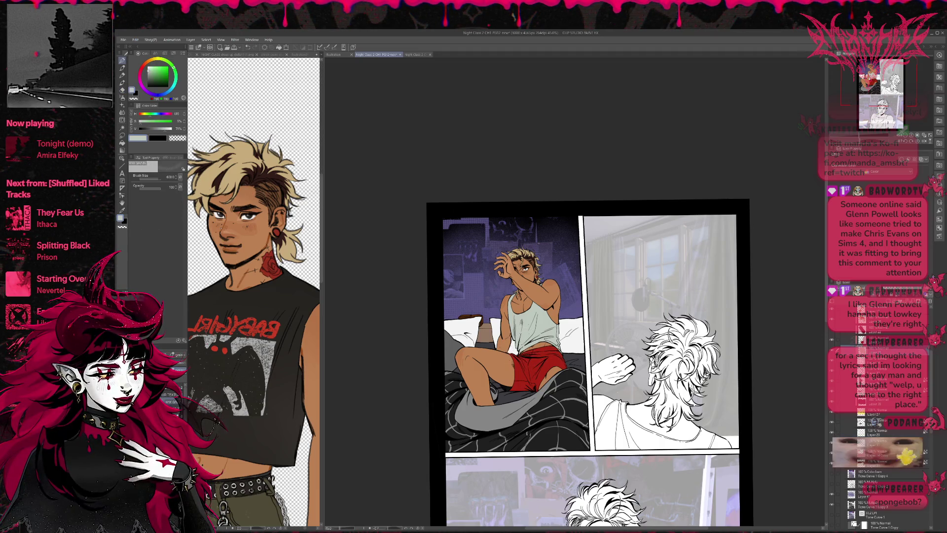
pyautogui.press('p')
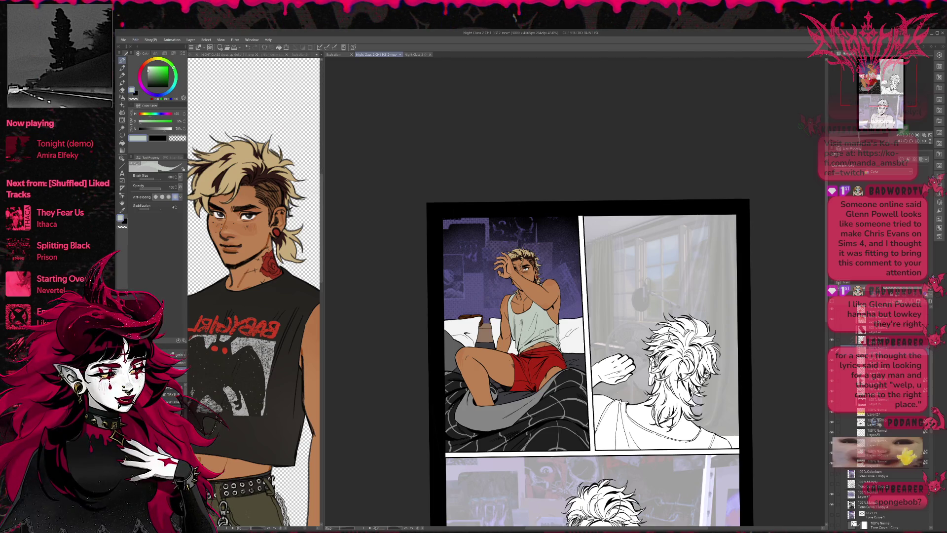
pyautogui.click(883, 340)
pyautogui.press('e')
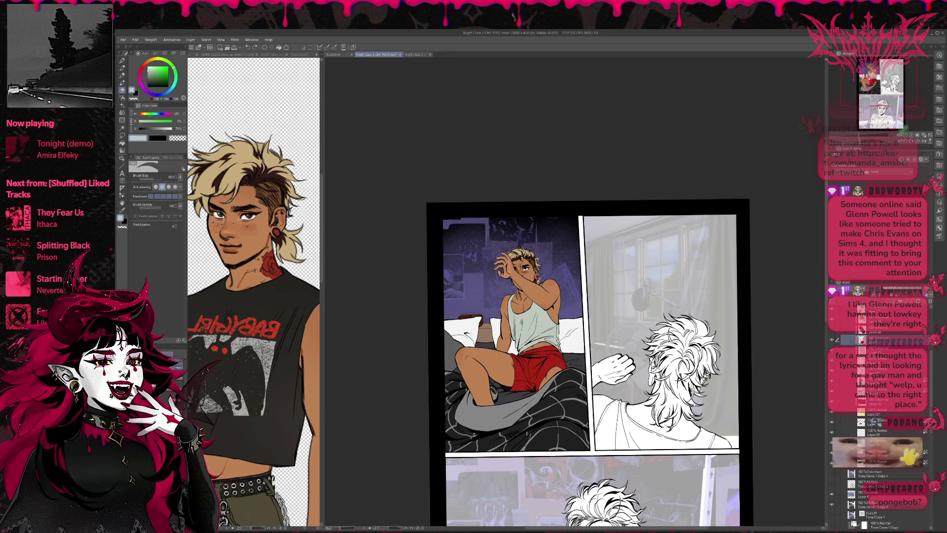
pyautogui.press('p')
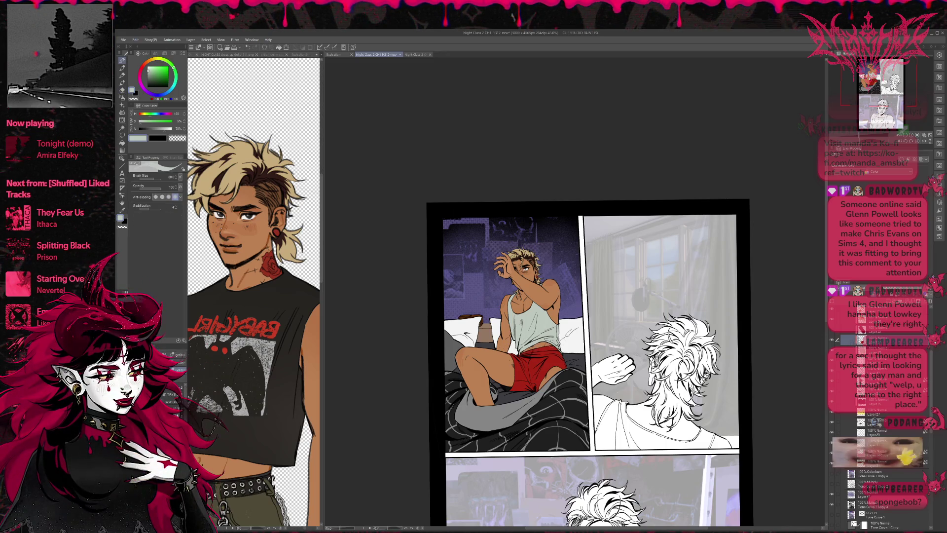
pyautogui.moveTo(571, 347); pyautogui.dragTo(573, 345)
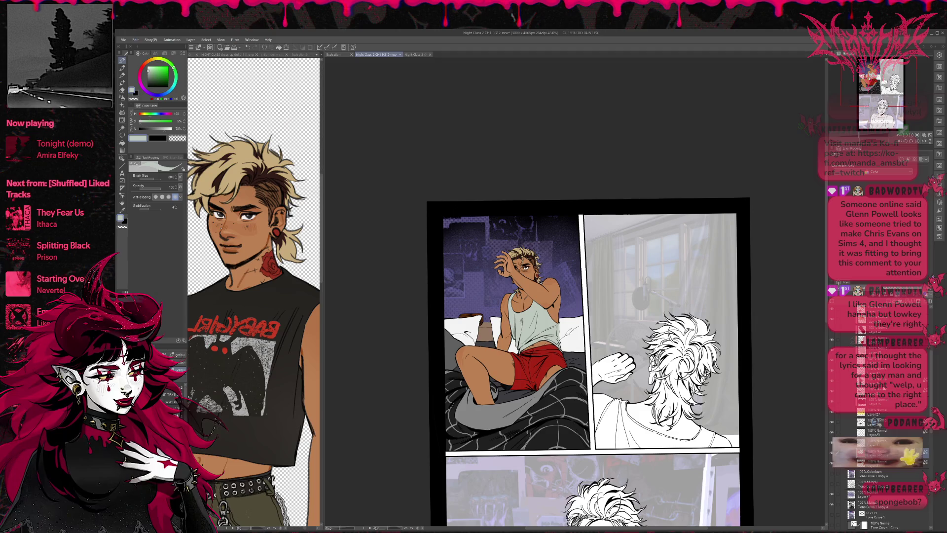
# - Pick near-white, then group the man's colour layers down to Layer 14 into a new folder
pyautogui.keyDown('alt'); pyautogui.click(676, 314); pyautogui.keyUp('alt')
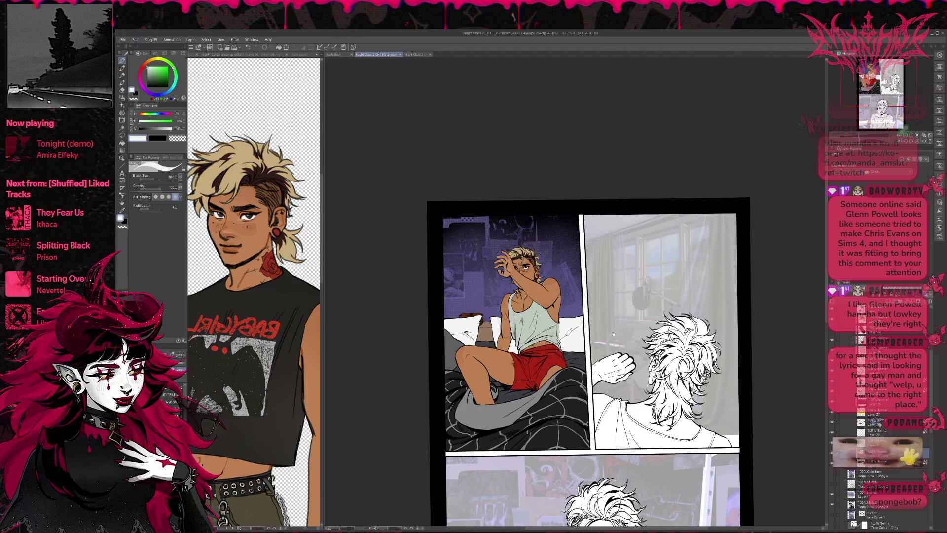
pyautogui.moveTo(614, 334); pyautogui.dragTo(617, 338)
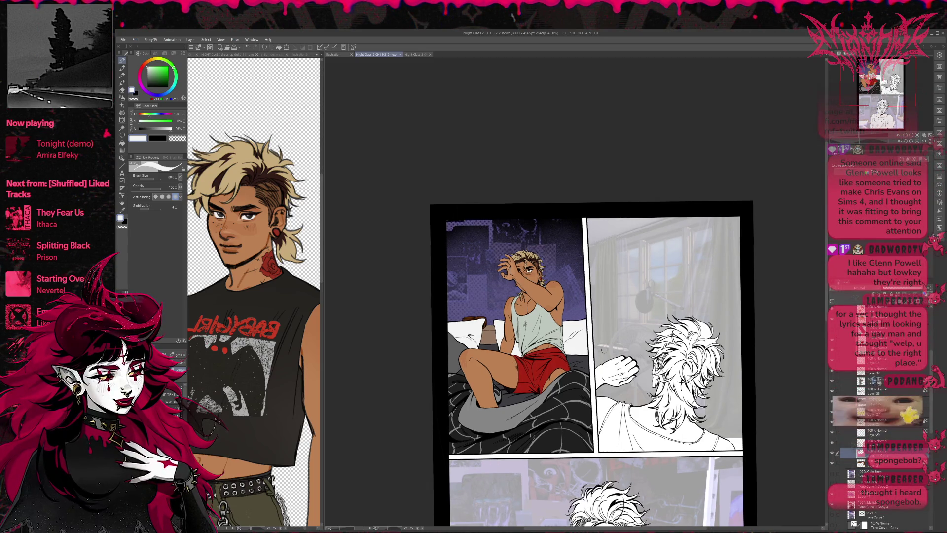
pyautogui.scroll(-5, 935, 340)
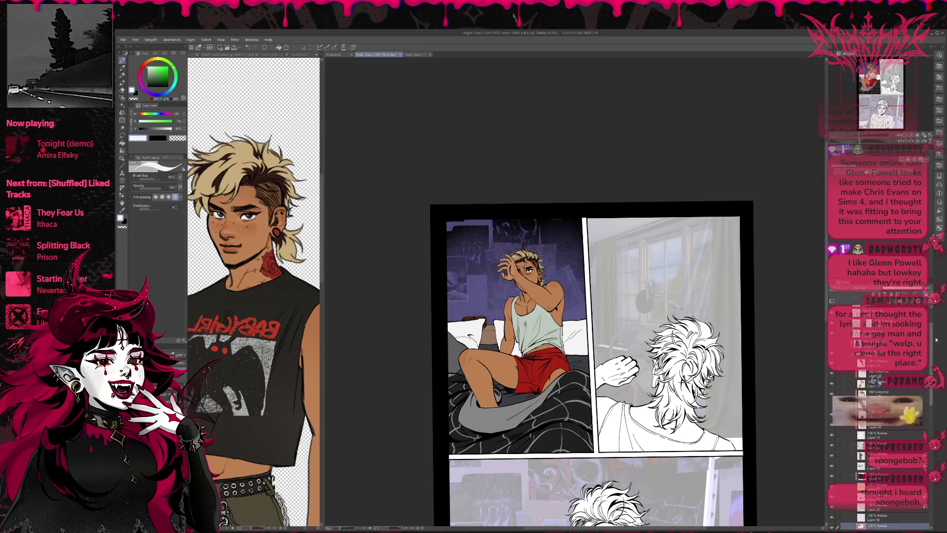
pyautogui.click(878, 435)
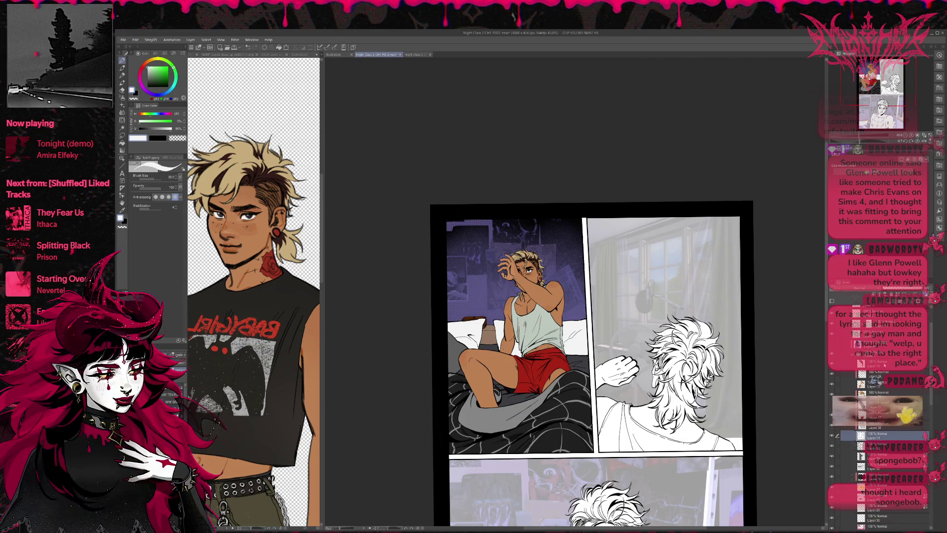
pyautogui.keyDown('shift'); pyautogui.click(884, 366); pyautogui.keyUp('shift')
pyautogui.hotkey('ctrl', 'g')
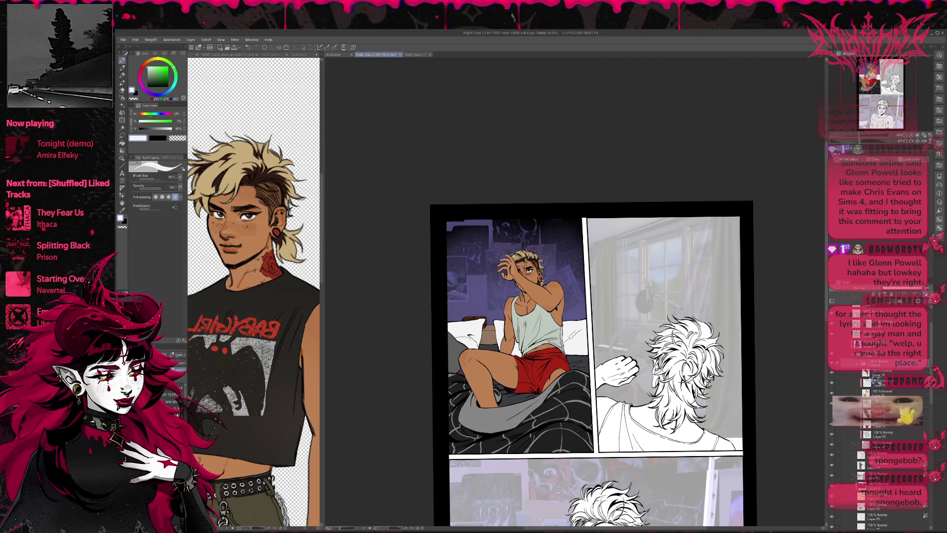
pyautogui.click(832, 364)
pyautogui.click(833, 364)
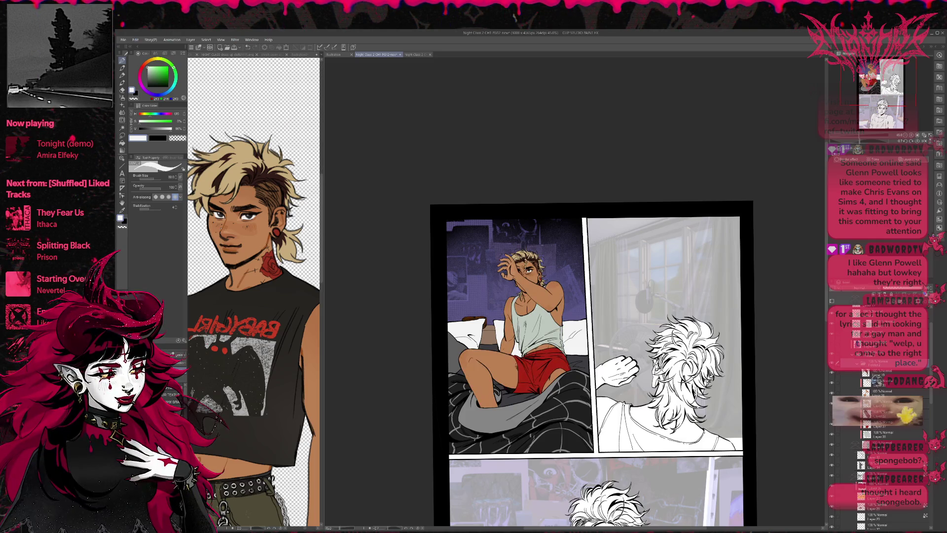
# - Toggle the character folder's layers, including the blanket shading, and select Layer 37
pyautogui.scroll(-3, 921, 371)
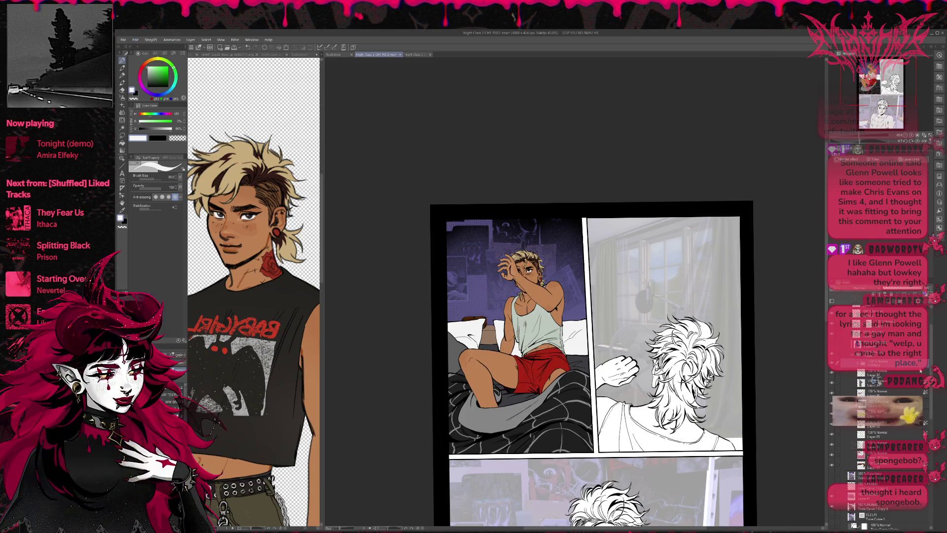
pyautogui.scroll(1, 888, 375)
pyautogui.click(832, 374)
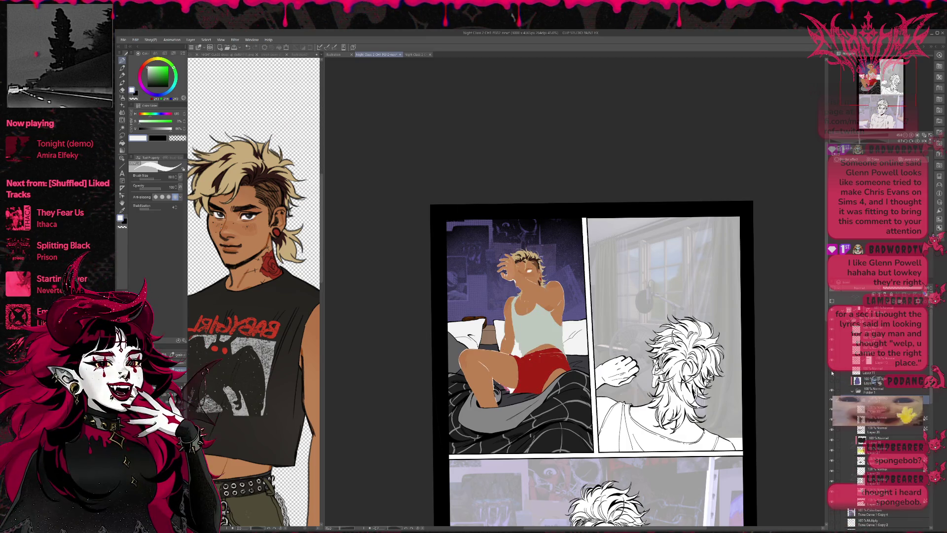
pyautogui.click(832, 373)
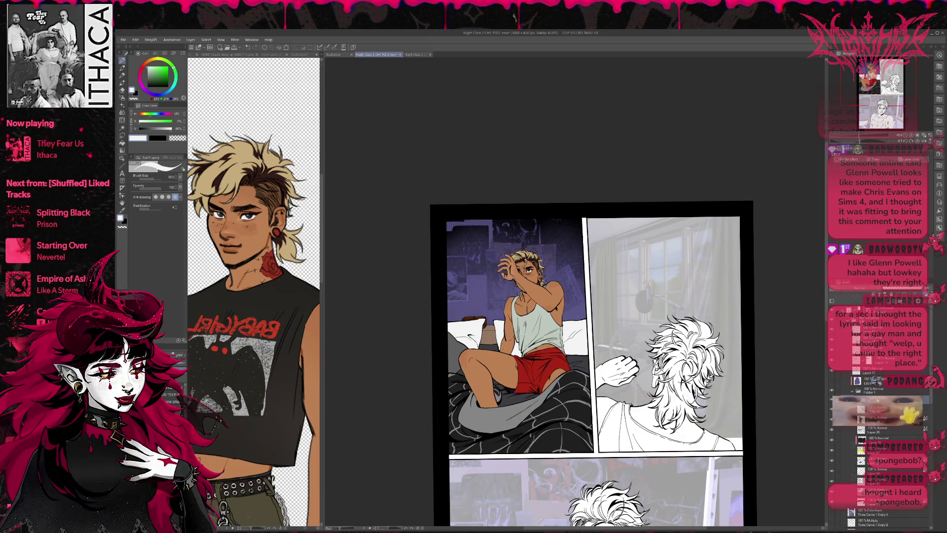
pyautogui.click(832, 373)
pyautogui.click(832, 374)
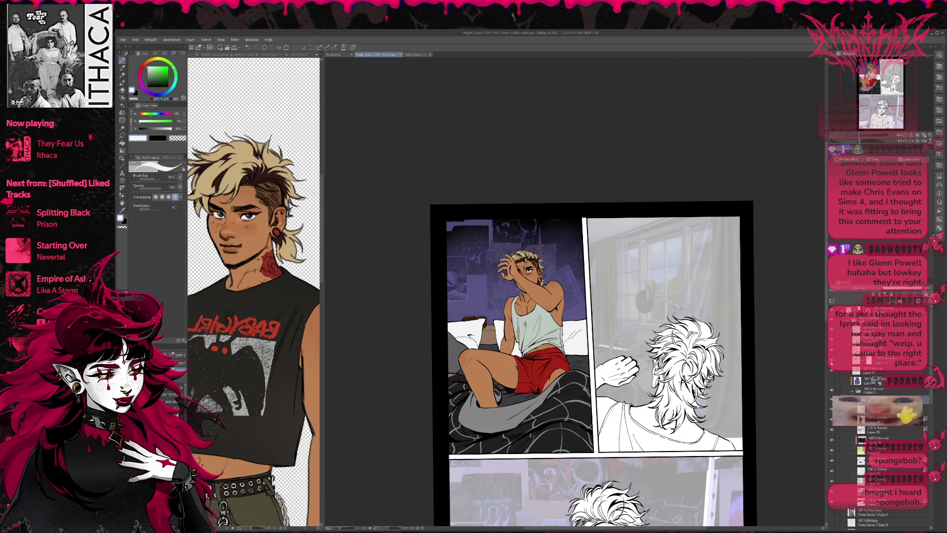
pyautogui.click(871, 370)
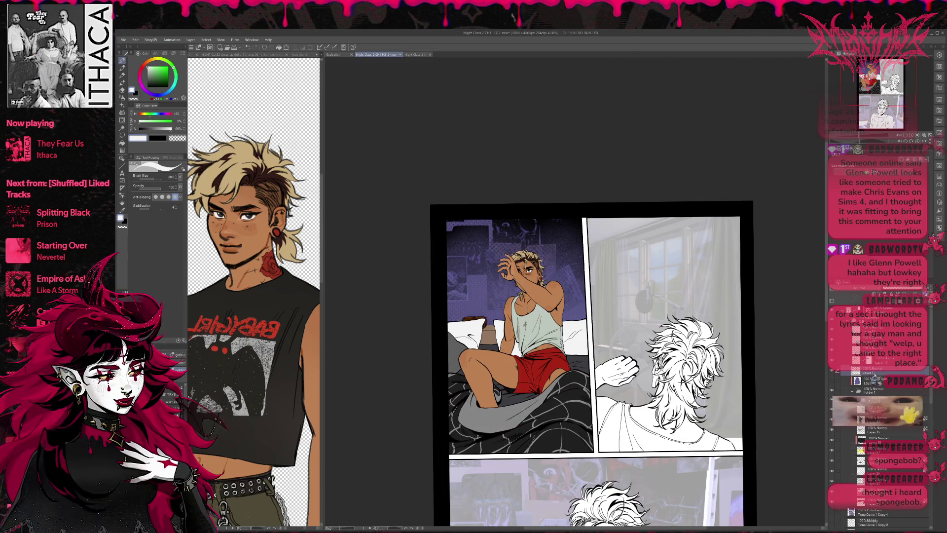
pyautogui.click(883, 397)
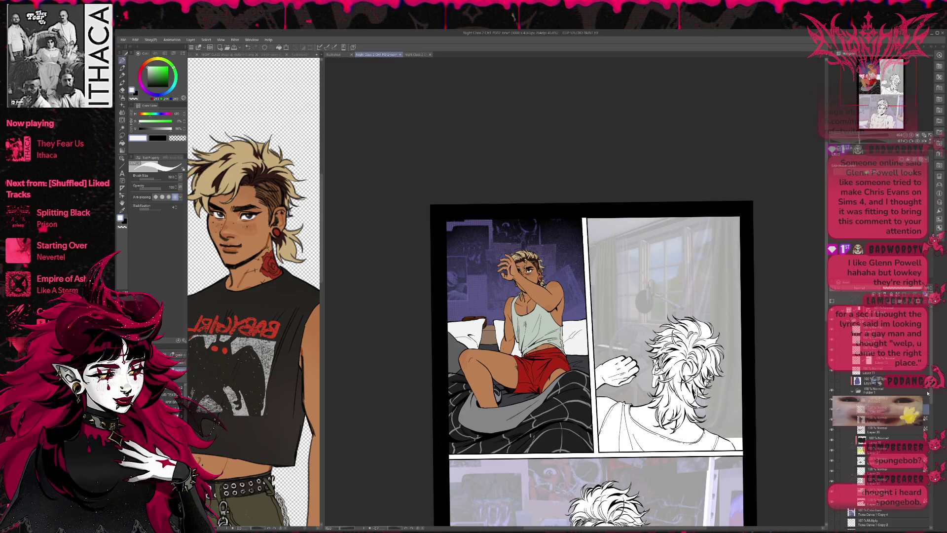
pyautogui.click(873, 372)
# - Check the line art, move Layer 13 above Folder 3, and select the blue-purple shading overlay
pyautogui.scroll(1, 874, 379)
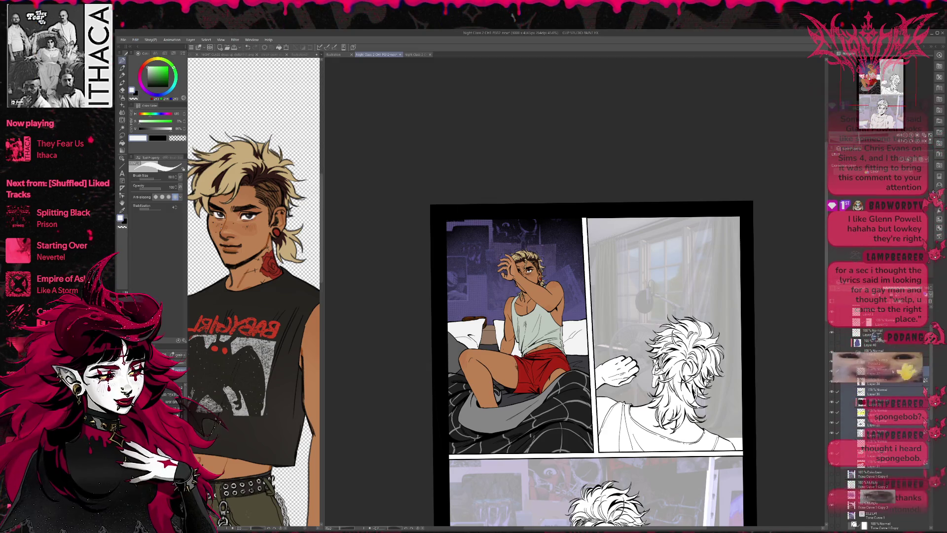
pyautogui.scroll(-2, 857, 374)
pyautogui.scroll(2, 873, 419)
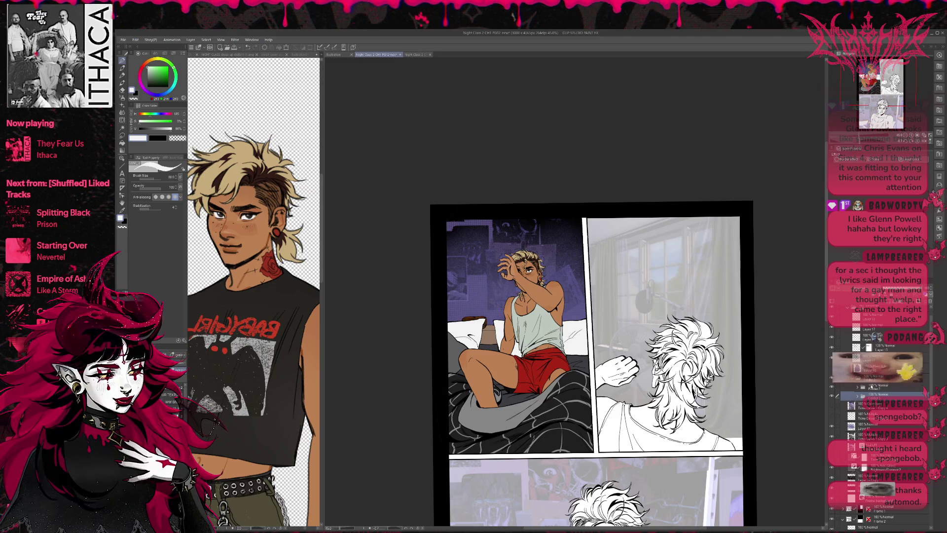
pyautogui.click(832, 362)
pyautogui.click(833, 362)
pyautogui.click(885, 348)
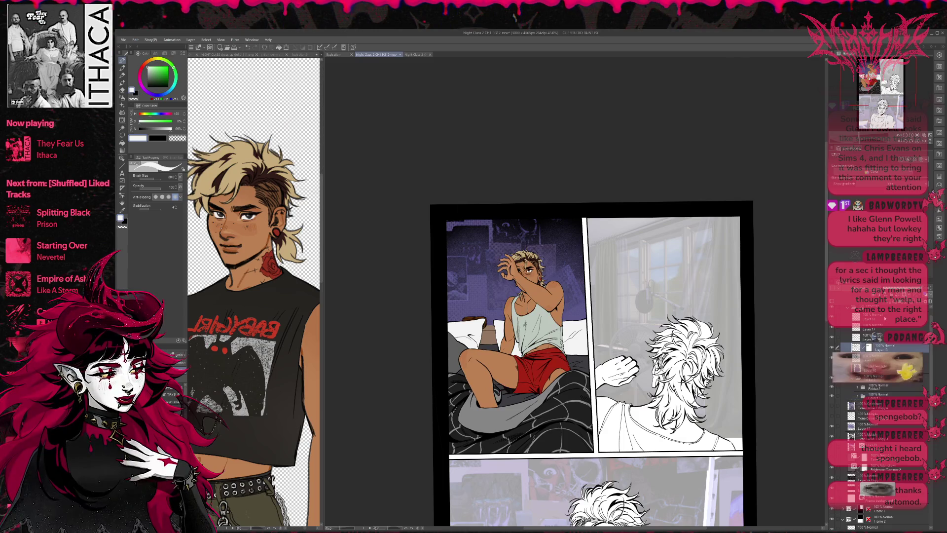
pyautogui.moveTo(886, 349); pyautogui.dragTo(885, 393)
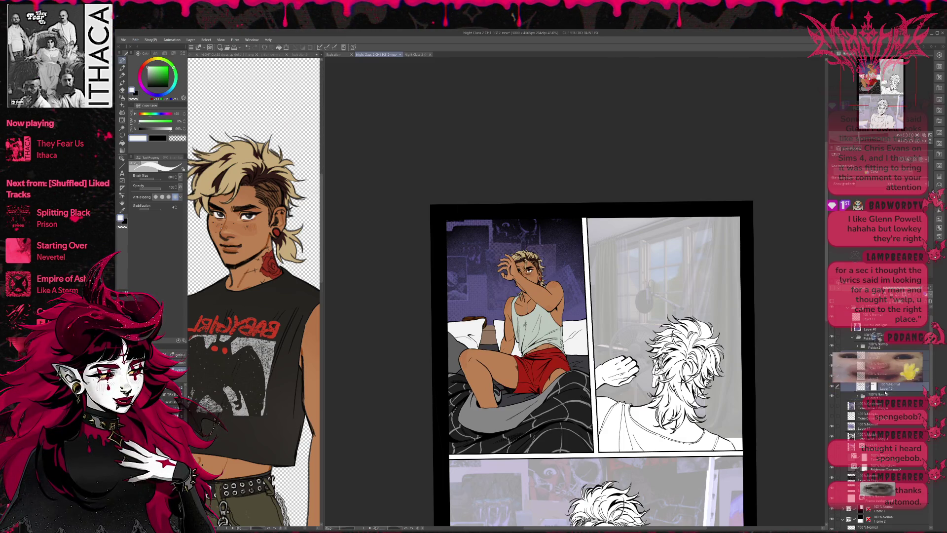
pyautogui.click(873, 336)
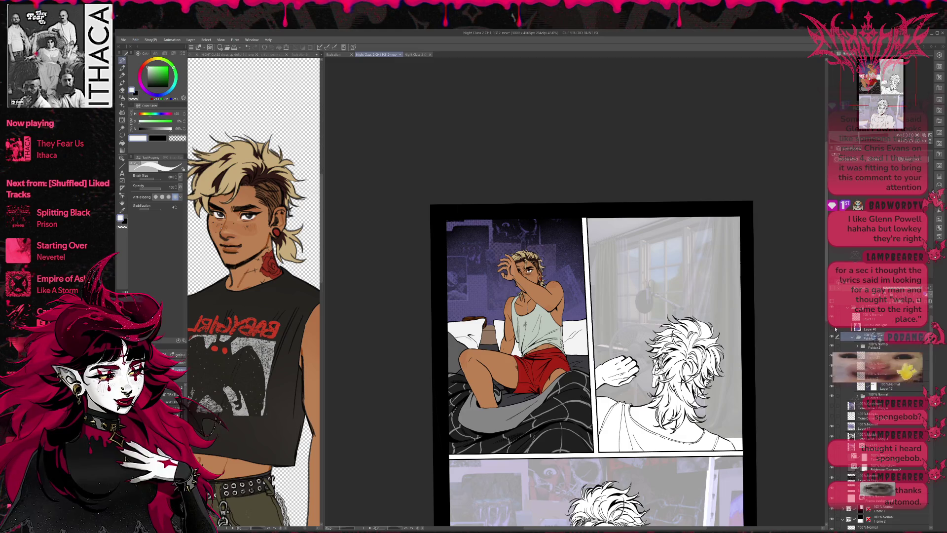
# - Turn on the blue-purple shading overlay and briefly preview the dark overlay on the figure
pyautogui.click(832, 327)
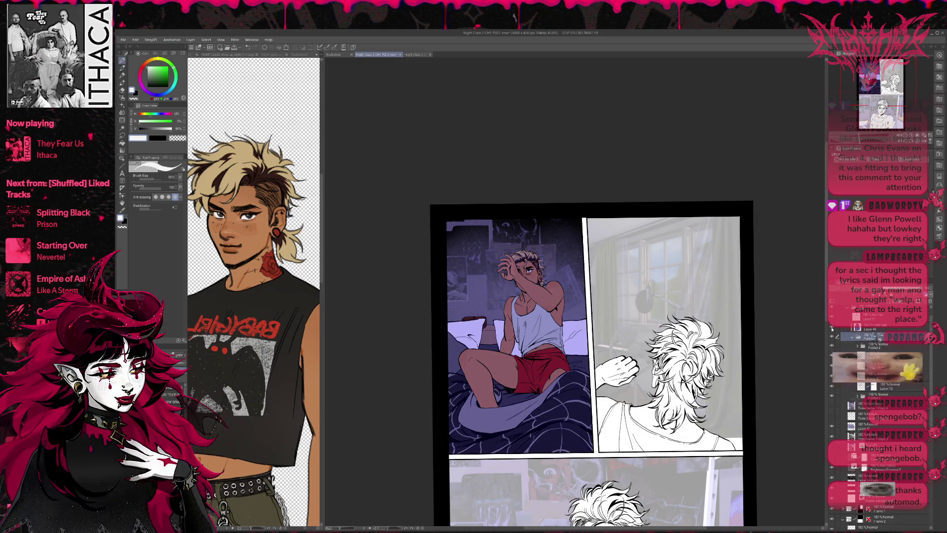
pyautogui.click(874, 346)
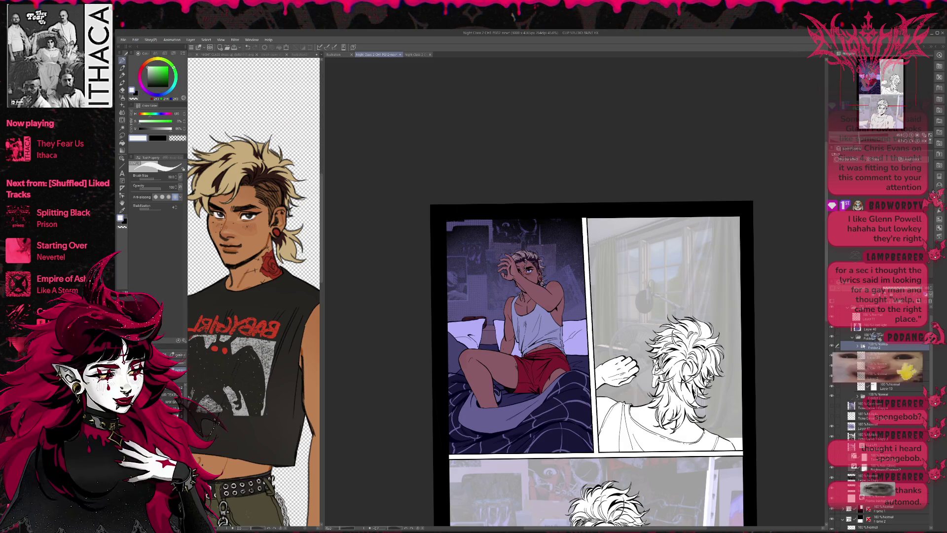
pyautogui.click(832, 346)
pyautogui.click(832, 346)
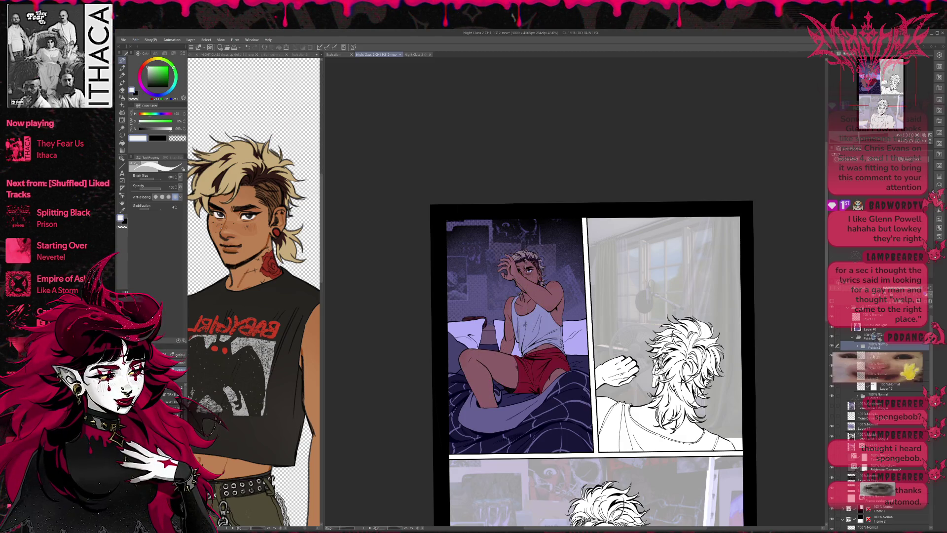
pyautogui.click(874, 355)
# - Add Layer 2 and airbrush lavender light over the bed and left edge
pyautogui.click(857, 355)
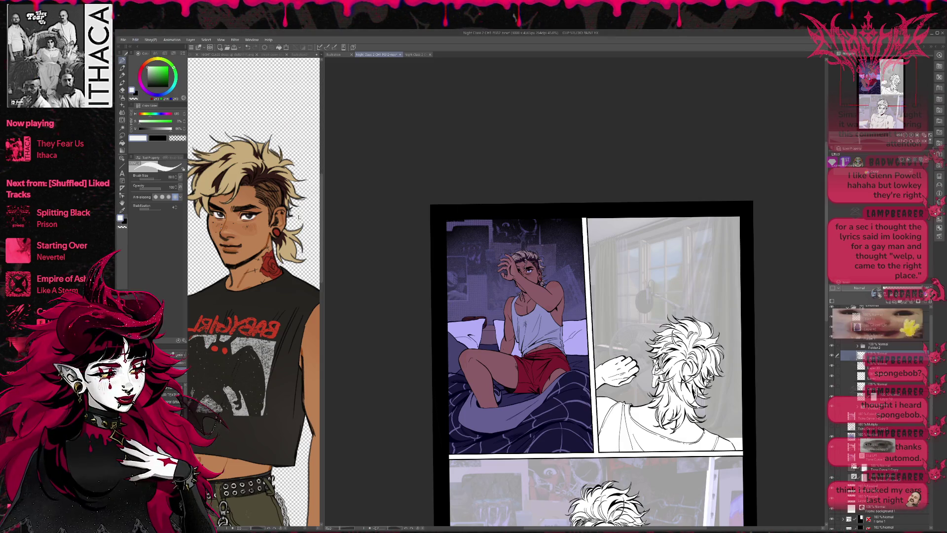
pyautogui.press('b')
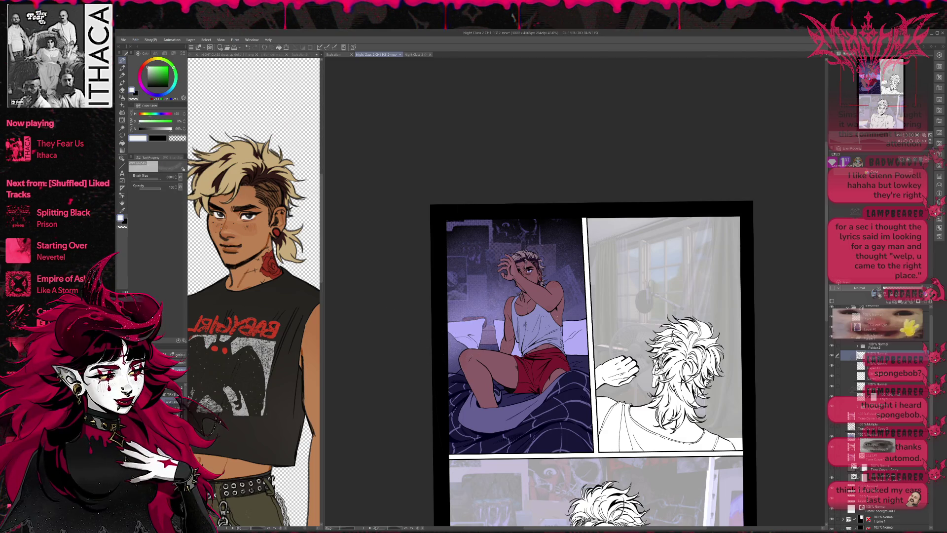
pyautogui.moveTo(587, 355); pyautogui.dragTo(558, 385)
pyautogui.moveTo(499, 305)
pyautogui.mouseDown()
pyautogui.moveTo(454, 365)
pyautogui.moveTo(523, 397)
pyautogui.moveTo(584, 357)
pyautogui.mouseUp()
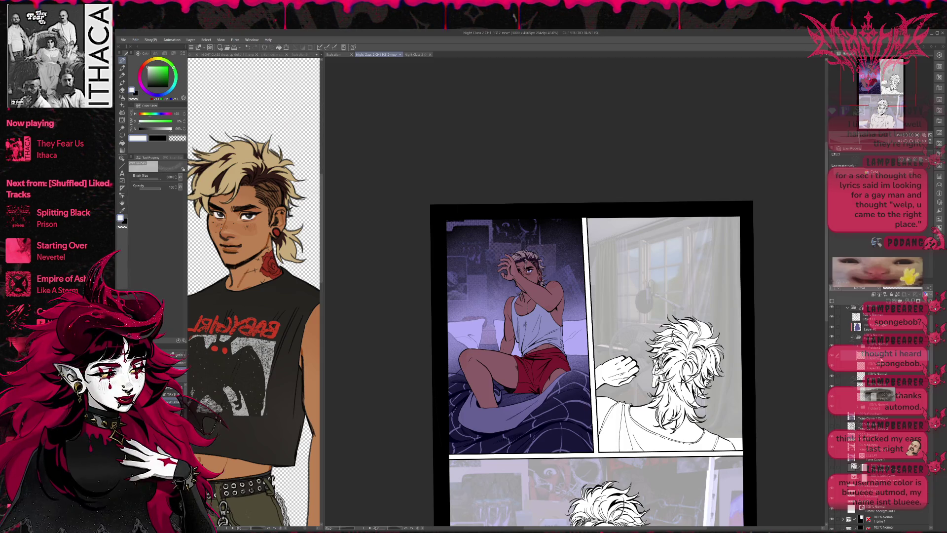
# - Toggle the background, blue-purple tint and blanket layers to compare the first panel's lighting
pyautogui.click(832, 438)
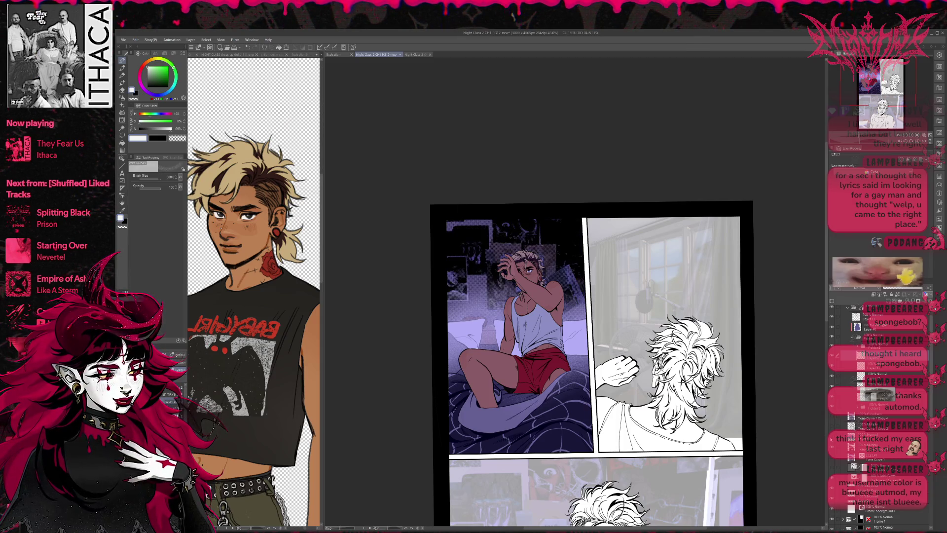
pyautogui.click(832, 356)
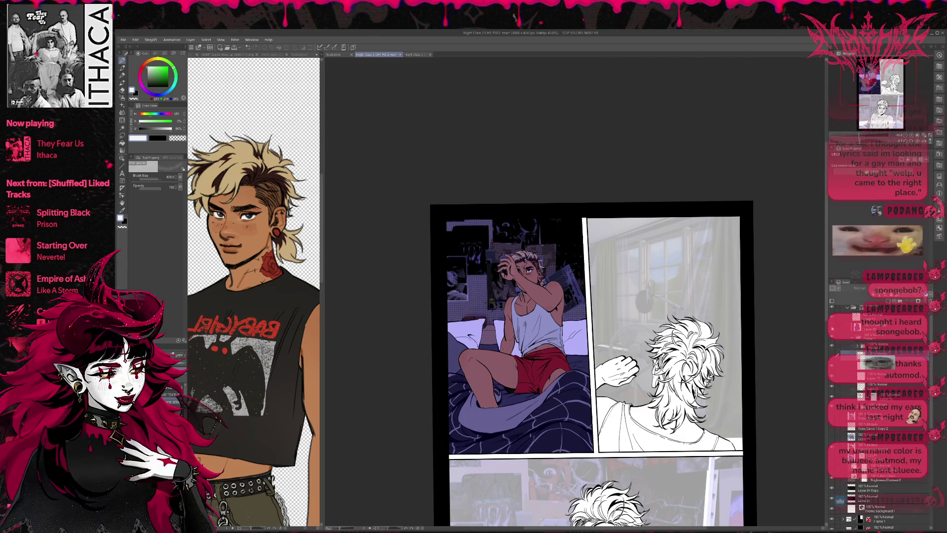
pyautogui.click(833, 486)
pyautogui.click(832, 486)
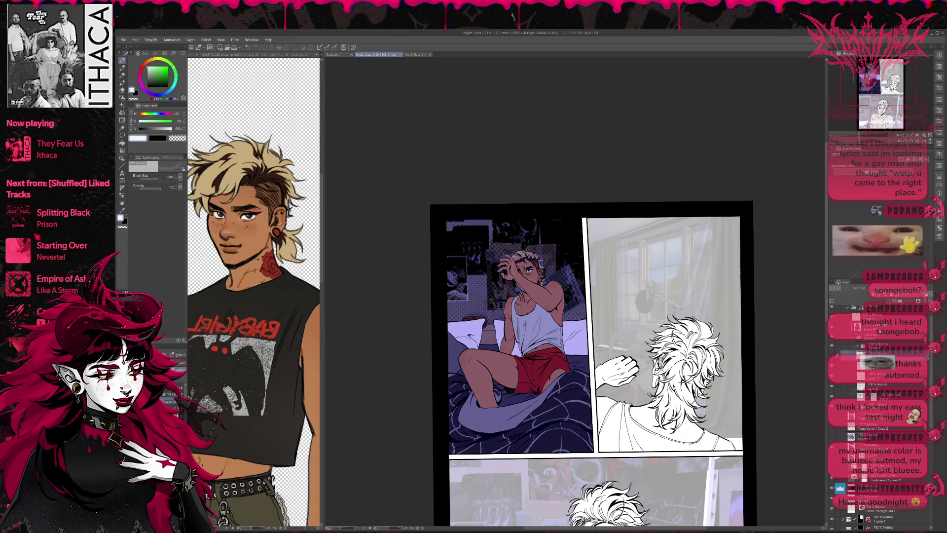
pyautogui.click(869, 328)
pyautogui.click(832, 336)
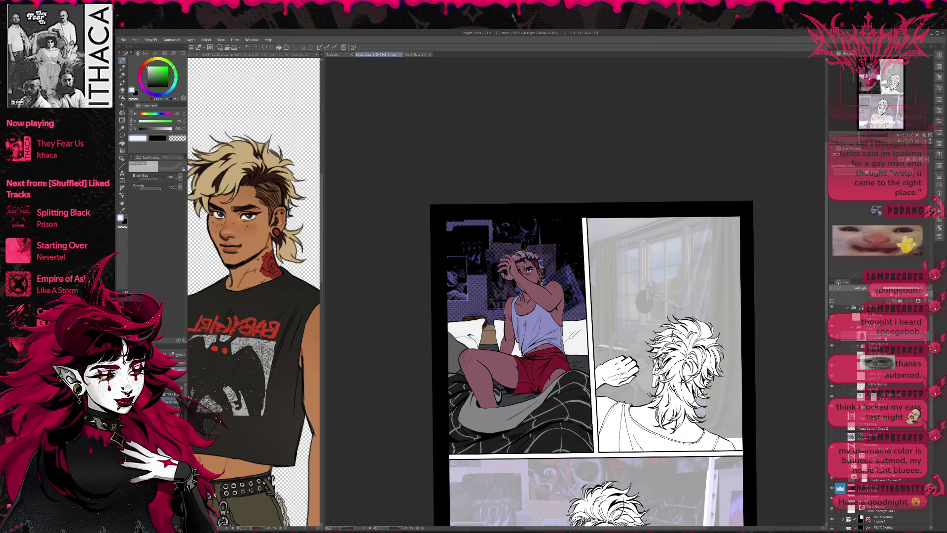
pyautogui.click(886, 338)
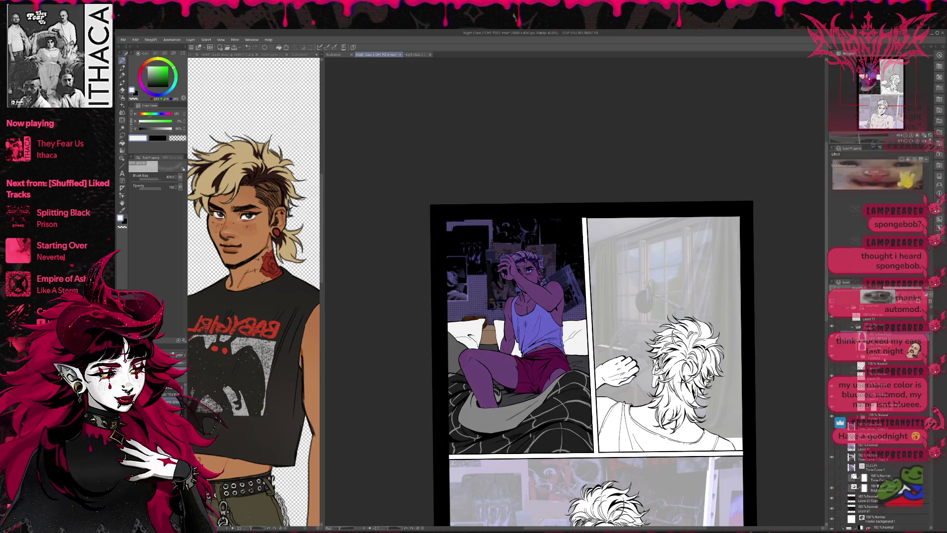
pyautogui.click(868, 404)
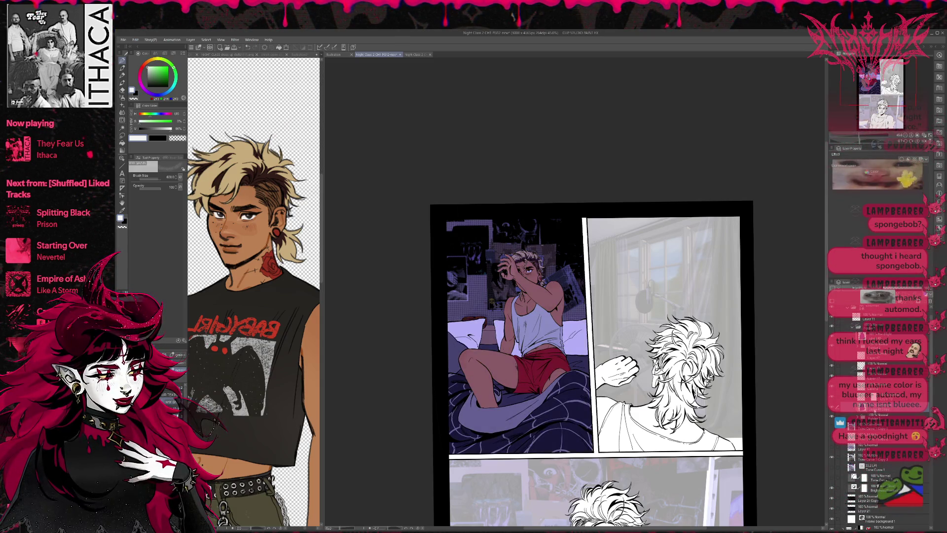
pyautogui.click(849, 355)
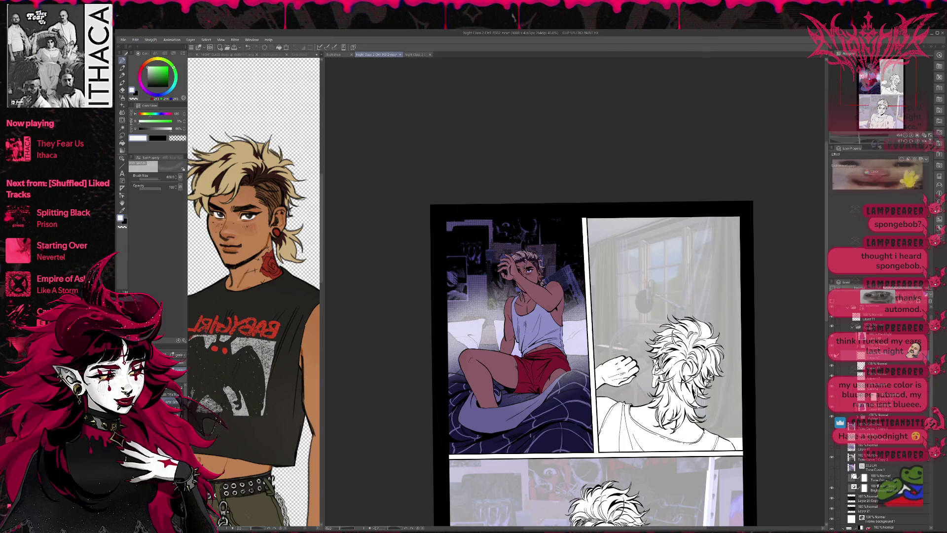
pyautogui.hotkey('ctrl', 'z')
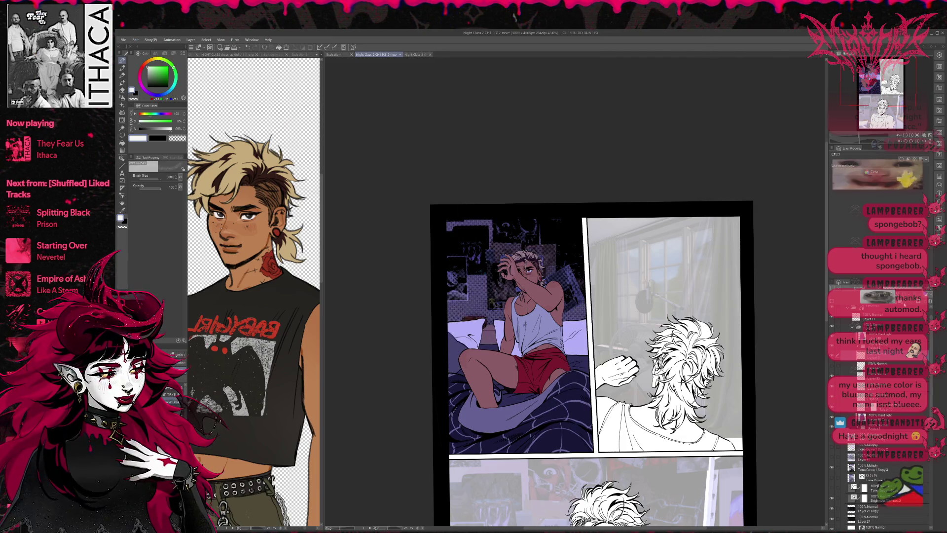
# - Eyedrop a light purple and brush it over the pillows, bed and upper wall
pyautogui.keyDown('alt'); pyautogui.click(580, 344); pyautogui.keyUp('alt')
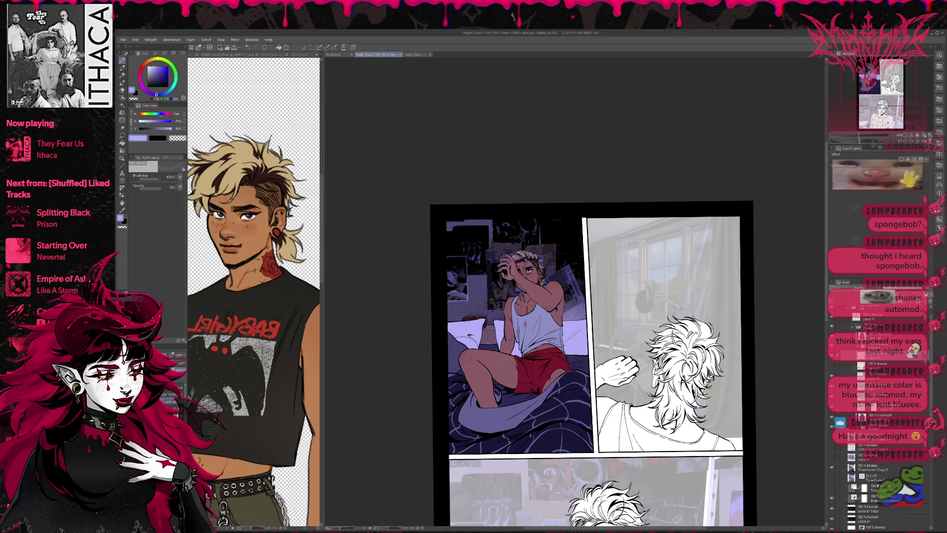
pyautogui.moveTo(491, 323); pyautogui.dragTo(458, 316)
pyautogui.moveTo(518, 296)
pyautogui.mouseDown()
pyautogui.moveTo(449, 281)
pyautogui.moveTo(582, 286)
pyautogui.moveTo(572, 315)
pyautogui.moveTo(449, 271)
pyautogui.mouseUp()
pyautogui.moveTo(563, 266)
pyautogui.mouseDown()
pyautogui.moveTo(454, 256)
pyautogui.moveTo(582, 232)
pyautogui.mouseUp()
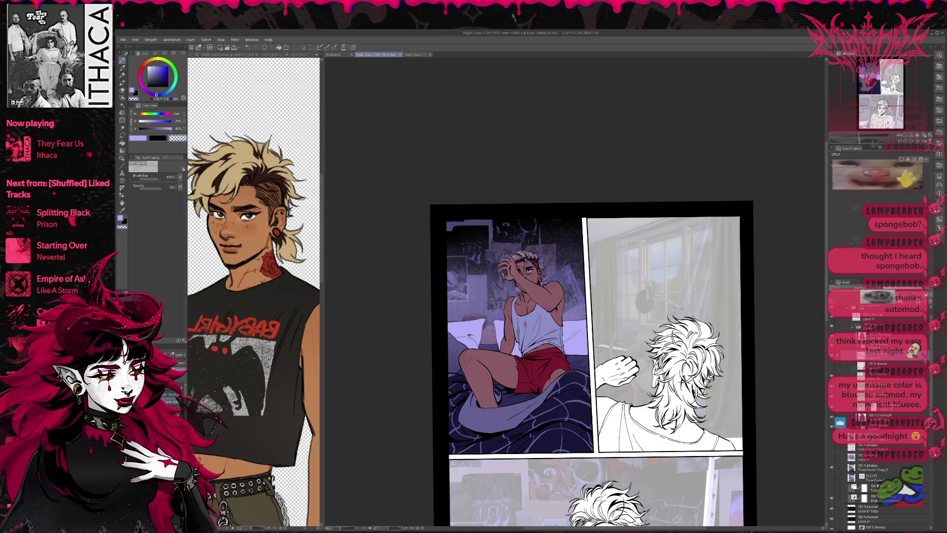
# - Flip the canvas horizontally and select the Hard light lighting layer
pyautogui.press('h')
pyautogui.moveTo(558, 346); pyautogui.dragTo(485, 346)
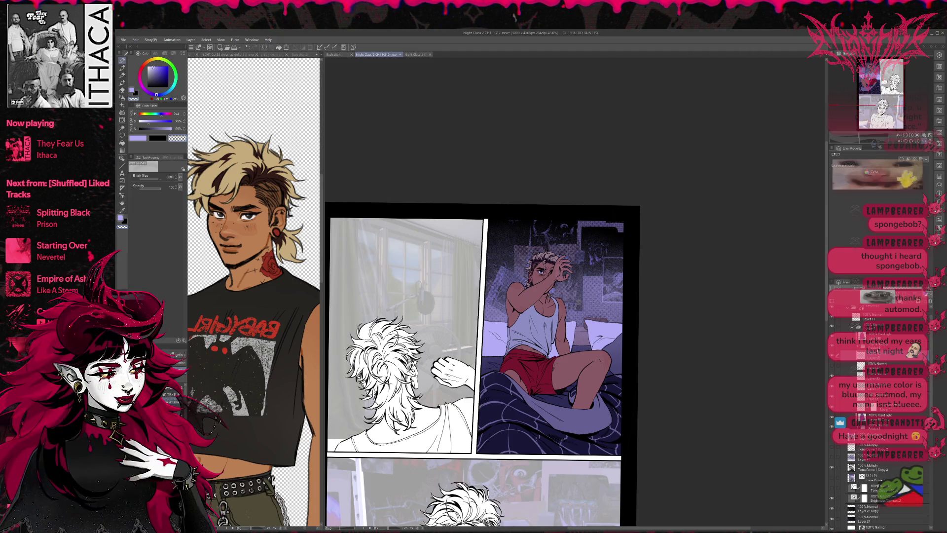
pyautogui.click(869, 335)
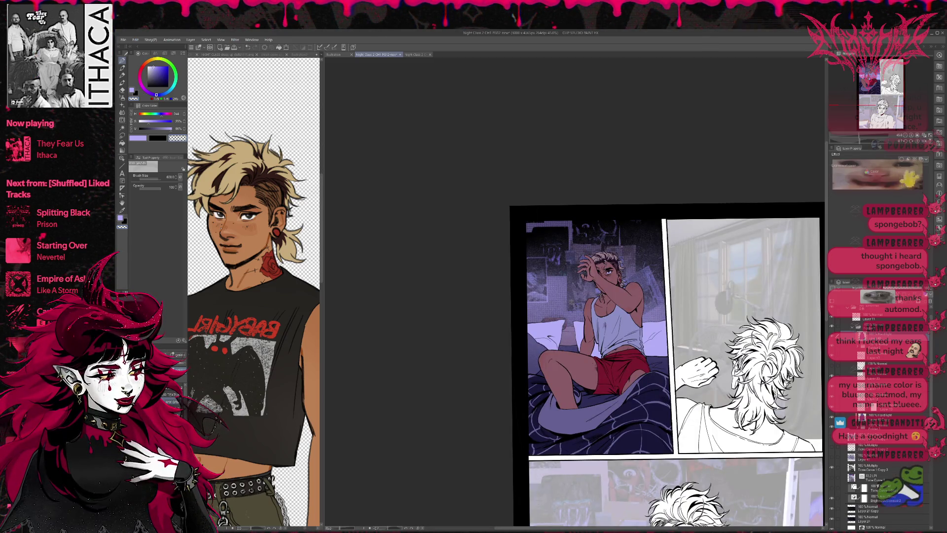
pyautogui.click(873, 418)
# - Spray faint light speckles along the top and left borders and the top-left corner
pyautogui.moveTo(629, 210); pyautogui.dragTo(662, 208)
pyautogui.keyDown('alt'); pyautogui.click(640, 218); pyautogui.keyUp('alt')
pyautogui.moveTo(503, 264); pyautogui.dragTo(515, 276)
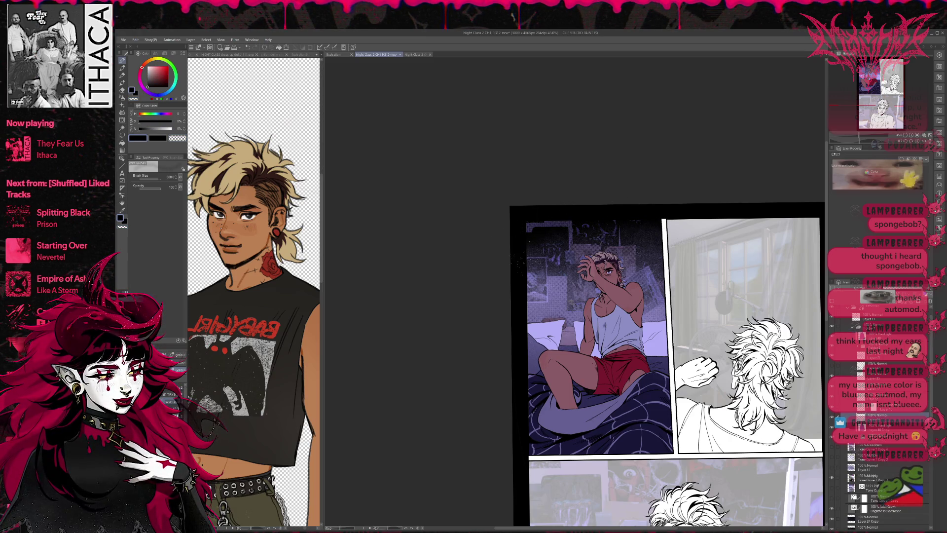
pyautogui.moveTo(529, 223); pyautogui.dragTo(565, 231)
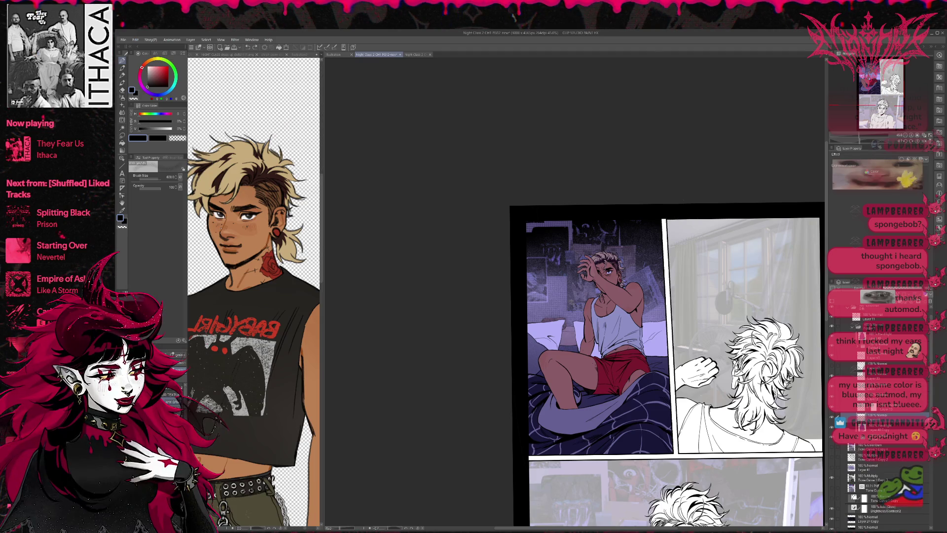
pyautogui.press('b')
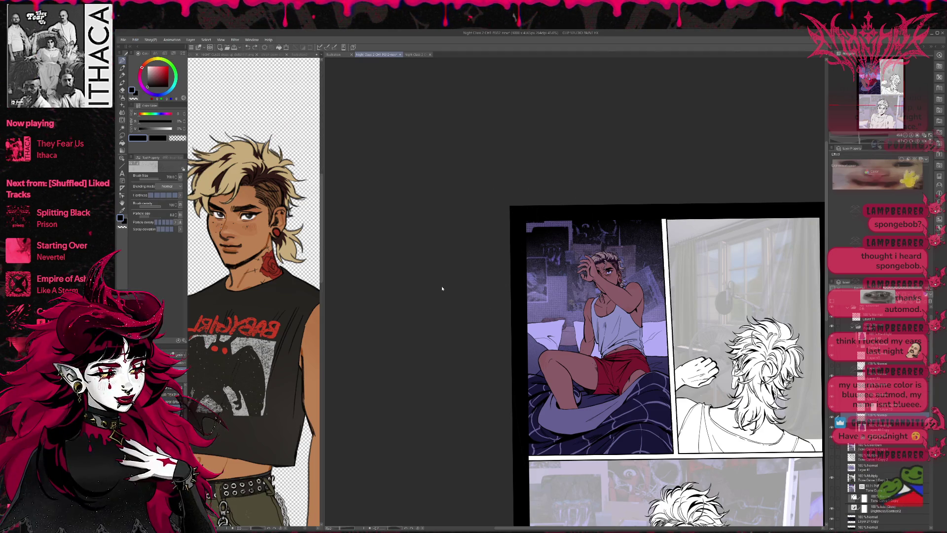
pyautogui.press('b')
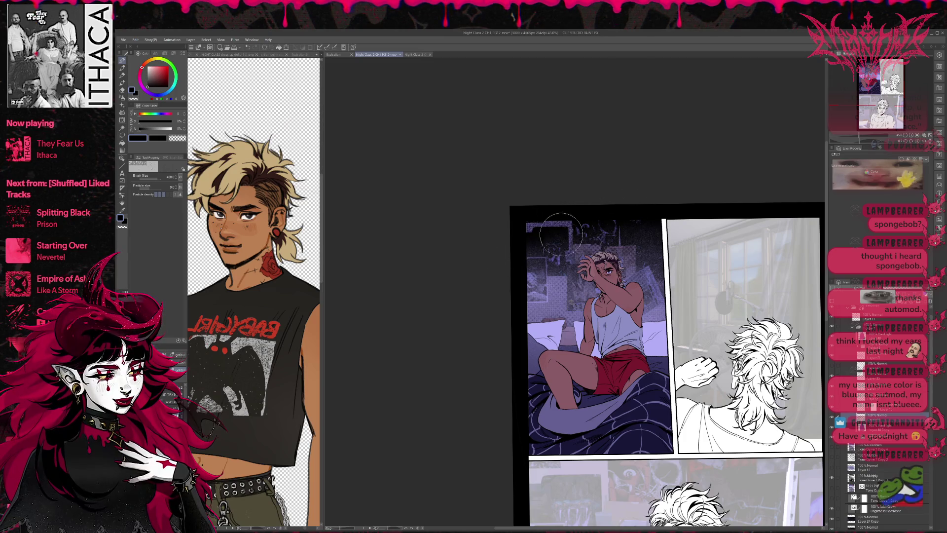
pyautogui.press('b')
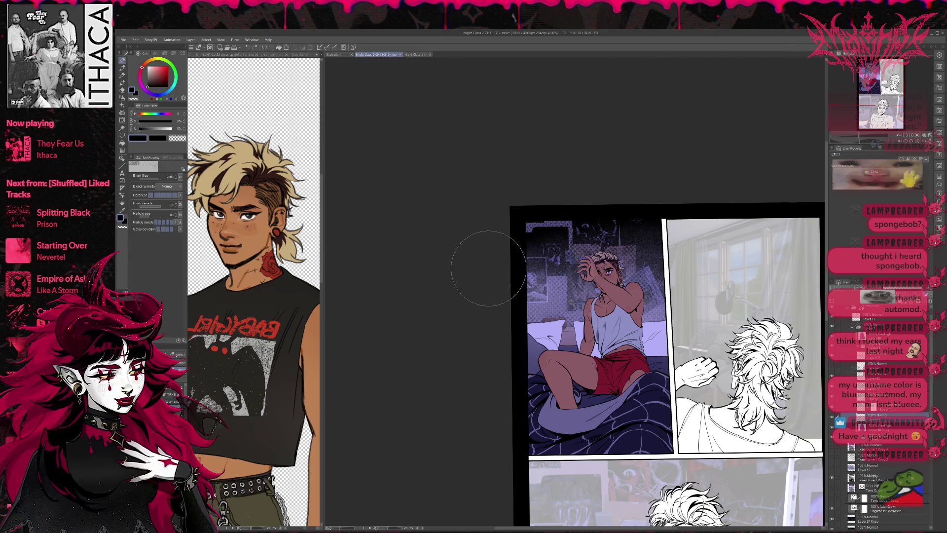
pyautogui.press('b')
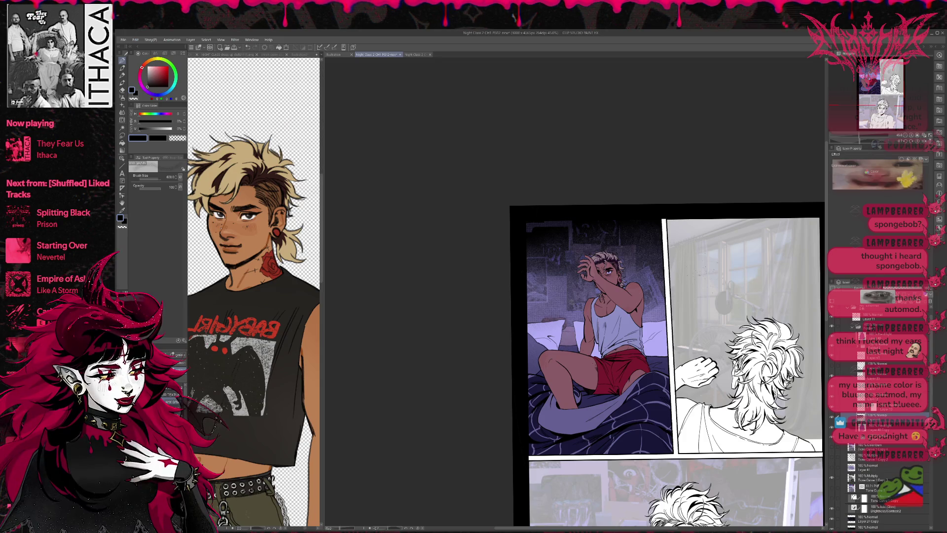
pyautogui.press('h')
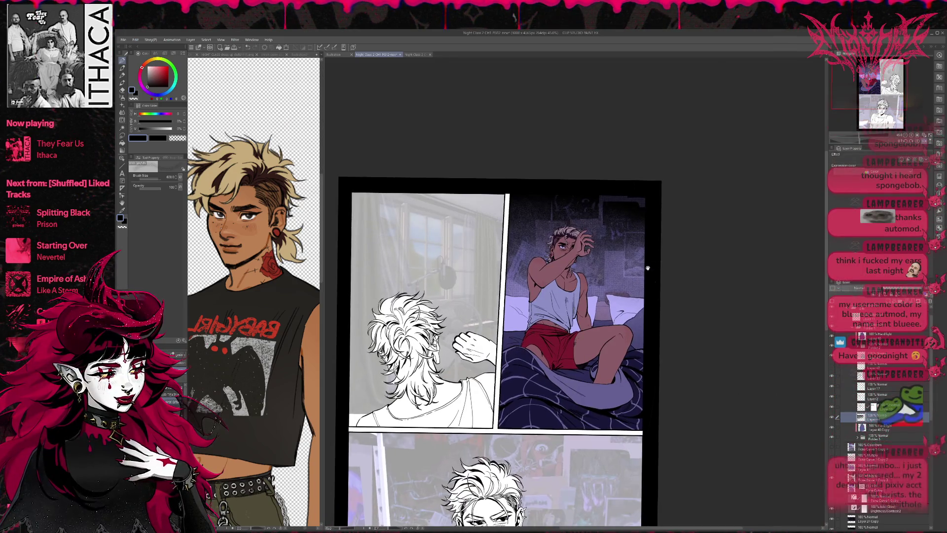
# - Toggle the lighting layer and its blend mode to compare the panel, scrolling through the layers
pyautogui.click(831, 355)
pyautogui.click(831, 355)
pyautogui.click(849, 355)
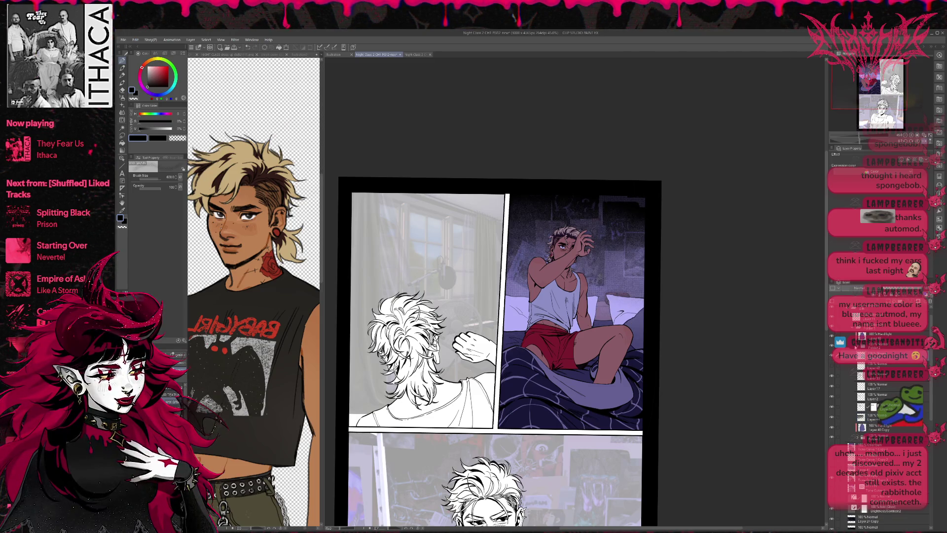
pyautogui.click(831, 355)
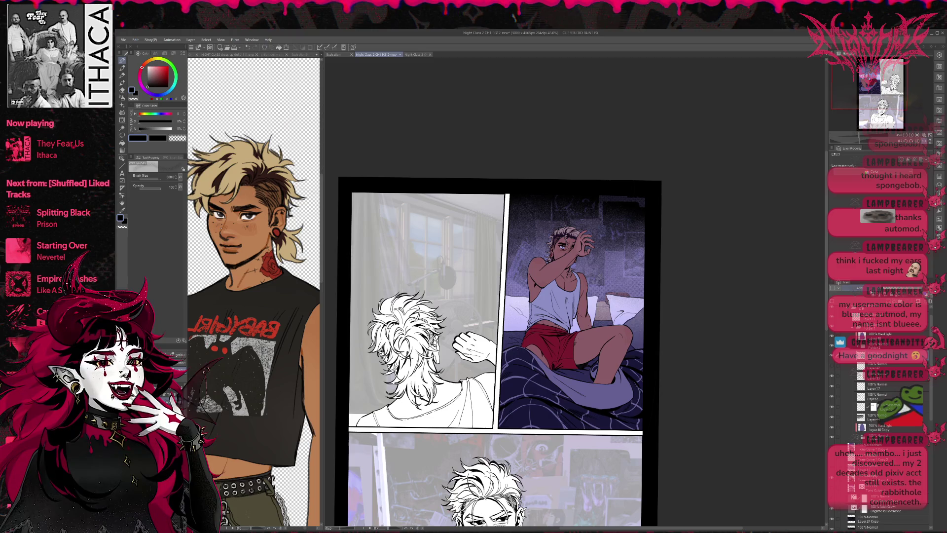
pyautogui.scroll(-1, 868, 288)
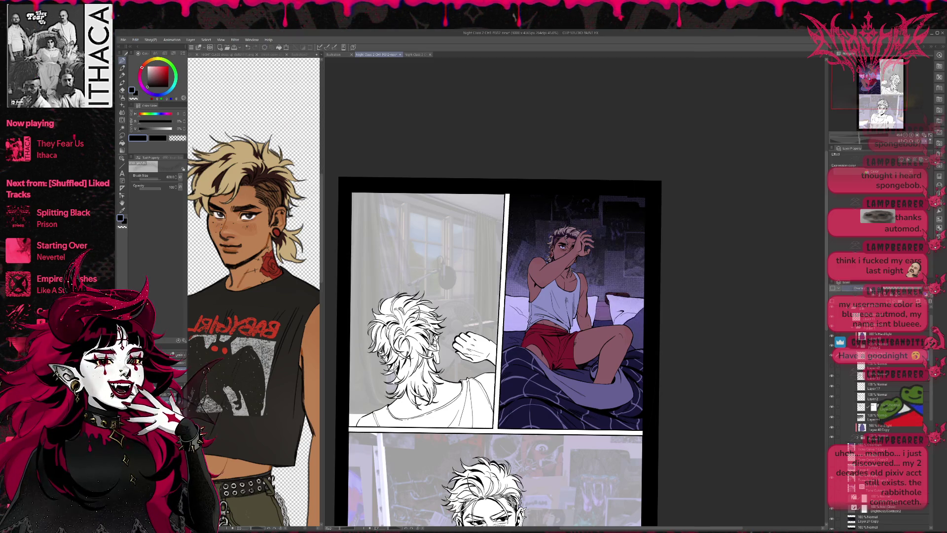
pyautogui.scroll(-1, 868, 288)
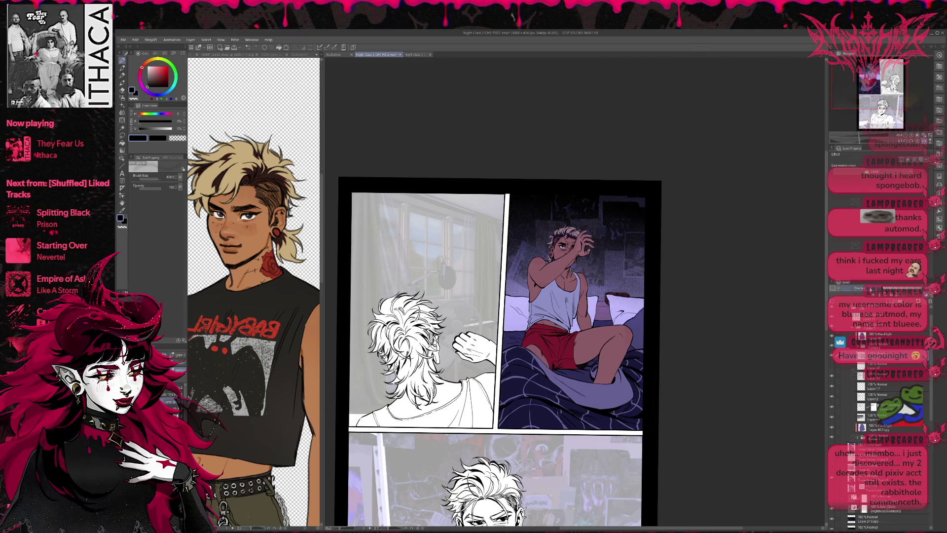
pyautogui.scroll(-1, 871, 289)
pyautogui.scroll(-1, 870, 290)
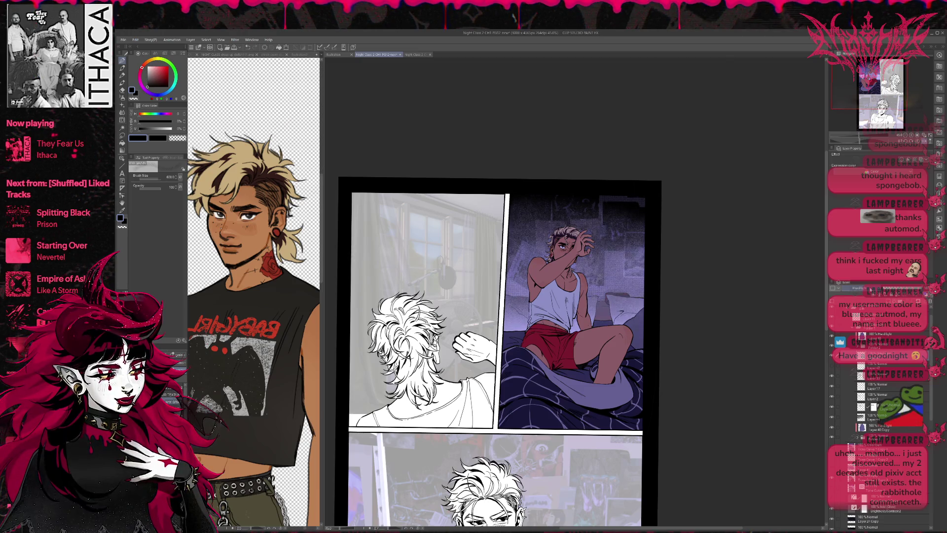
pyautogui.scroll(1, 871, 290)
pyautogui.scroll(-1, 871, 290)
pyautogui.scroll(-2, 870, 290)
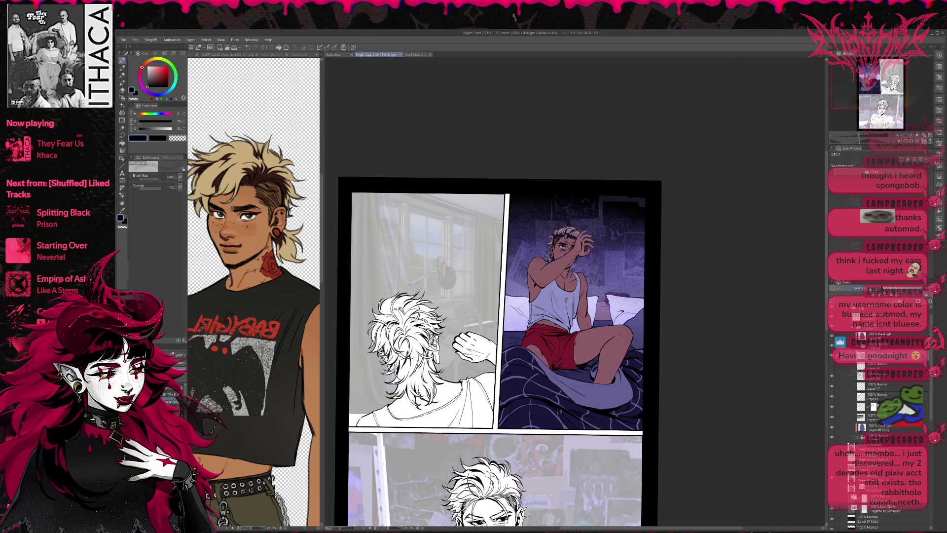
pyautogui.scroll(-1, 871, 290)
pyautogui.scroll(-1, 870, 290)
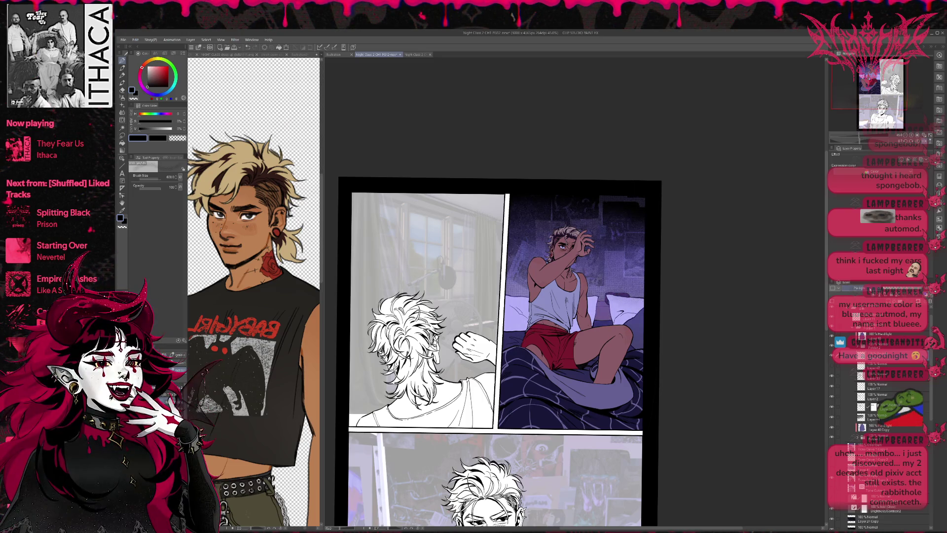
pyautogui.scroll(-2, 870, 290)
pyautogui.scroll(-1, 871, 290)
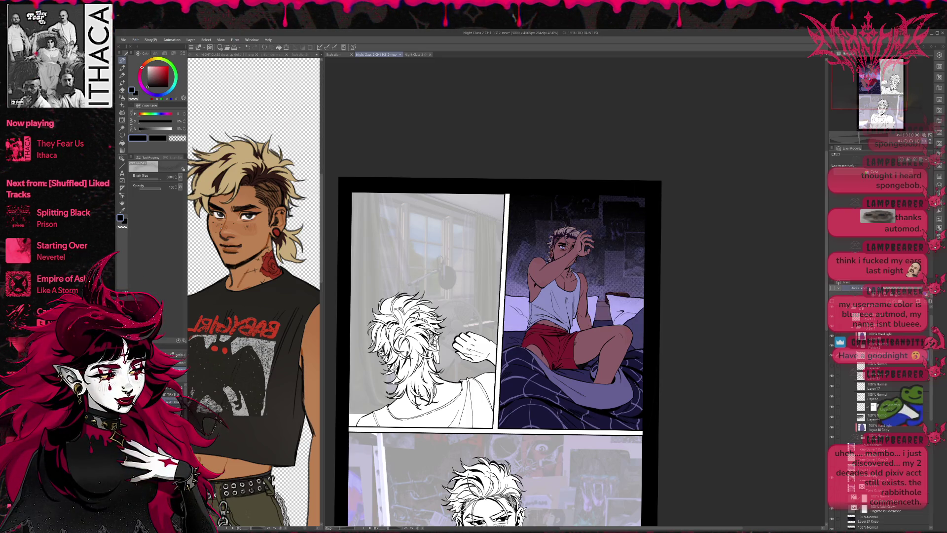
pyautogui.scroll(-1, 870, 290)
pyautogui.scroll(-1, 871, 290)
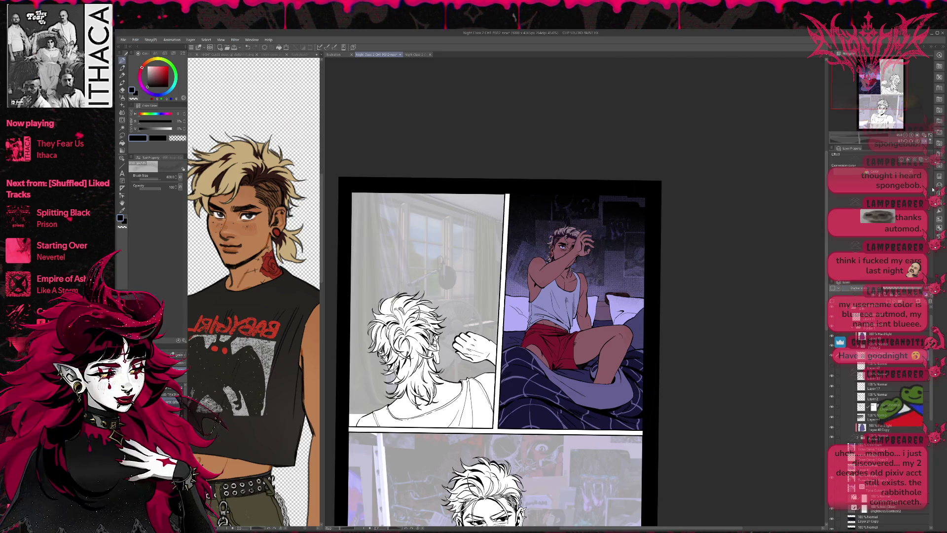
# - Flip the view back to normal and hide the lighting layer to darken the poster wall
pyautogui.click(922, 141)
pyautogui.scroll(-1, 870, 290)
pyautogui.scroll(-1, 871, 290)
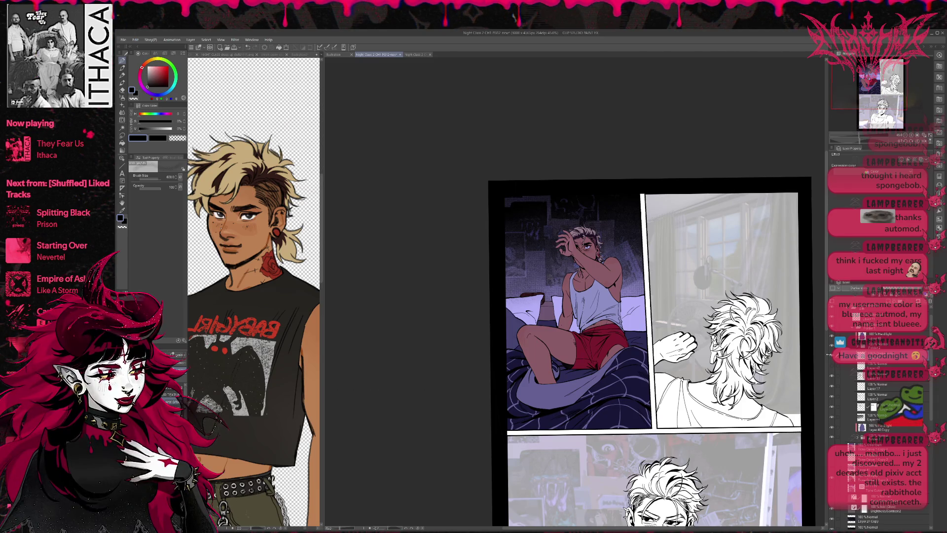
pyautogui.click(830, 355)
pyautogui.click(830, 355)
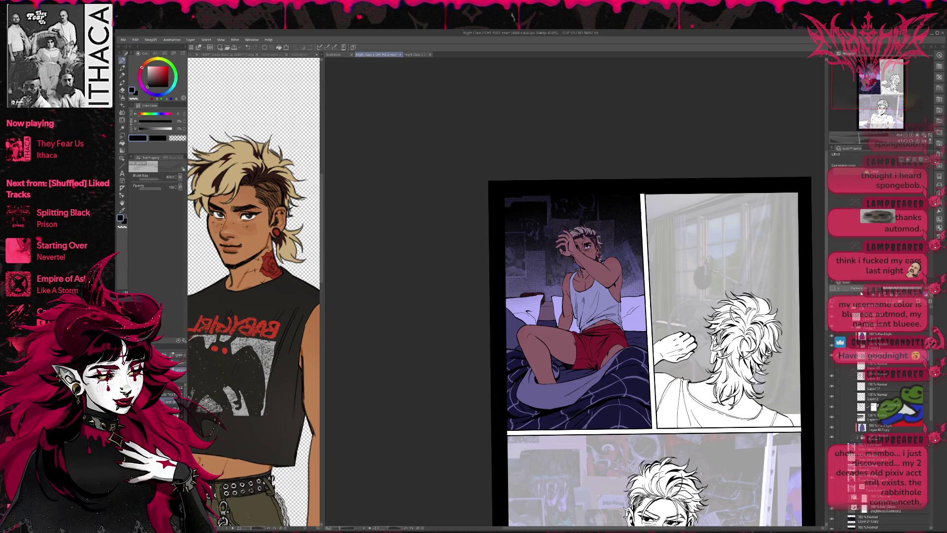
pyautogui.click(831, 356)
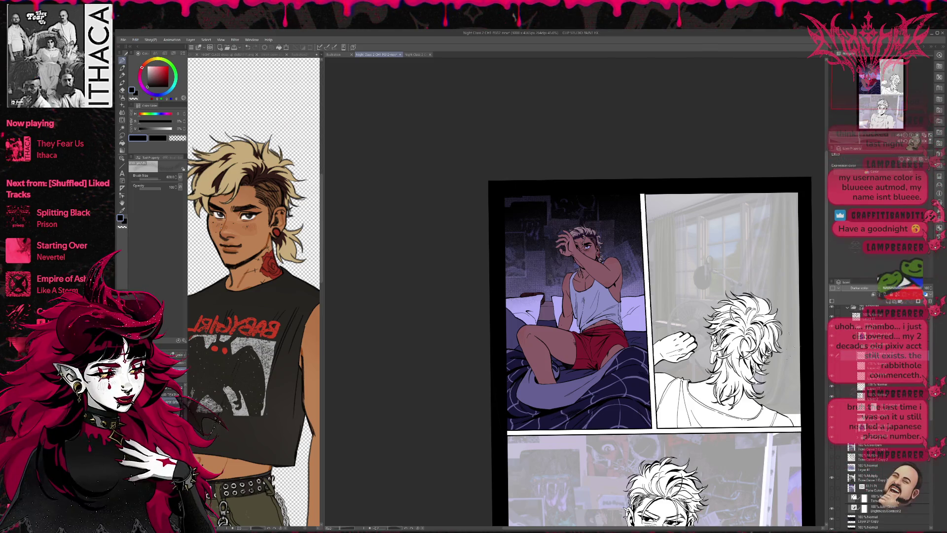
pyautogui.scroll(-1, 626, 326)
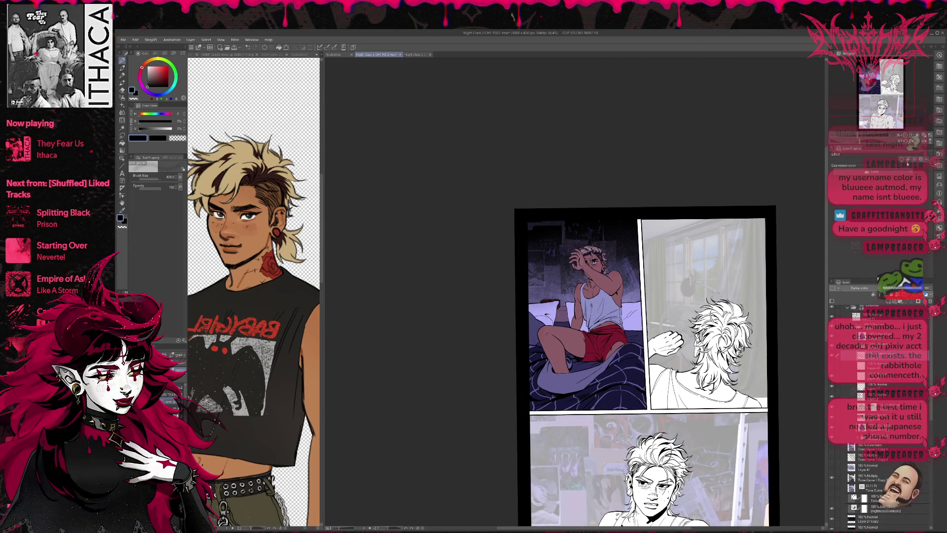
# - Mirror the page view and compare the panel's background lighting layers on and off
pyautogui.press('h')
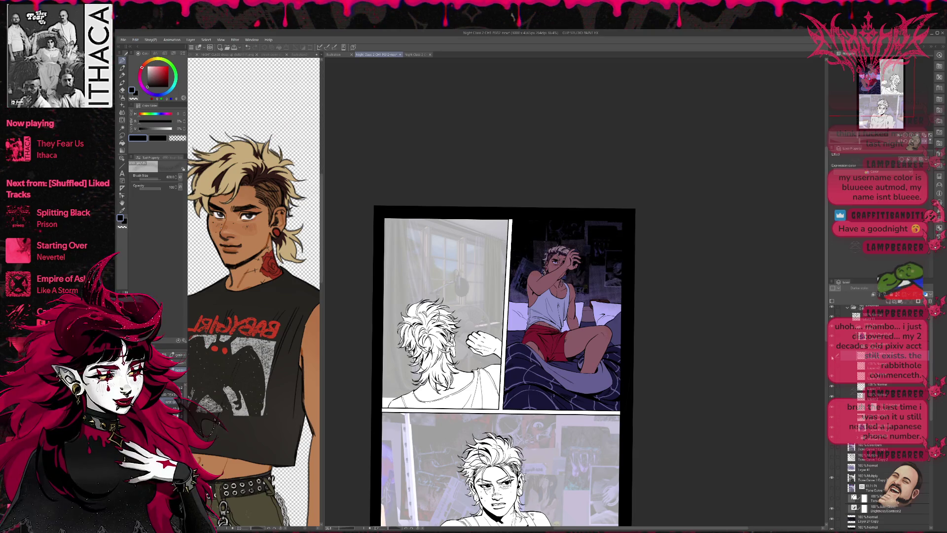
pyautogui.click(832, 418)
pyautogui.click(832, 419)
pyautogui.click(869, 417)
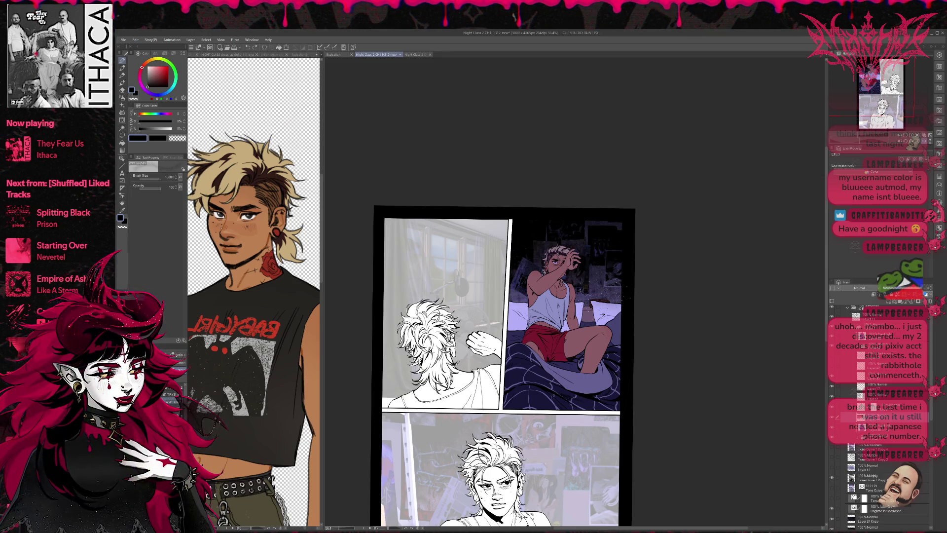
pyautogui.click(883, 355)
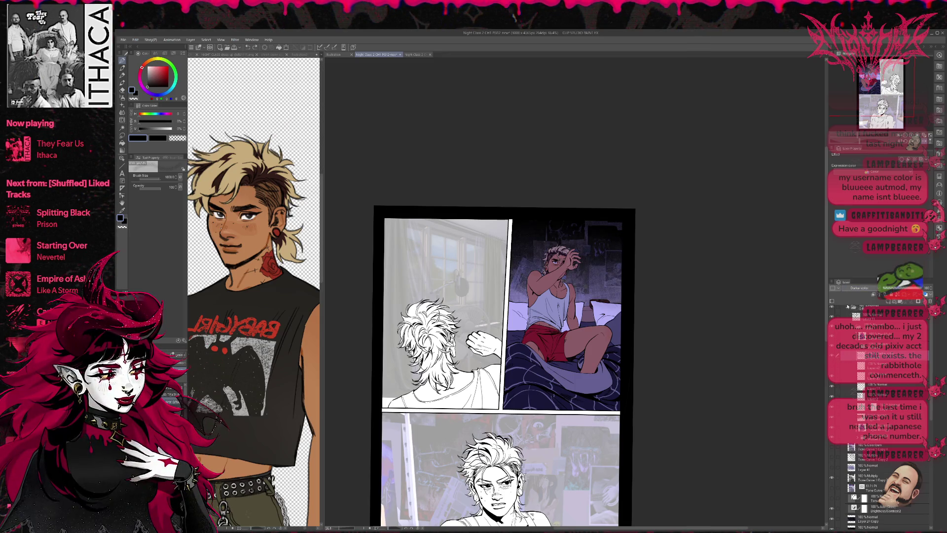
pyautogui.scroll(4, 859, 288)
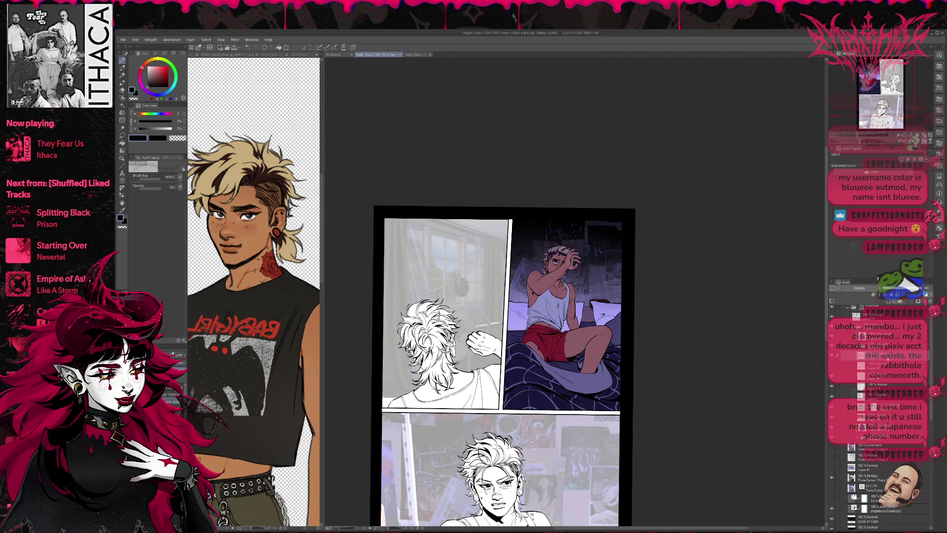
pyautogui.click(883, 406)
pyautogui.click(883, 417)
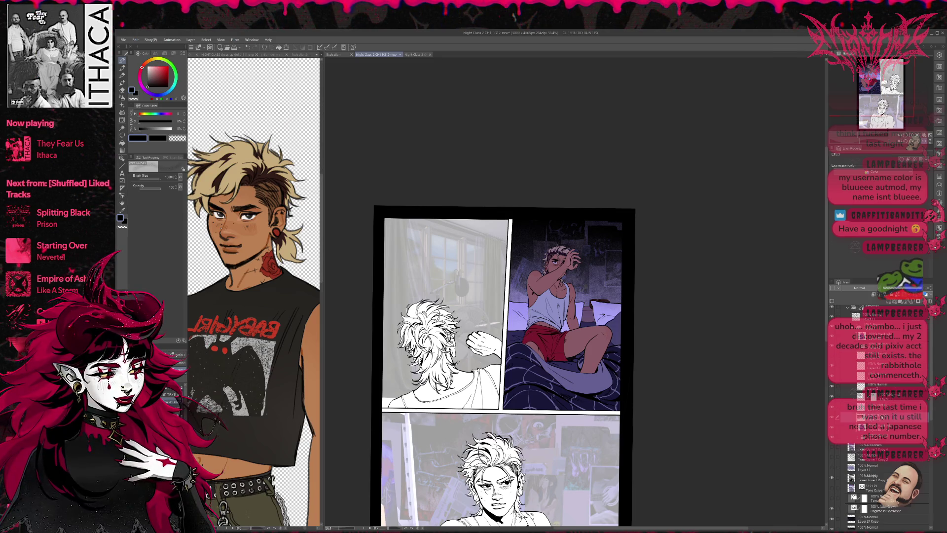
# - Hide the darkening layer and compare the poster wall with and without its shading
pyautogui.click(874, 296)
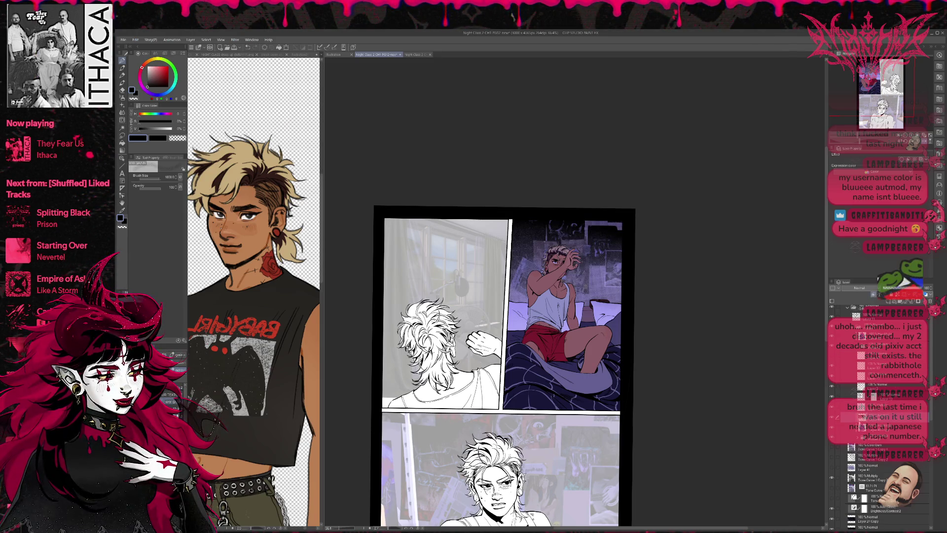
pyautogui.click(833, 436)
pyautogui.click(833, 436)
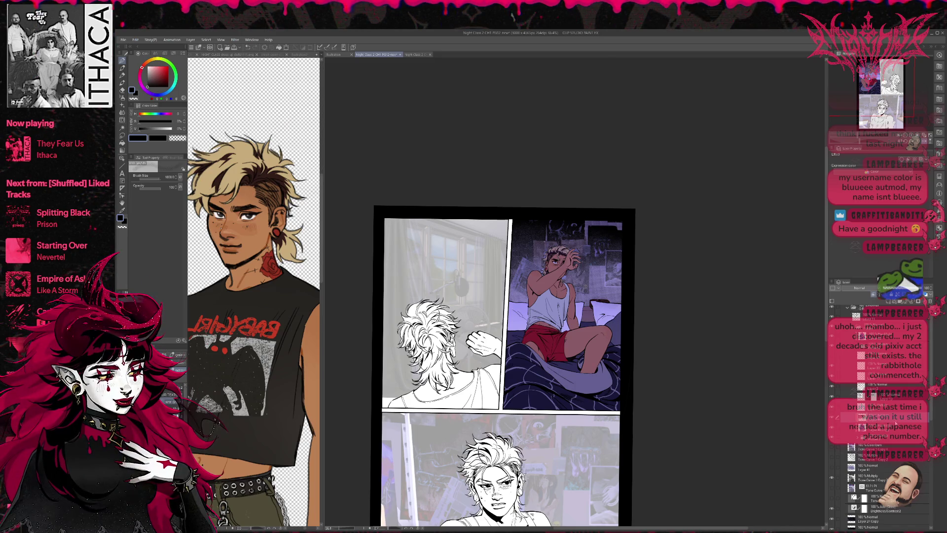
pyautogui.click(885, 469)
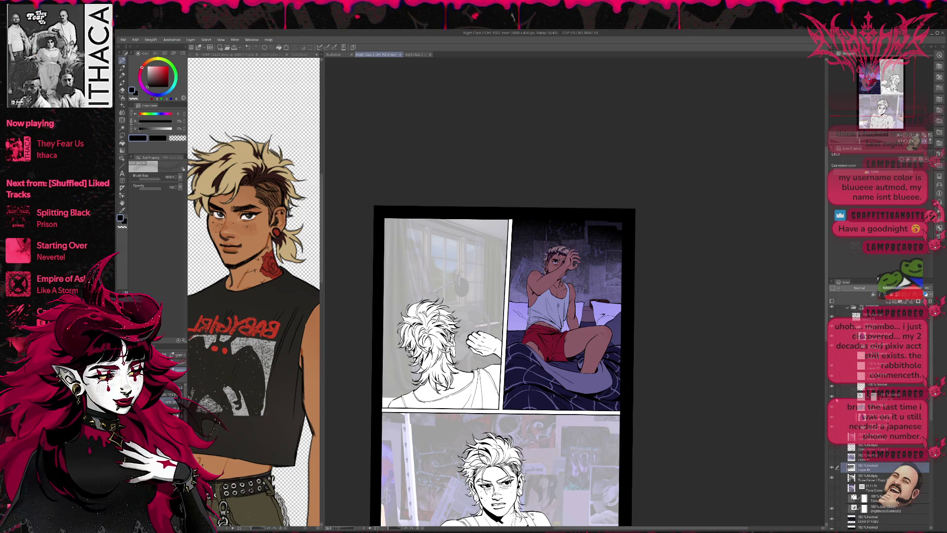
pyautogui.click(834, 411)
pyautogui.click(834, 410)
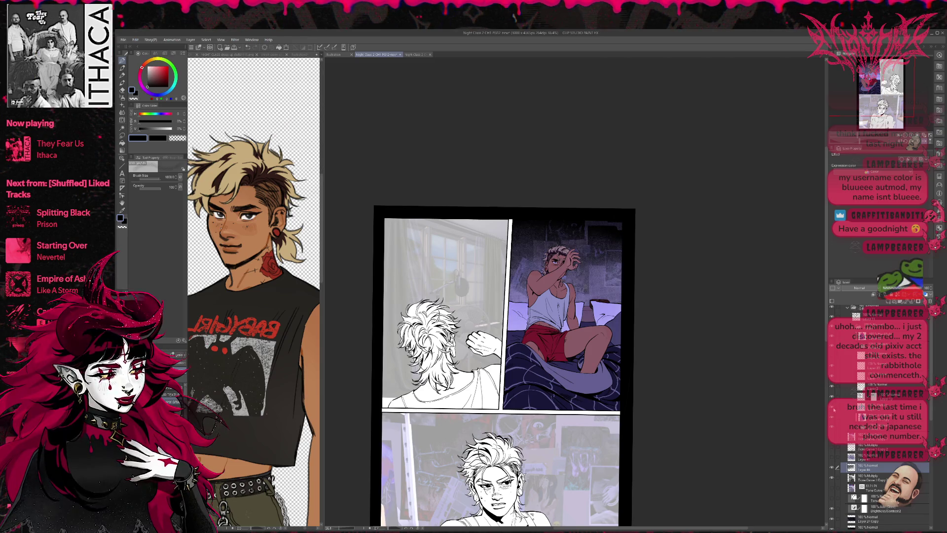
pyautogui.click(833, 408)
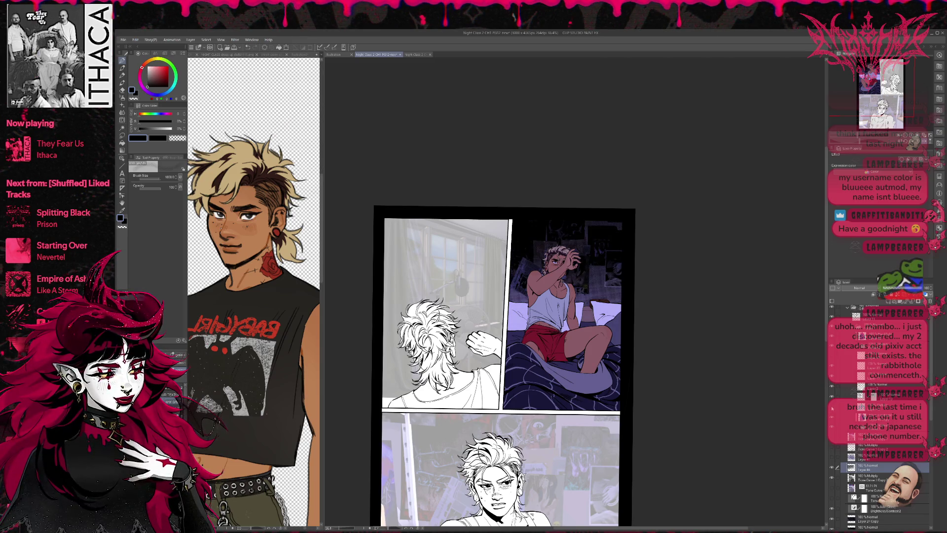
pyautogui.click(833, 409)
# - Duplicate the Multiply shading layer as Layer 43 Copy and move it higher in the stack
pyautogui.click(837, 407)
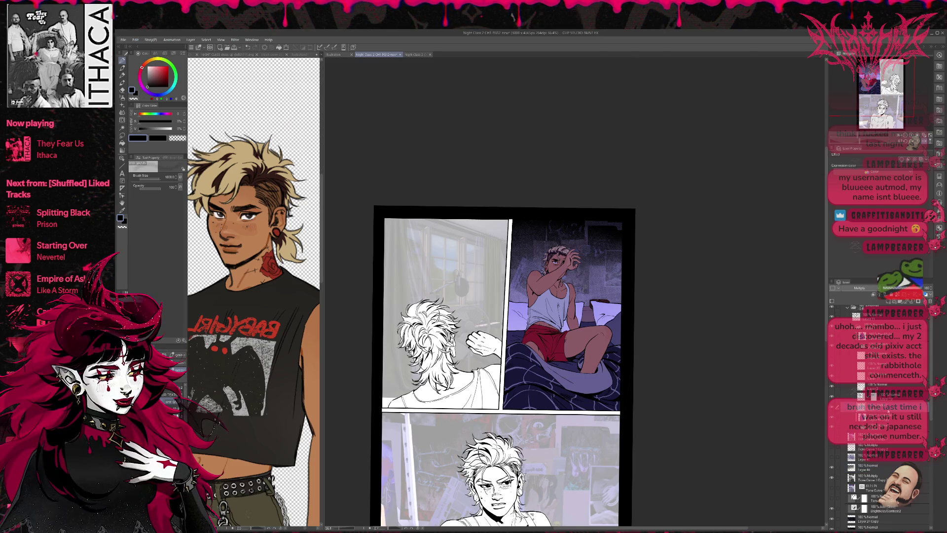
pyautogui.hotkey('ctrl', 'c')
pyautogui.hotkey('ctrl', 'v')
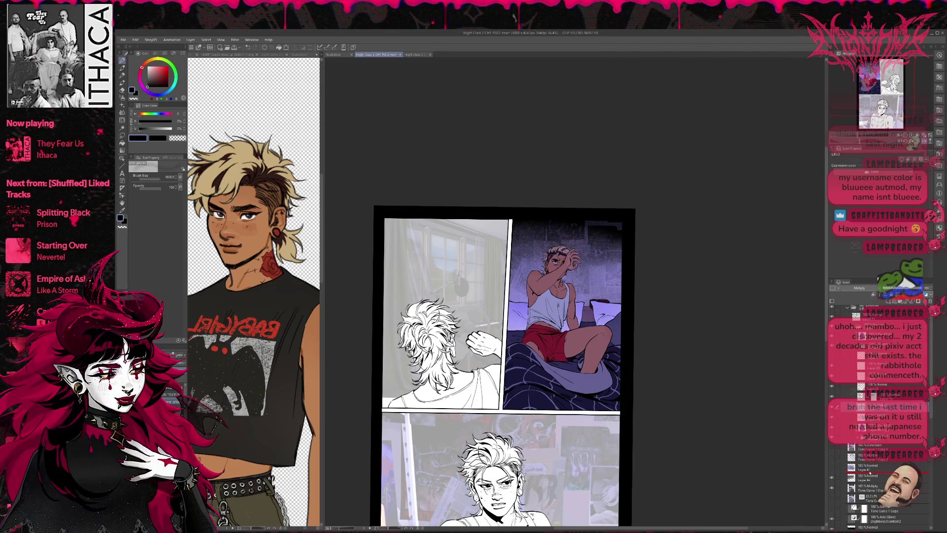
pyautogui.hotkey('ctrl', 'v')
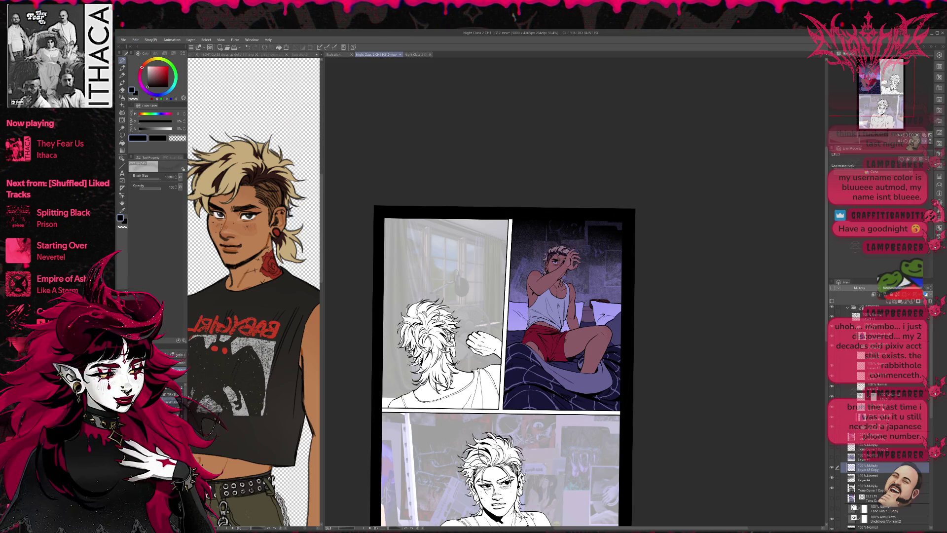
pyautogui.moveTo(868, 467); pyautogui.dragTo(868, 407)
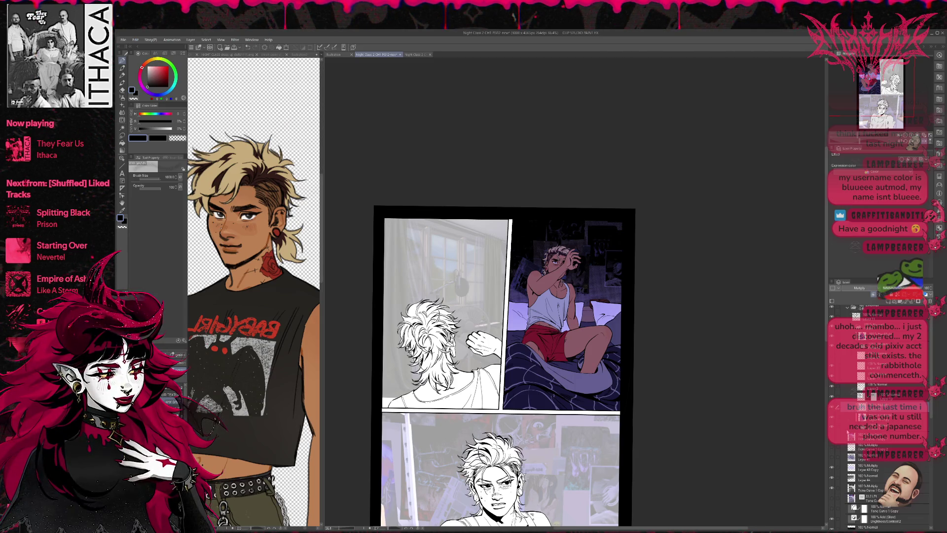
# - Hide the halftone layer, lower Layer 41 to about 48% opacity, and mirror the page view
pyautogui.click(832, 458)
pyautogui.click(864, 458)
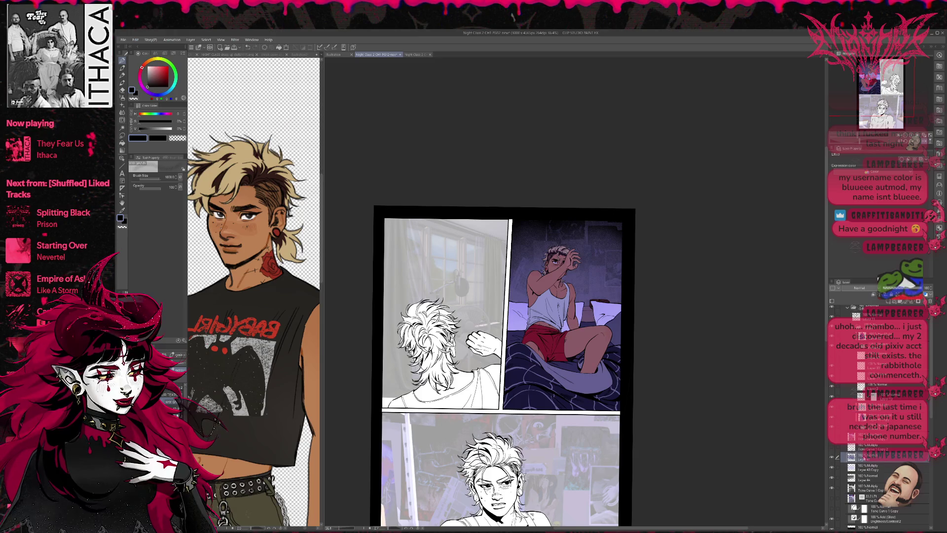
pyautogui.moveTo(922, 293); pyautogui.dragTo(910, 293)
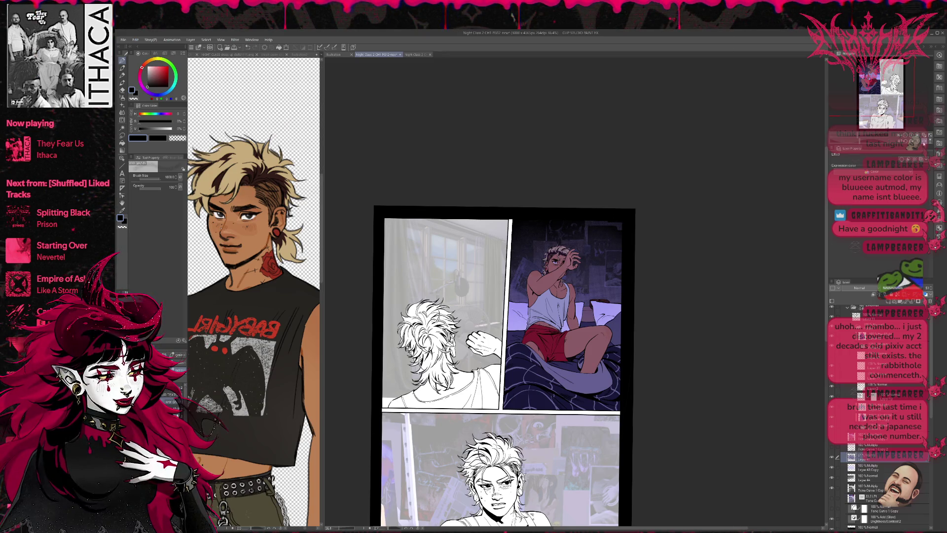
pyautogui.press('h')
pyautogui.moveTo(661, 280)
pyautogui.mouseDown()
pyautogui.moveTo(599, 238)
pyautogui.moveTo(612, 261)
pyautogui.mouseUp()
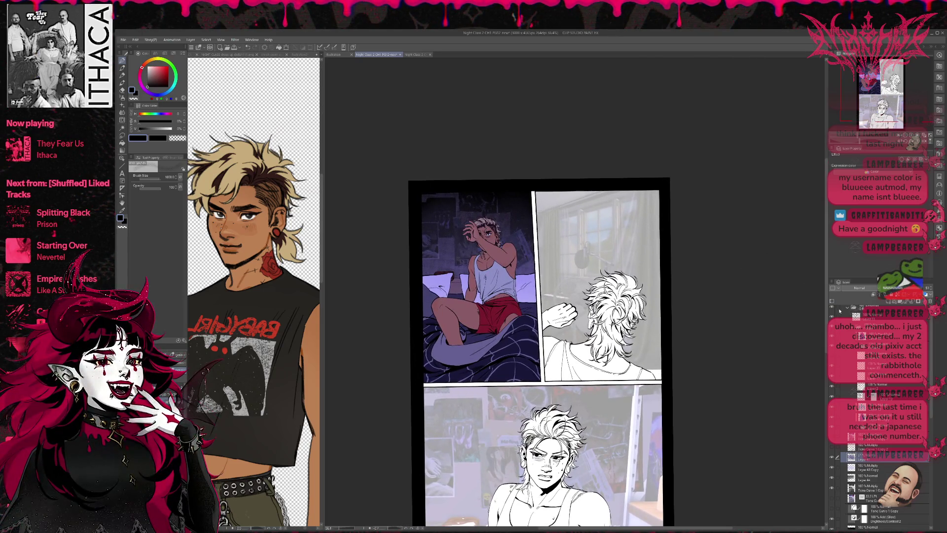
# - Select the Hard Light colour layer that gives the man a purple-magenta tint
pyautogui.click(873, 329)
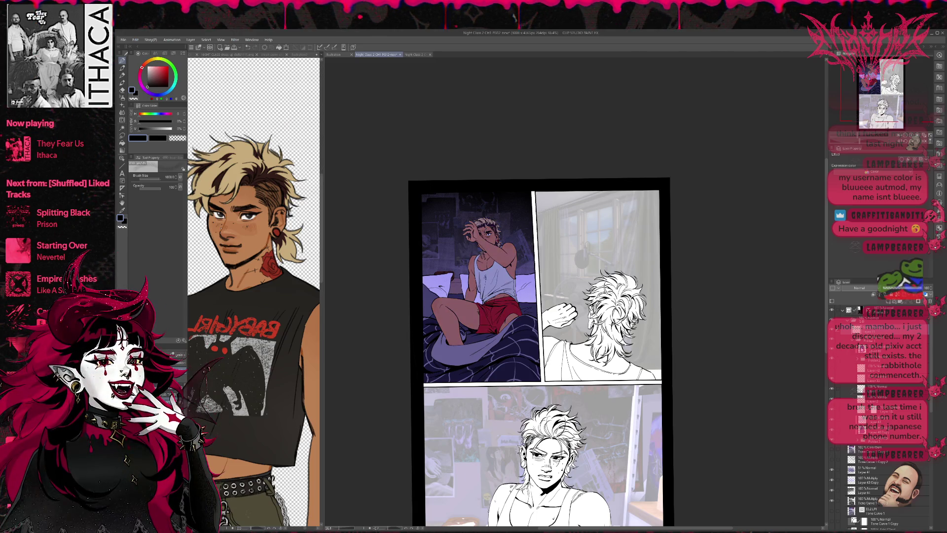
pyautogui.click(873, 348)
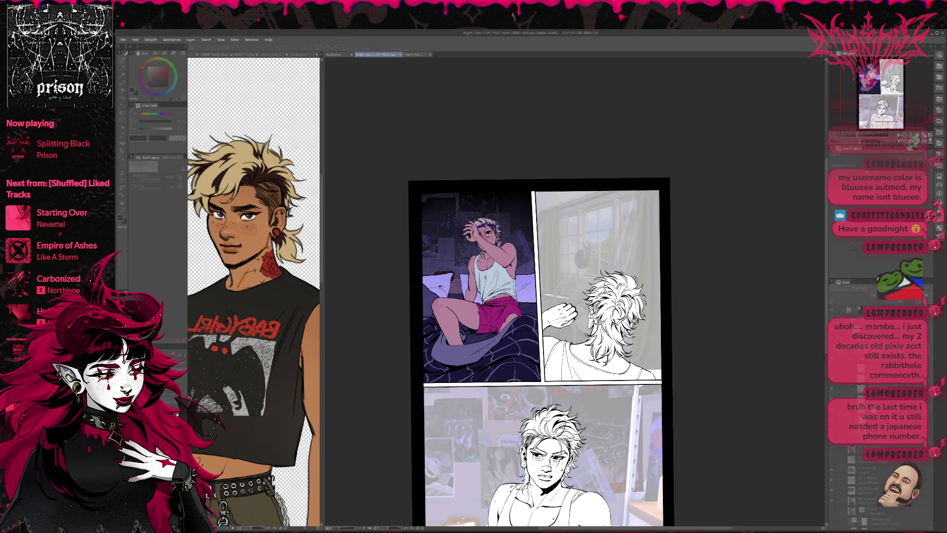
# - Revert to darker red shorts and toggle the purple tint layer off and on to compare
pyautogui.hotkey('ctrl', 'z')
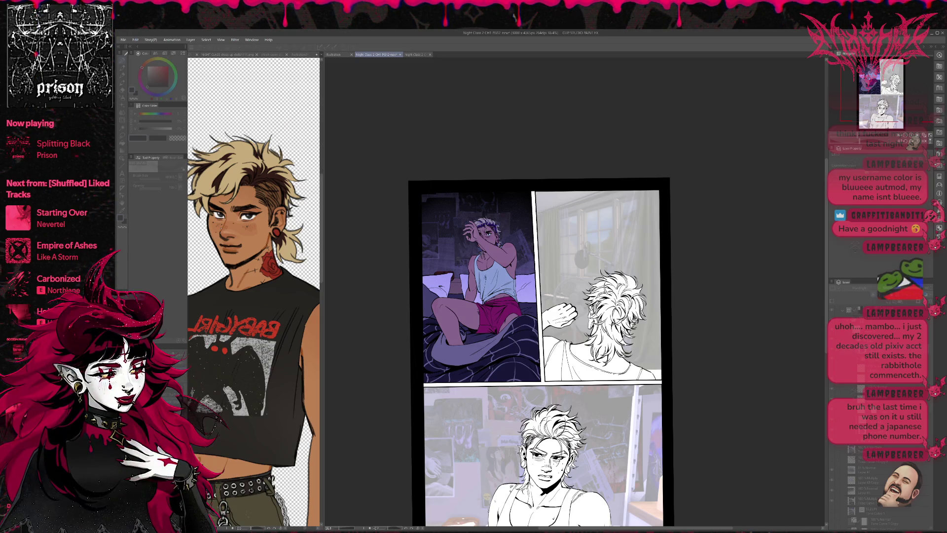
pyautogui.click(182, 386)
pyautogui.click(174, 399)
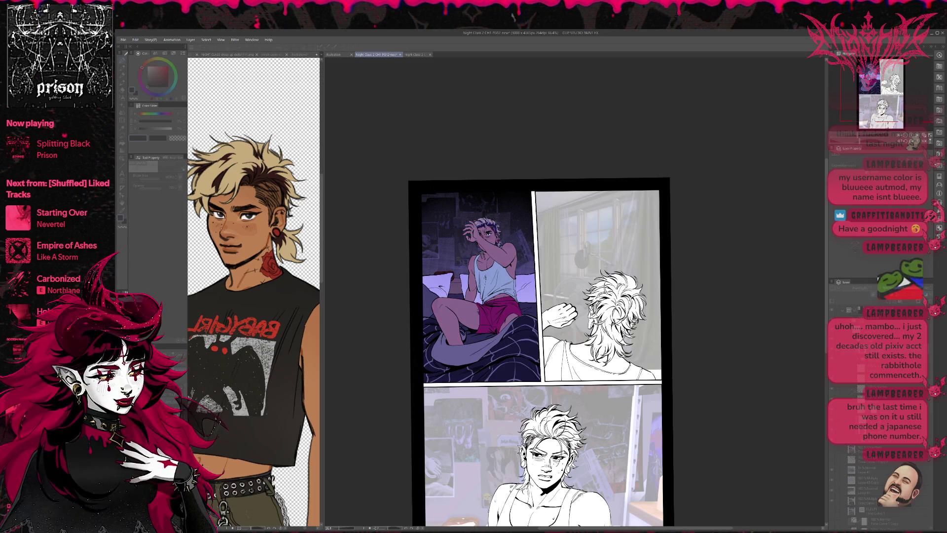
pyautogui.click(174, 400)
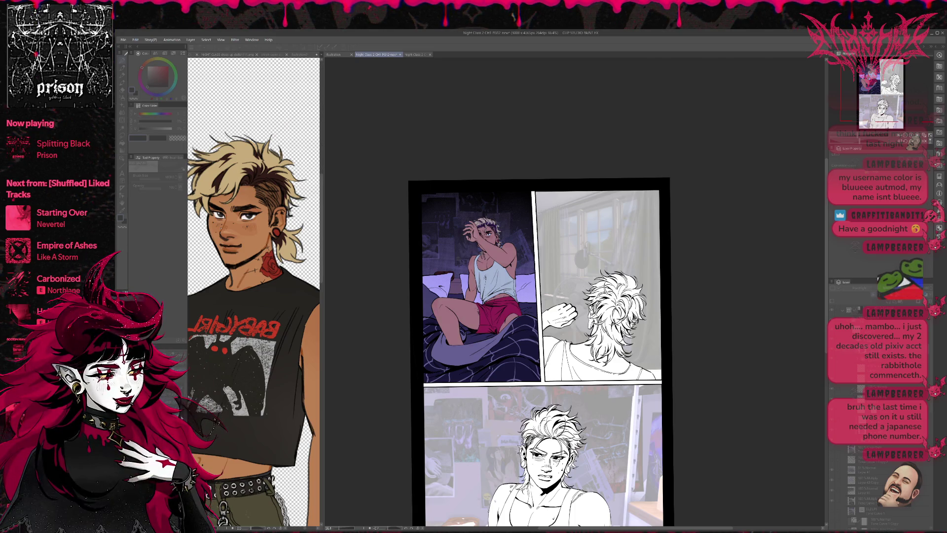
pyautogui.click(173, 400)
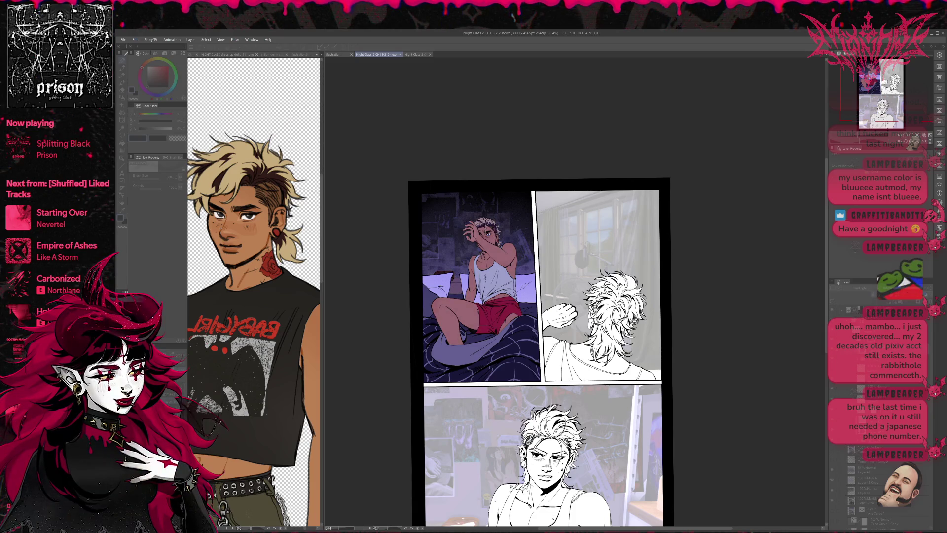
# - Flip between magenta and red shorts versions, returning the colour layer to Normal blending
pyautogui.hotkey('ctrl', 'z')
pyautogui.hotkey('ctrl', 'z')
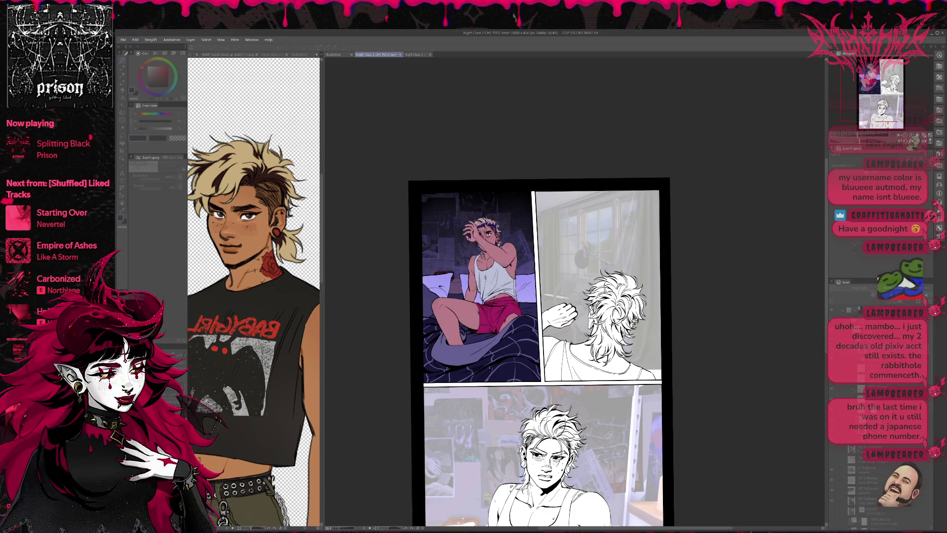
pyautogui.hotkey('ctrl', 'z')
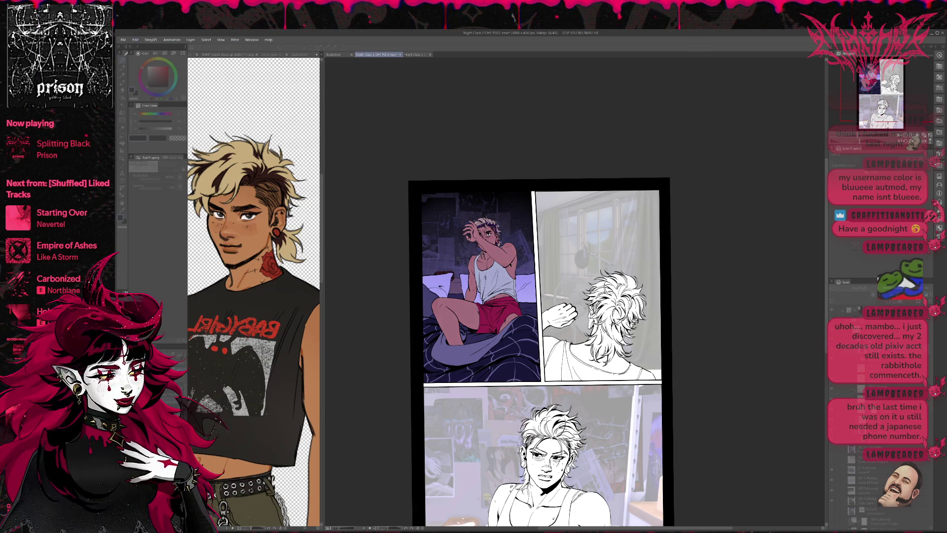
pyautogui.hotkey('ctrl', 'z')
pyautogui.hotkey('ctrl', 'y')
pyautogui.hotkey('ctrl', 'y')
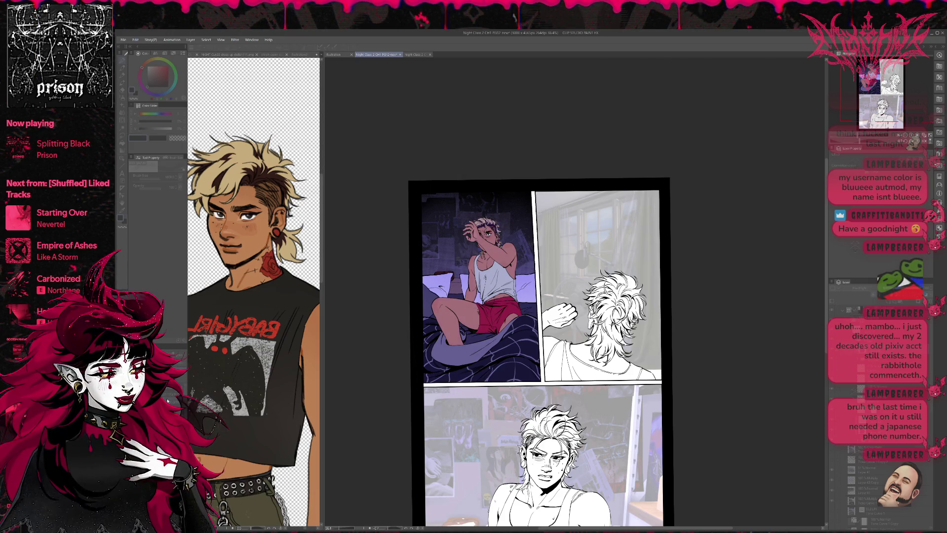
pyautogui.hotkey('ctrl', 'y')
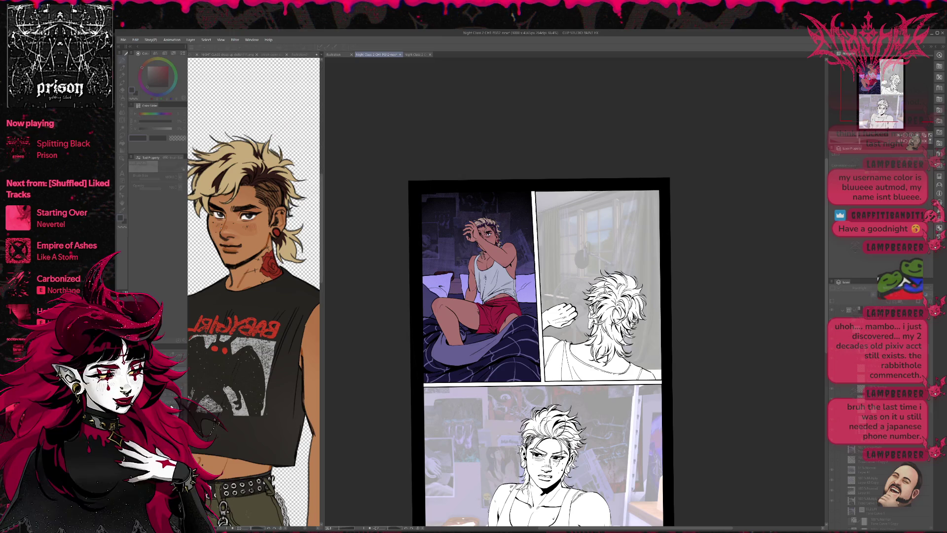
pyautogui.hotkey('ctrl', 'z')
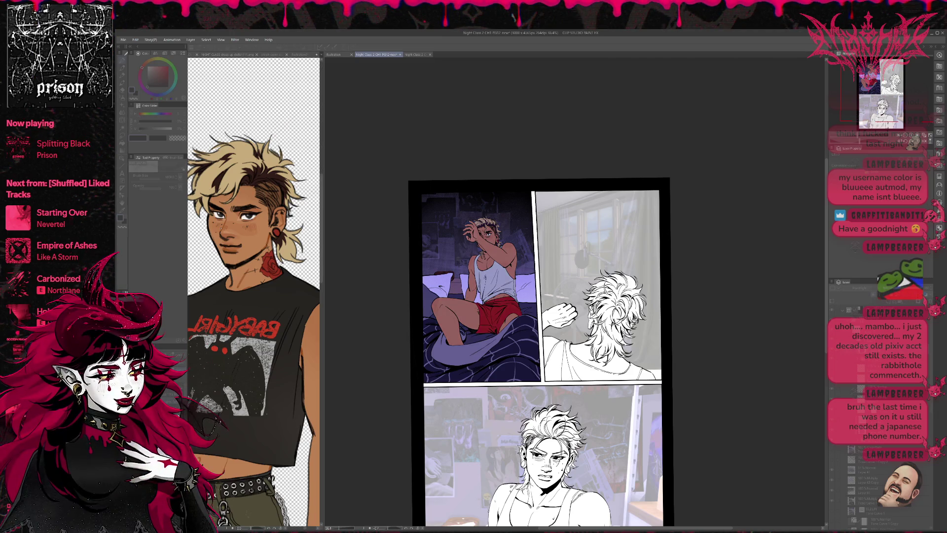
pyautogui.hotkey('ctrl', 'y')
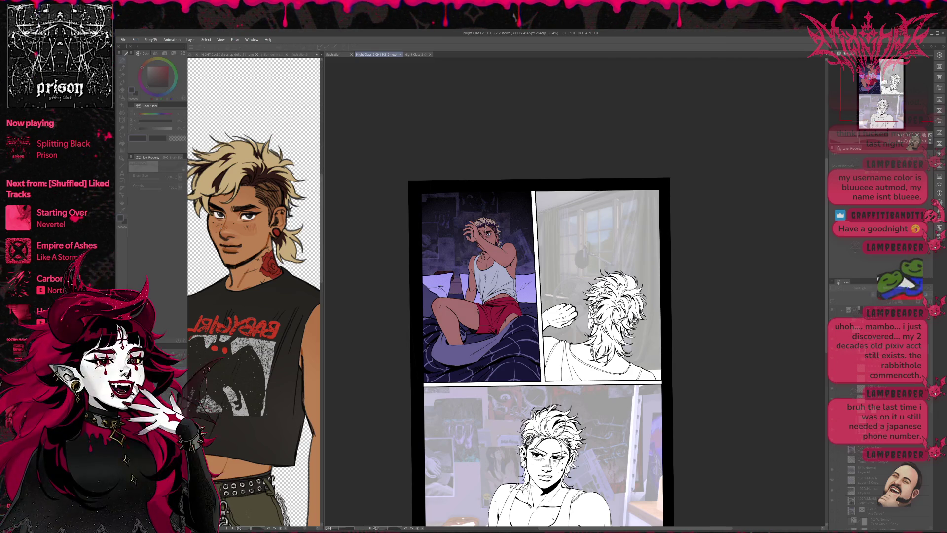
pyautogui.hotkey('ctrl', 'z')
pyautogui.hotkey('ctrl', 'y')
pyautogui.hotkey('ctrl', 'z')
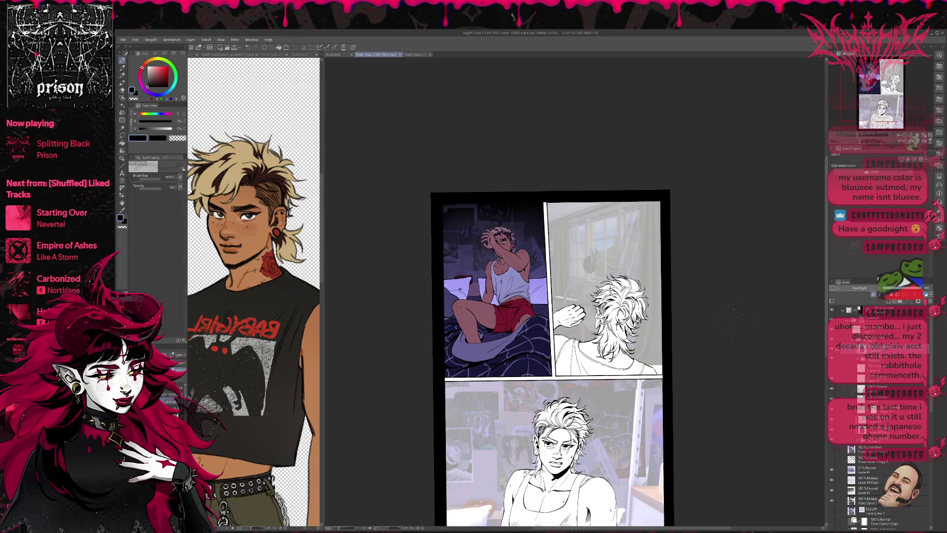
pyautogui.hotkey('ctrl', 'z')
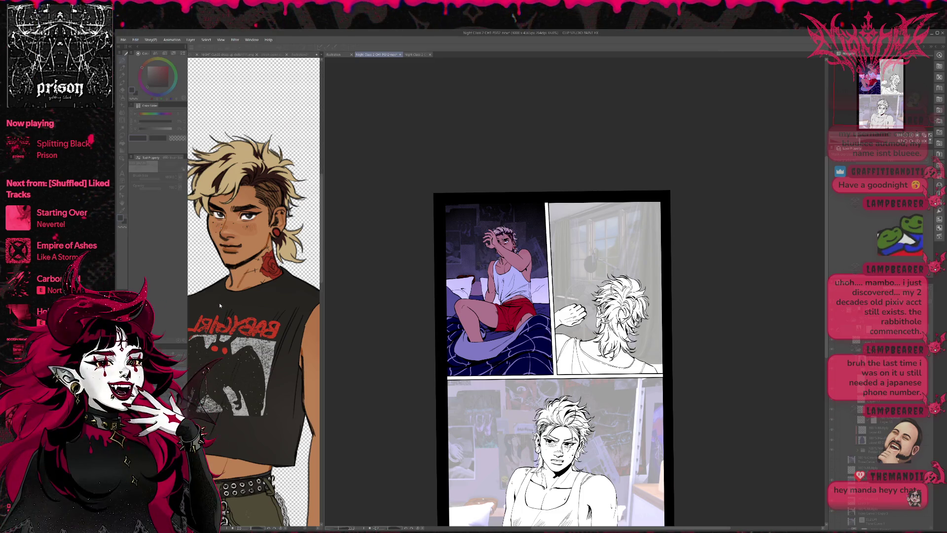
# - Step back through the bed panel's tint changes, leaving tan skin and a grey-black blanket
pyautogui.hotkey('ctrl', 'z')
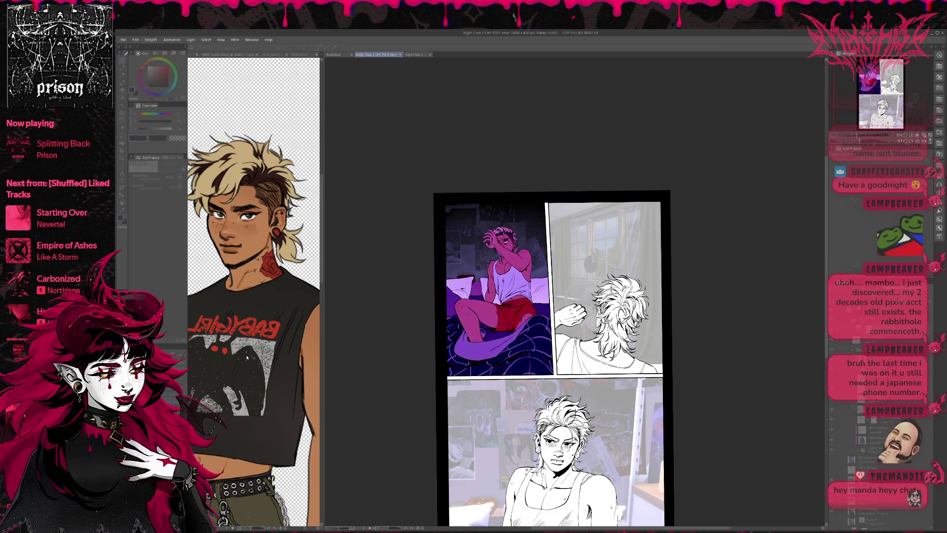
pyautogui.hotkey('ctrl', 'z')
pyautogui.hotkey('ctrl', 'z')
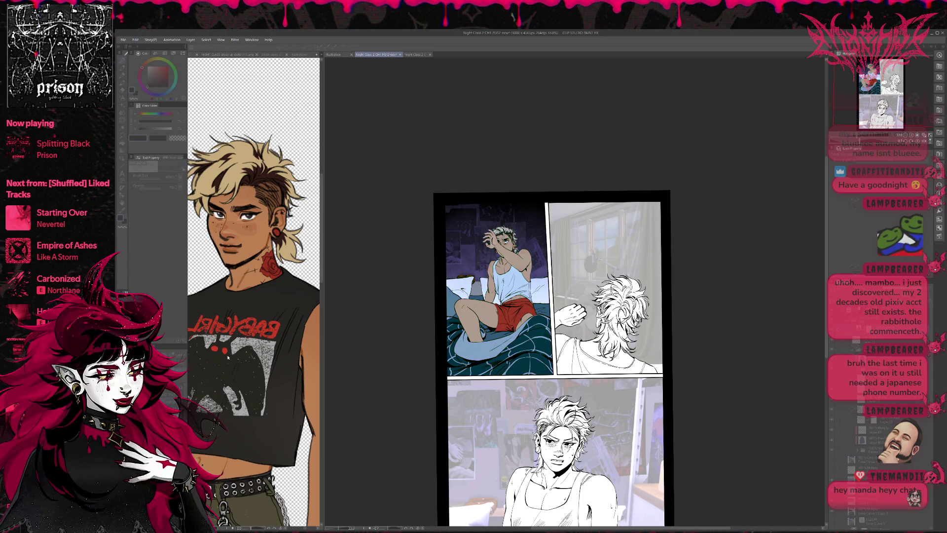
pyautogui.hotkey('ctrl', 'z')
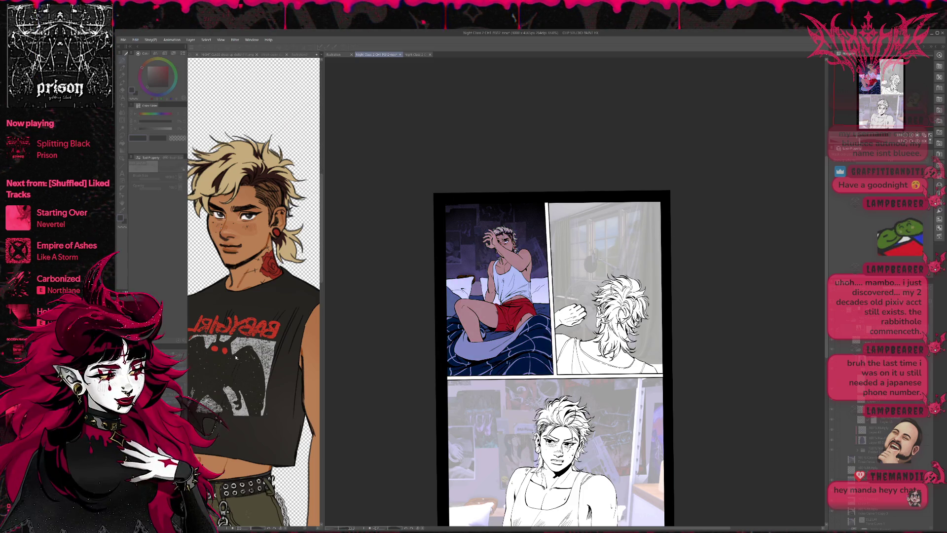
pyautogui.hotkey('ctrl', 'z')
pyautogui.hotkey('ctrl', 'z')
pyautogui.hotkey('ctrl', 'z')
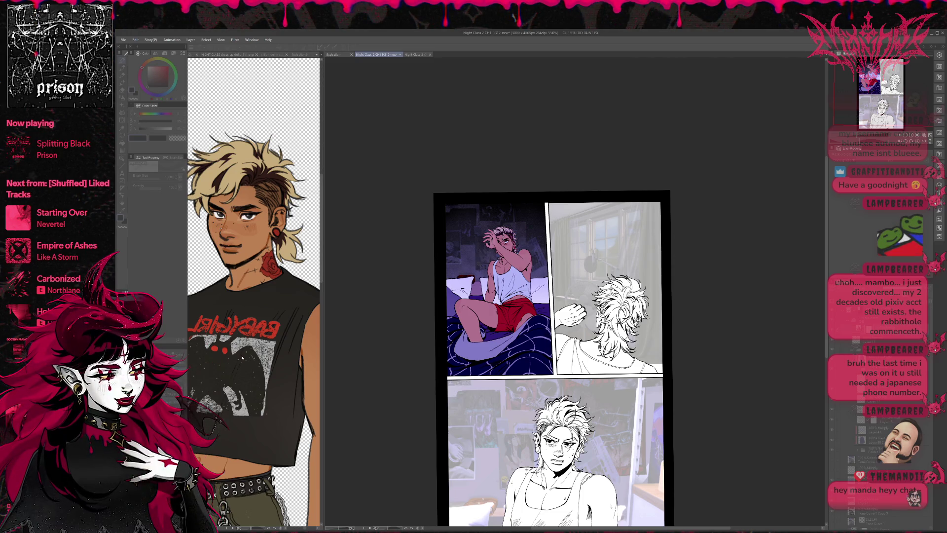
pyautogui.hotkey('ctrl', 'z')
pyautogui.hotkey('ctrl', 'y')
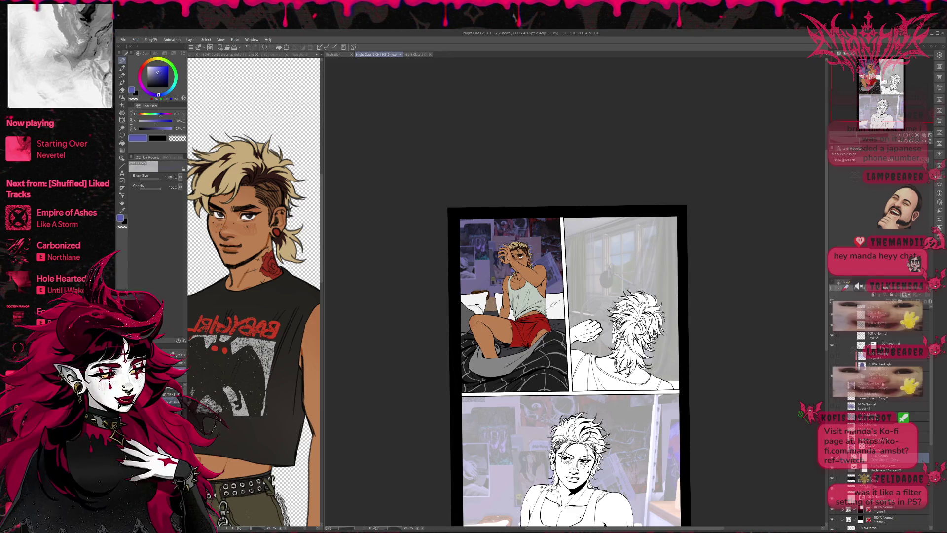
pyautogui.scroll(2, 879, 419)
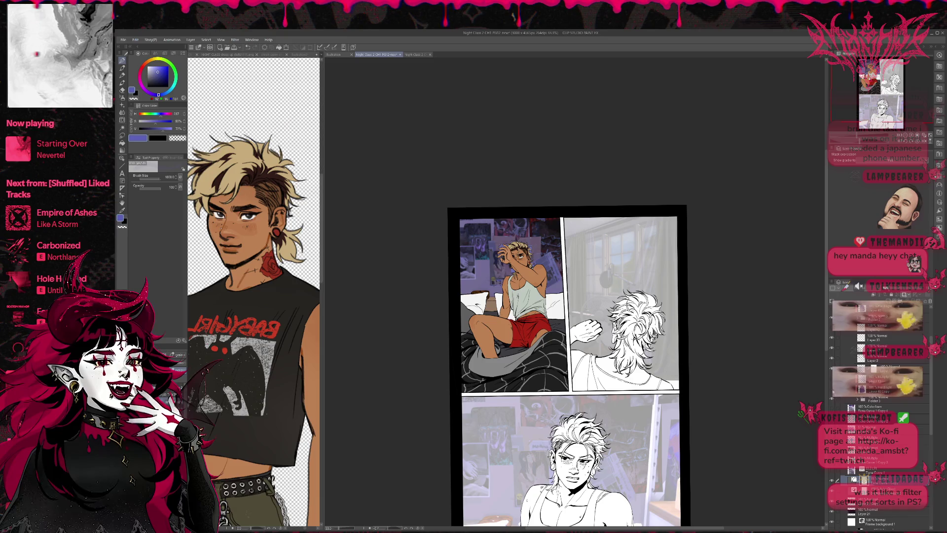
# - Show the purple bedsheet colour on Layer 40 Copy and try the patterned dark navy look
pyautogui.click(832, 388)
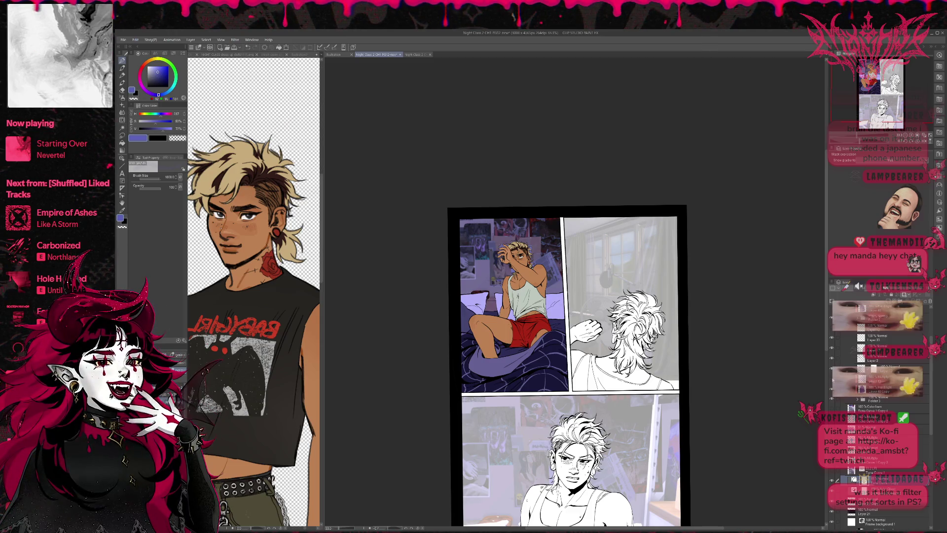
pyautogui.click(886, 390)
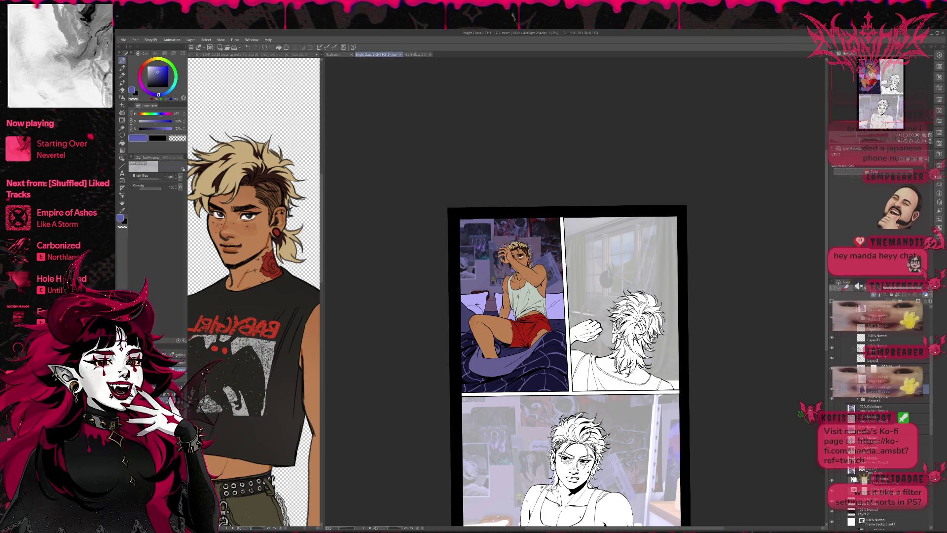
pyautogui.hotkey('ctrl', 'z')
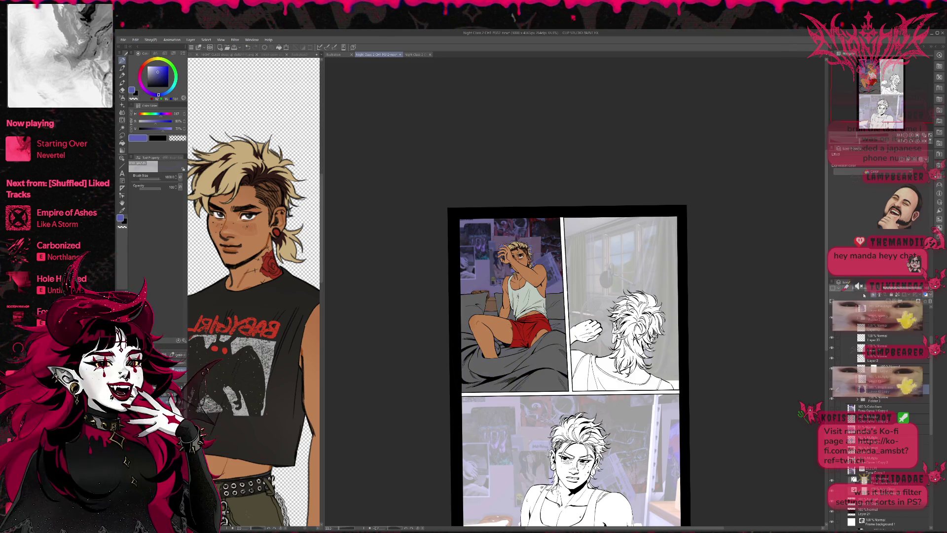
pyautogui.hotkey('ctrl', 'y')
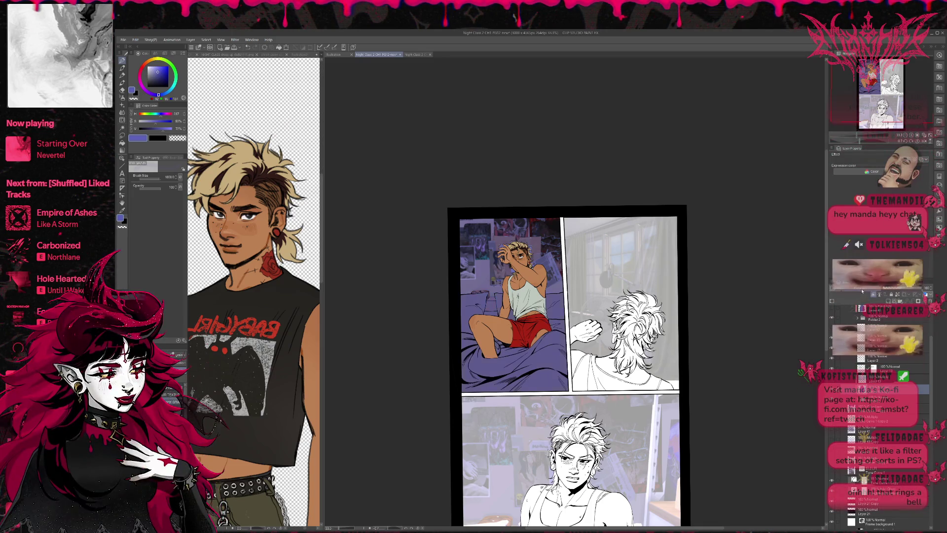
pyautogui.hotkey('ctrl', 'y')
pyautogui.hotkey('ctrl', 'z')
pyautogui.hotkey('ctrl', 'y')
# - Compare lavender and navy sheets, keep navy, and lower the tint opacity from 91 to 75
pyautogui.hotkey('ctrl', 'z')
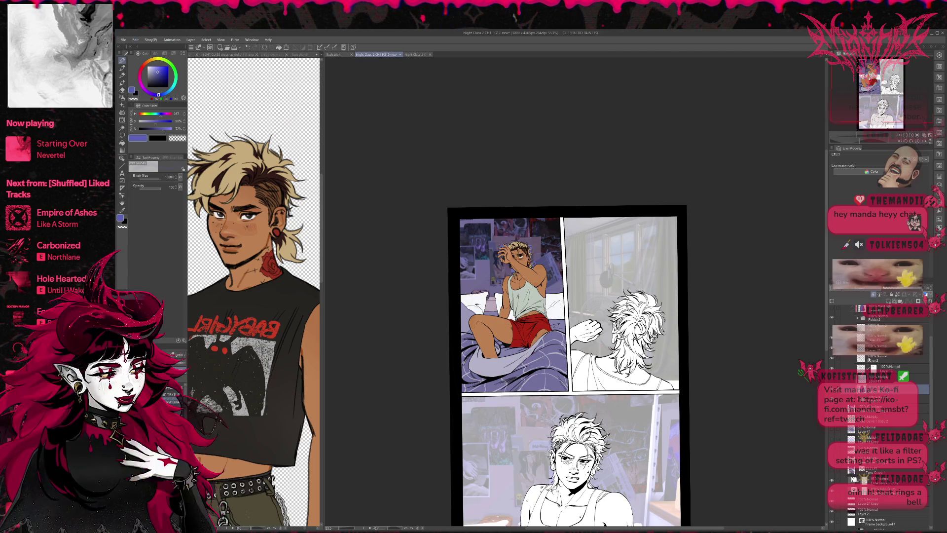
pyautogui.hotkey('ctrl', 'y')
pyautogui.hotkey('ctrl', 'z')
pyautogui.hotkey('ctrl', 'z')
pyautogui.hotkey('ctrl', 'y')
pyautogui.hotkey('ctrl', 'y')
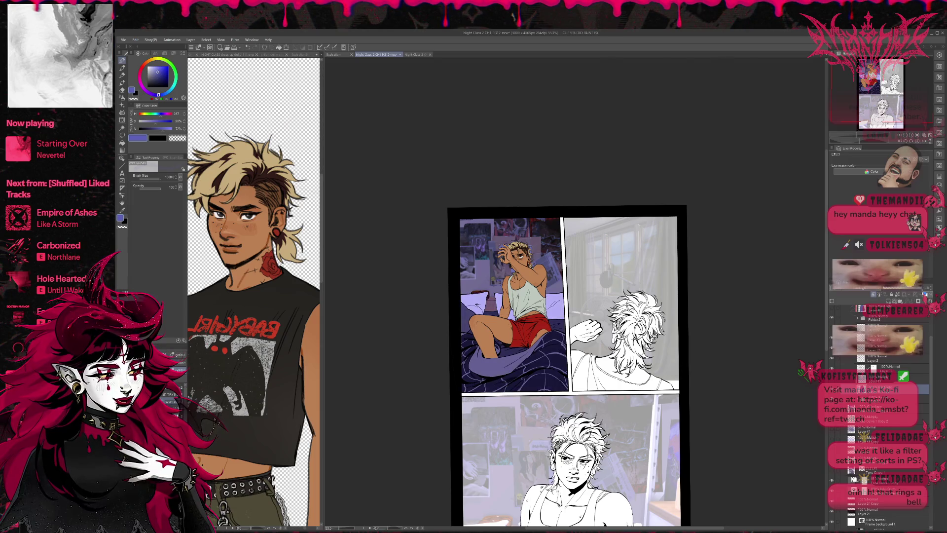
pyautogui.moveTo(919, 293)
pyautogui.mouseDown()
pyautogui.moveTo(939, 295)
pyautogui.moveTo(926, 294)
pyautogui.mouseUp()
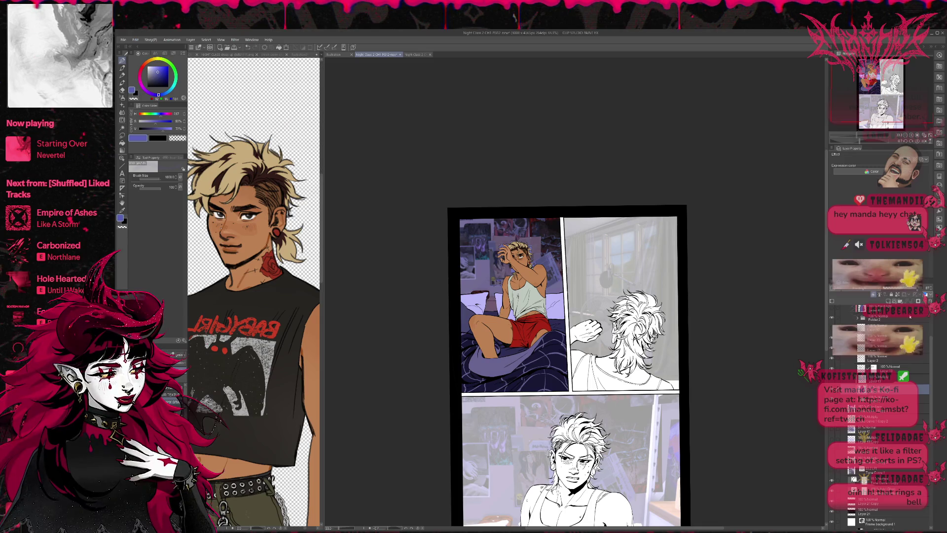
pyautogui.scroll(2, 852, 342)
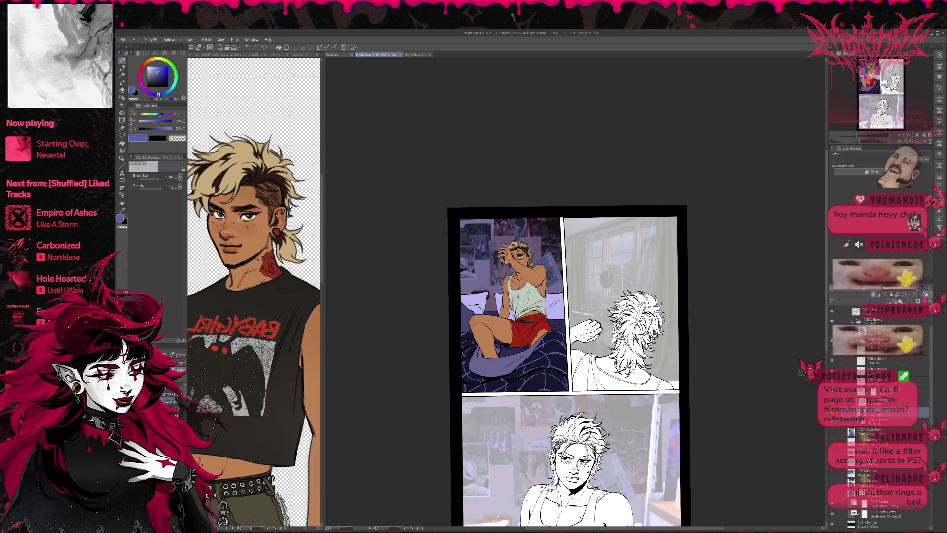
# - Try blend modes on the figure's tint layer, revert to Normal, and lower opacity to 57
pyautogui.click(883, 330)
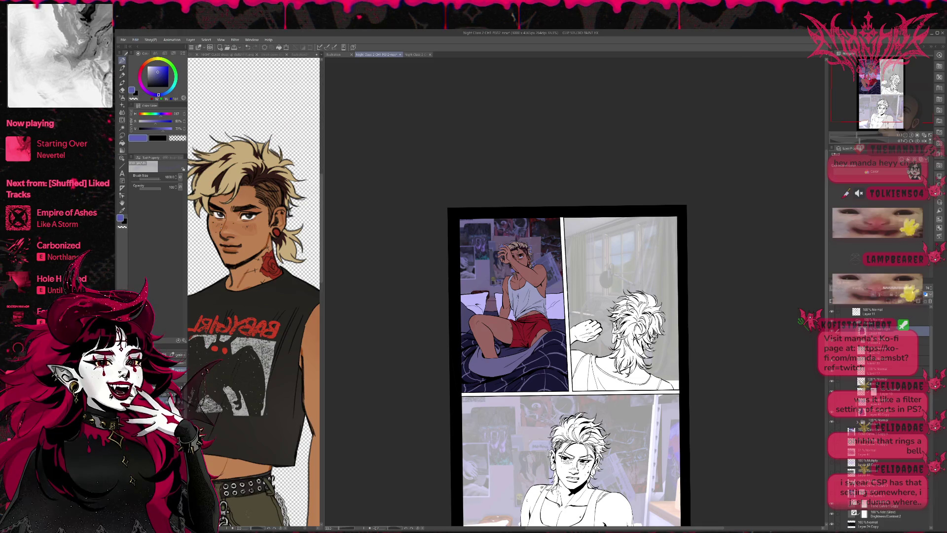
pyautogui.click(872, 292)
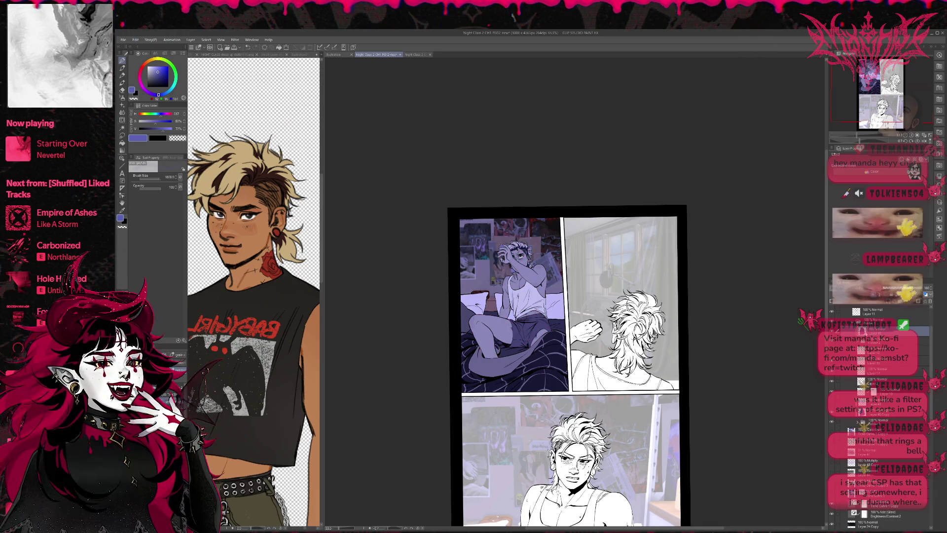
pyautogui.click(871, 292)
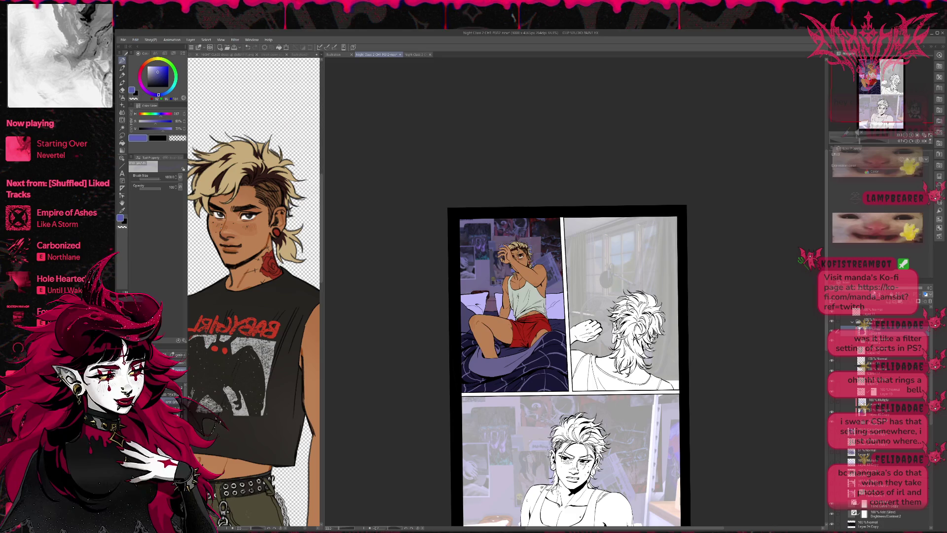
pyautogui.click(871, 292)
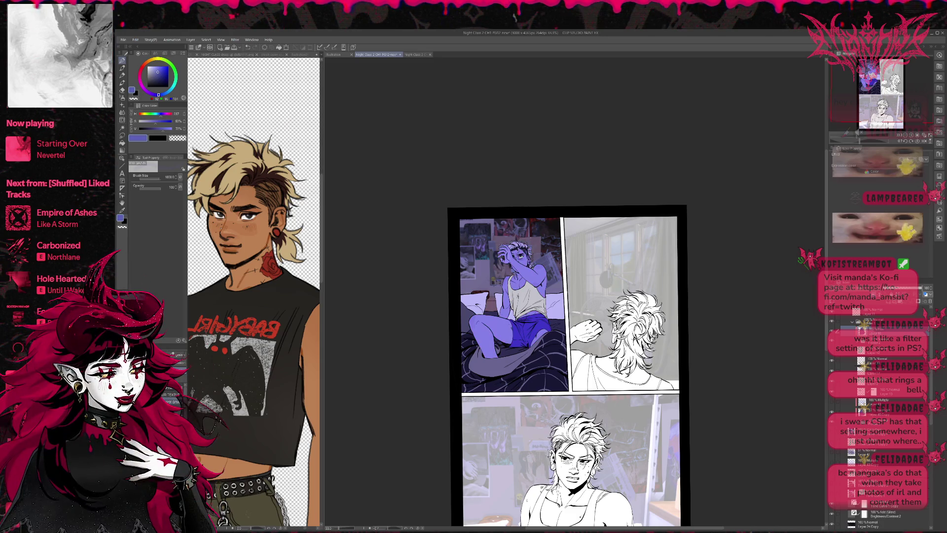
pyautogui.press('Down')
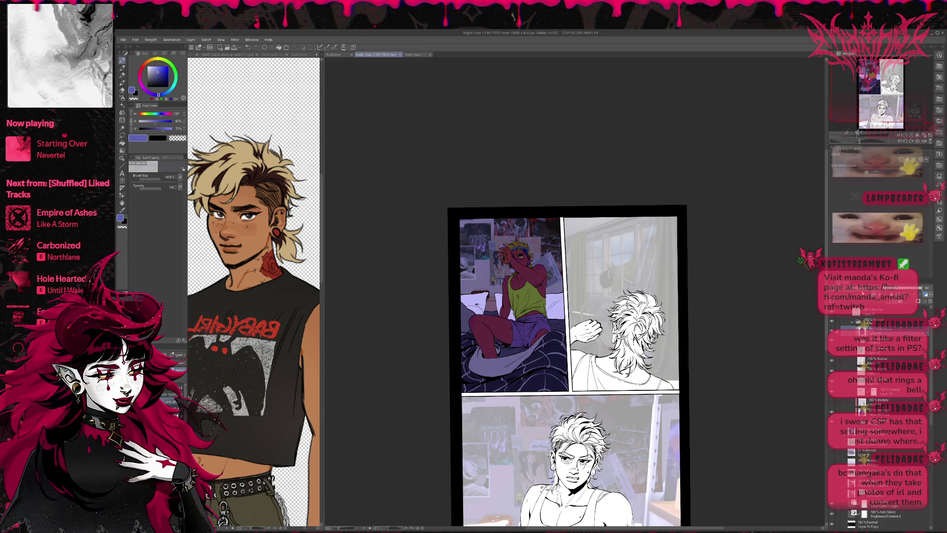
pyautogui.press('Home')
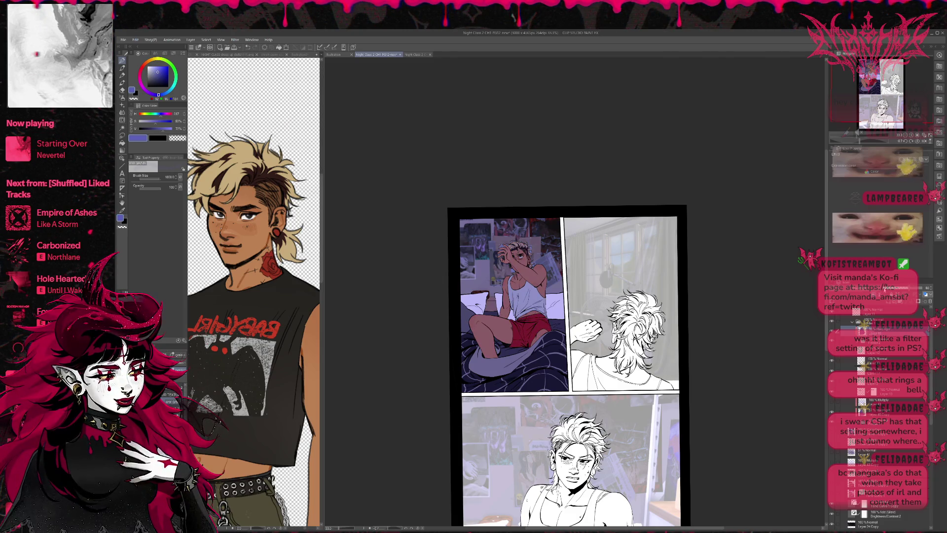
pyautogui.moveTo(910, 291); pyautogui.dragTo(906, 291)
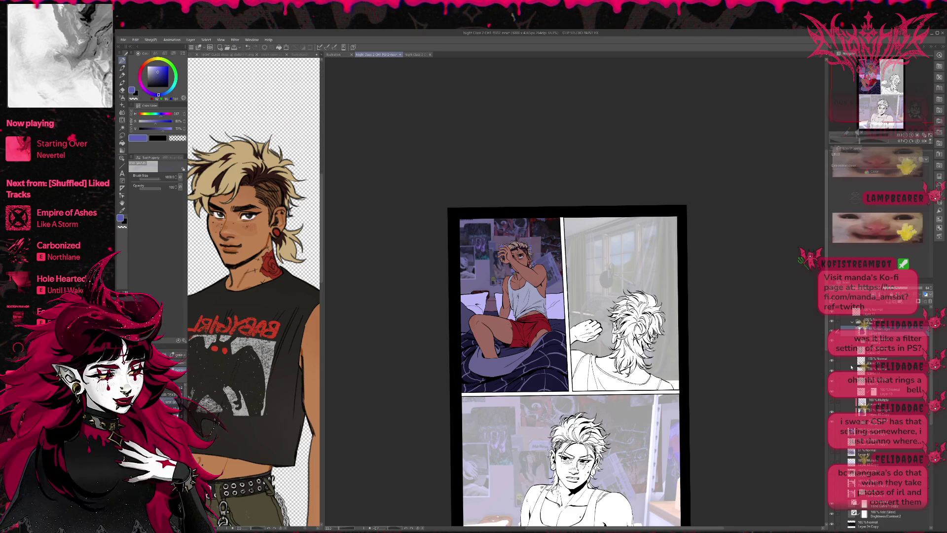
# - Enable the purple background layer in Folder 1 to darken the poster wall
pyautogui.scroll(-5, 915, 396)
pyautogui.click(870, 323)
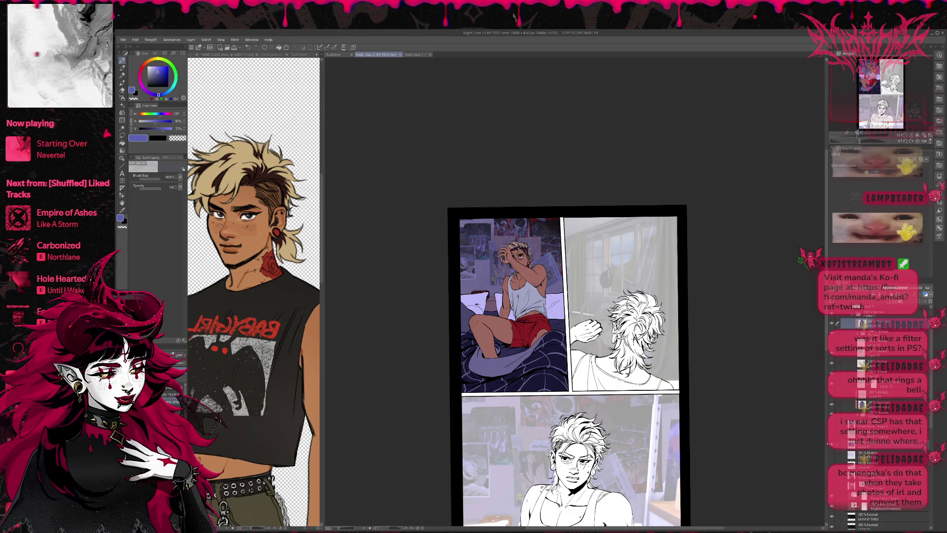
pyautogui.click(832, 457)
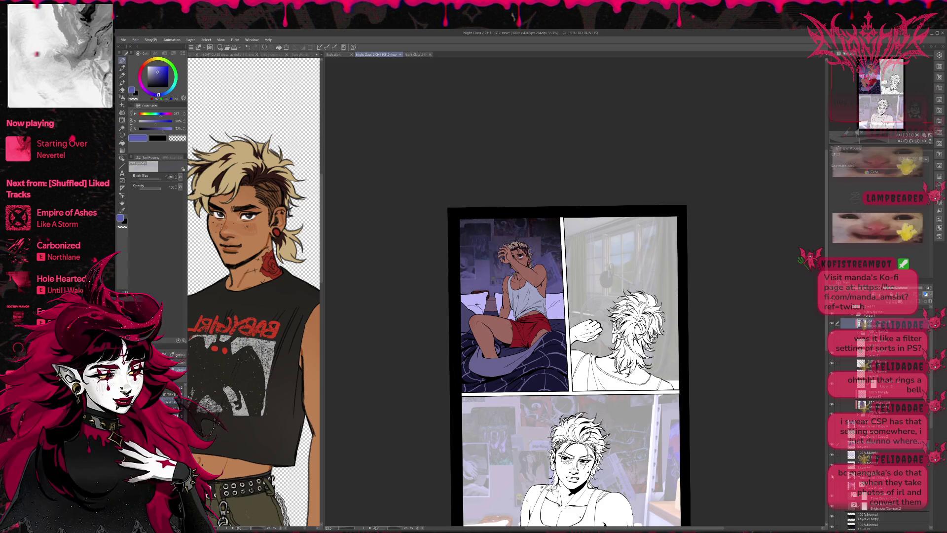
# - Apply the halftone tone to the poster wall and toggle it to compare
pyautogui.hotkey('ctrl', 'y')
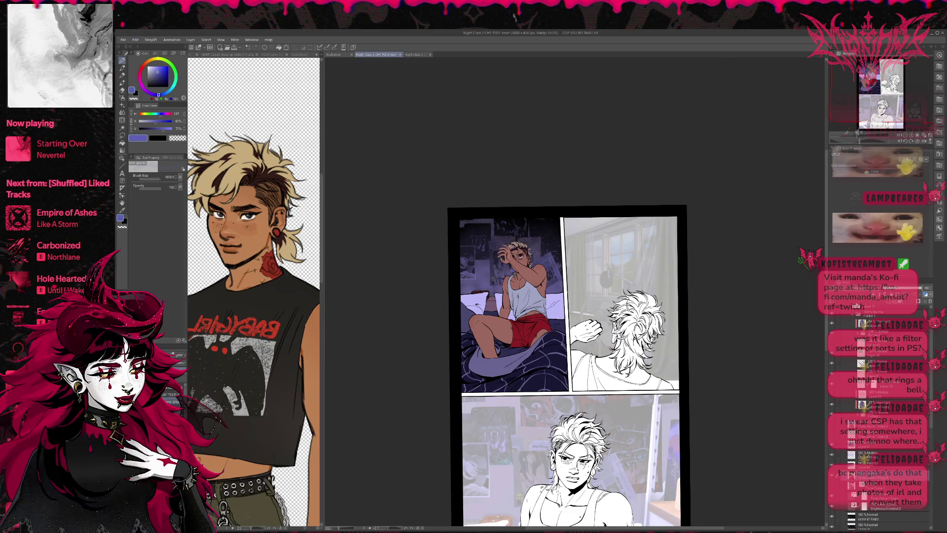
pyautogui.hotkey('ctrl', 'z')
pyautogui.hotkey('ctrl', 'y')
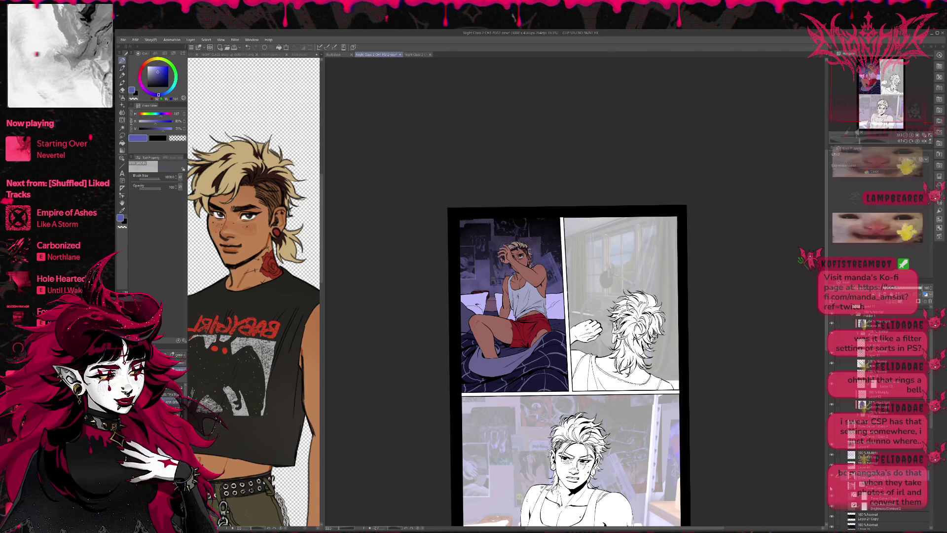
pyautogui.click(832, 487)
pyautogui.click(832, 488)
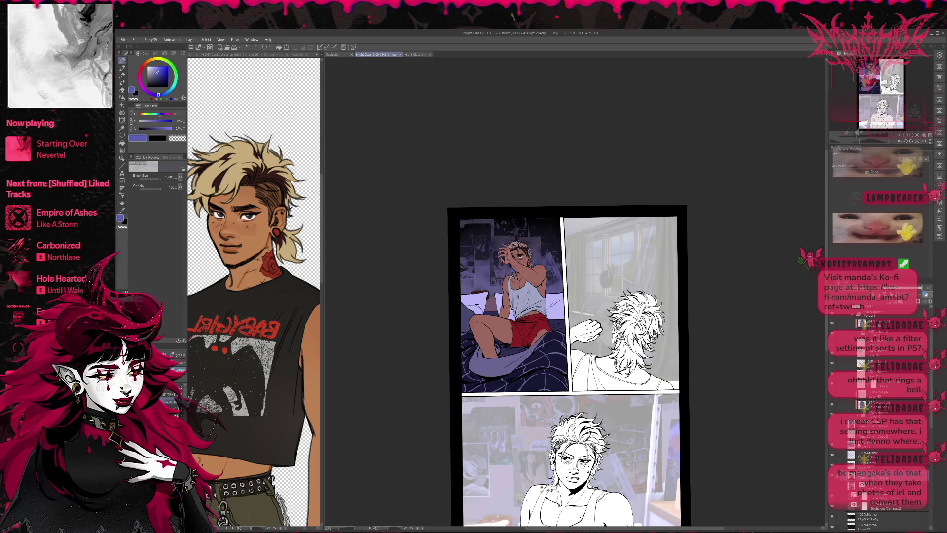
# - Raise the brightness correction layer's value from 20 to 45 to lighten the blanket
pyautogui.scroll(-3, 832, 488)
pyautogui.click(833, 490)
pyautogui.click(833, 490)
pyautogui.click(861, 488)
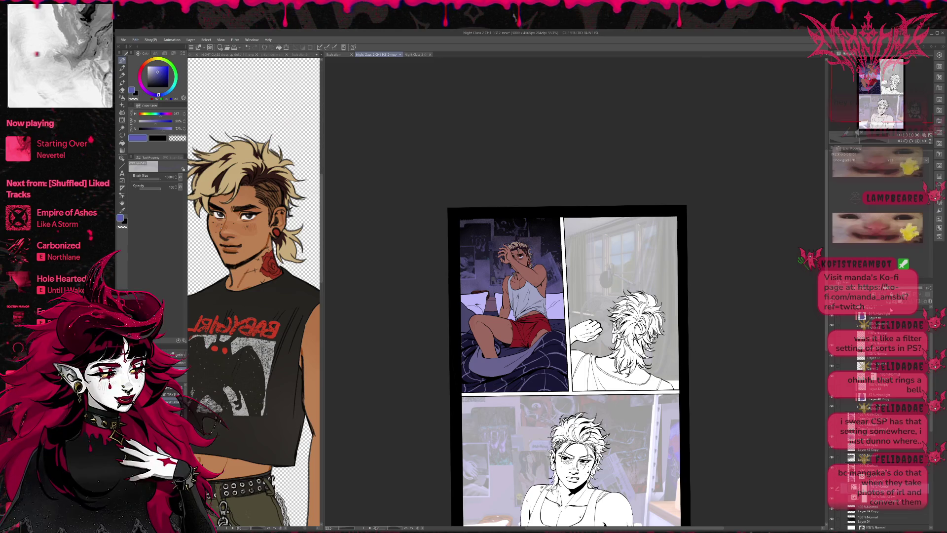
pyautogui.moveTo(851, 288); pyautogui.dragTo(899, 292)
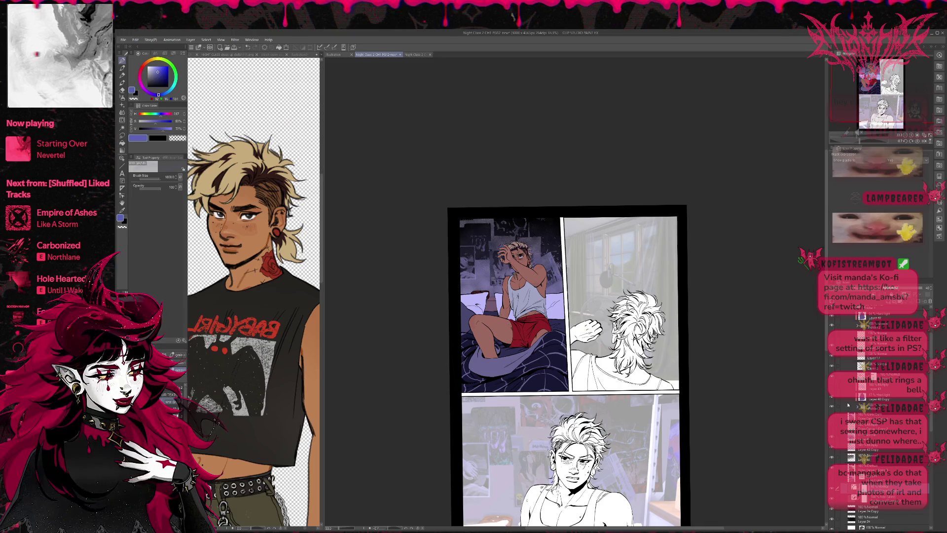
pyautogui.scroll(3, 842, 405)
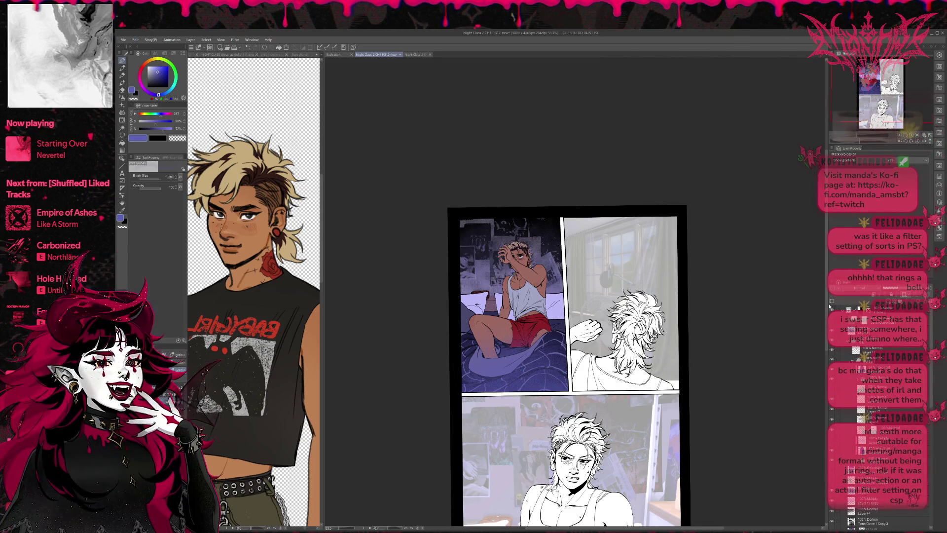
pyautogui.scroll(1, 513, 187)
pyautogui.scroll(1, 513, 187)
pyautogui.scroll(1, 513, 186)
pyautogui.scroll(1, 514, 187)
pyautogui.scroll(1, 511, 173)
pyautogui.scroll(1, 510, 172)
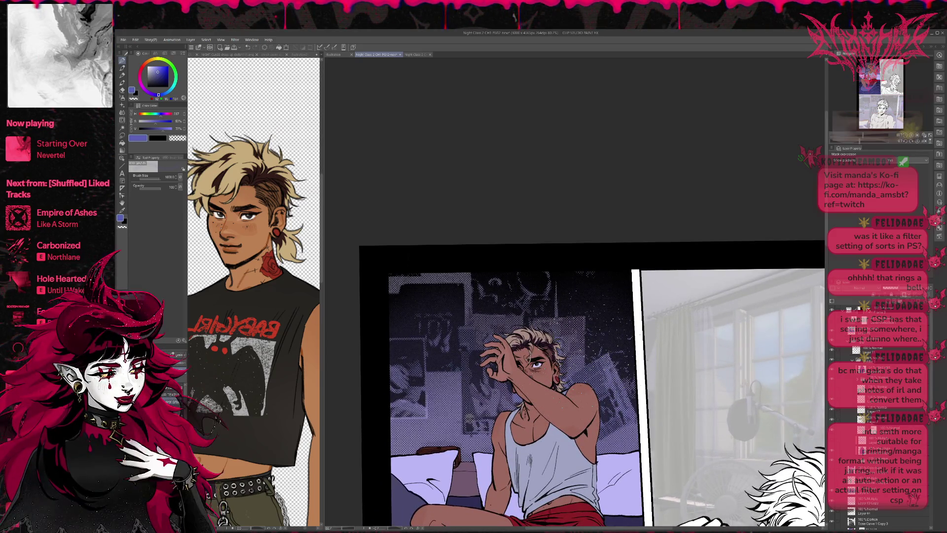
pyautogui.moveTo(543, 345)
pyautogui.mouseDown()
pyautogui.moveTo(463, 272)
pyautogui.moveTo(468, 292)
pyautogui.mouseUp()
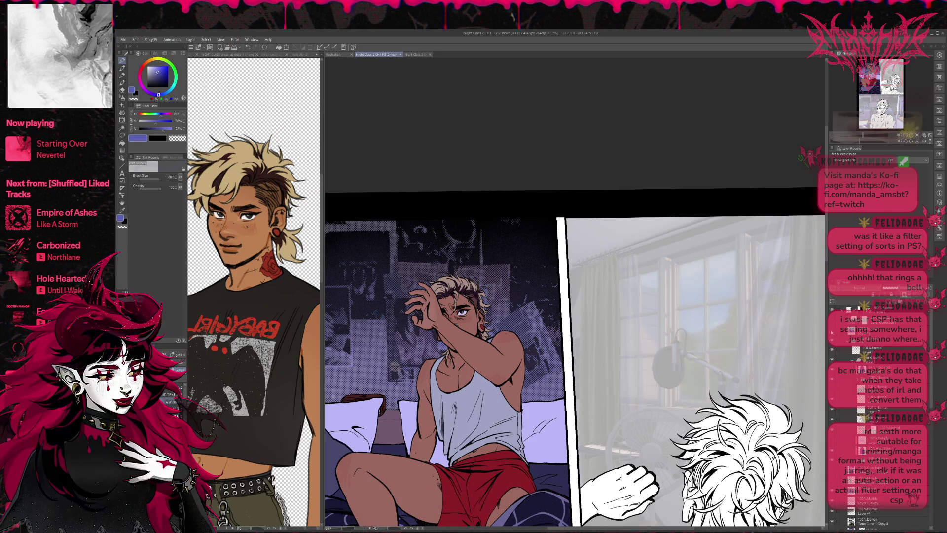
pyautogui.click(832, 334)
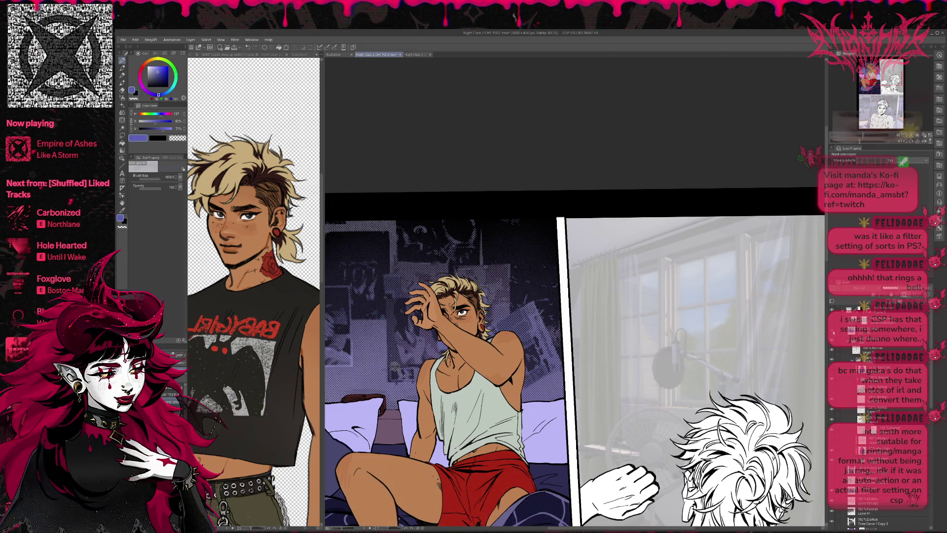
pyautogui.click(857, 379)
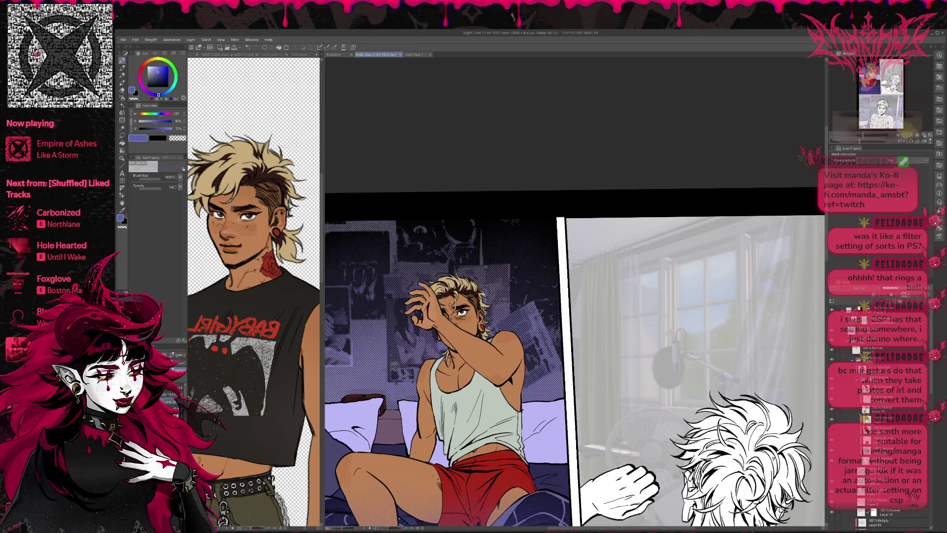
pyautogui.click(858, 414)
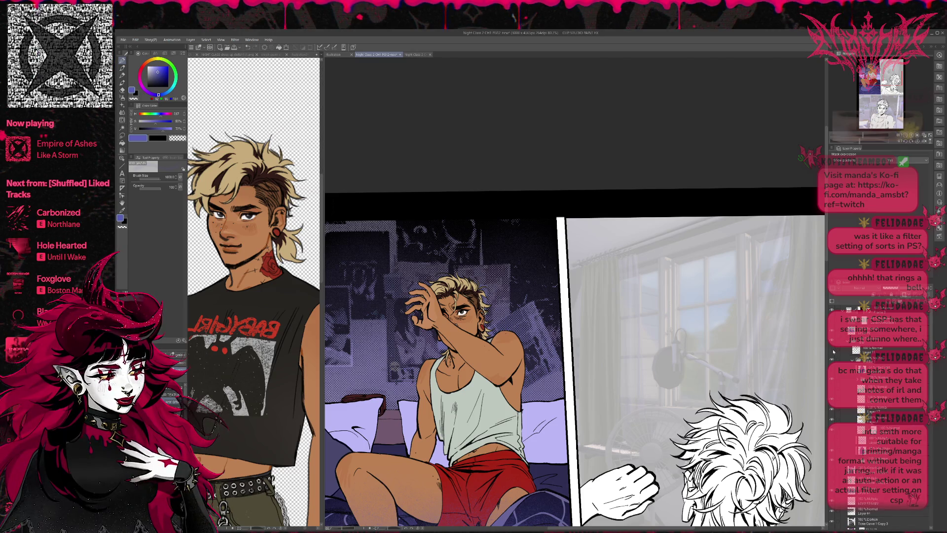
pyautogui.click(873, 350)
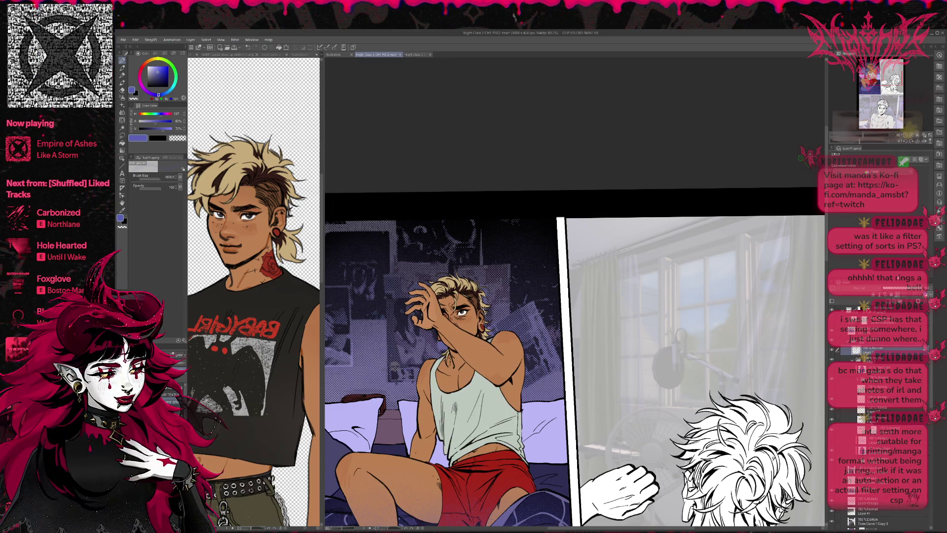
pyautogui.scroll(1, 639, 231)
pyautogui.scroll(1, 640, 230)
pyautogui.scroll(1, 639, 230)
pyautogui.scroll(1, 640, 230)
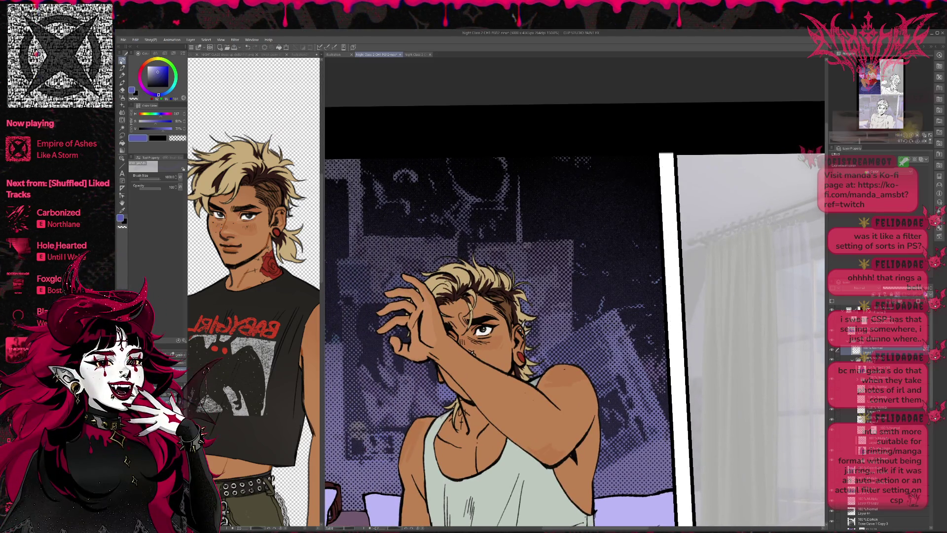
pyautogui.hscroll(-1, 504, 251)
pyautogui.moveTo(504, 252); pyautogui.dragTo(544, 255)
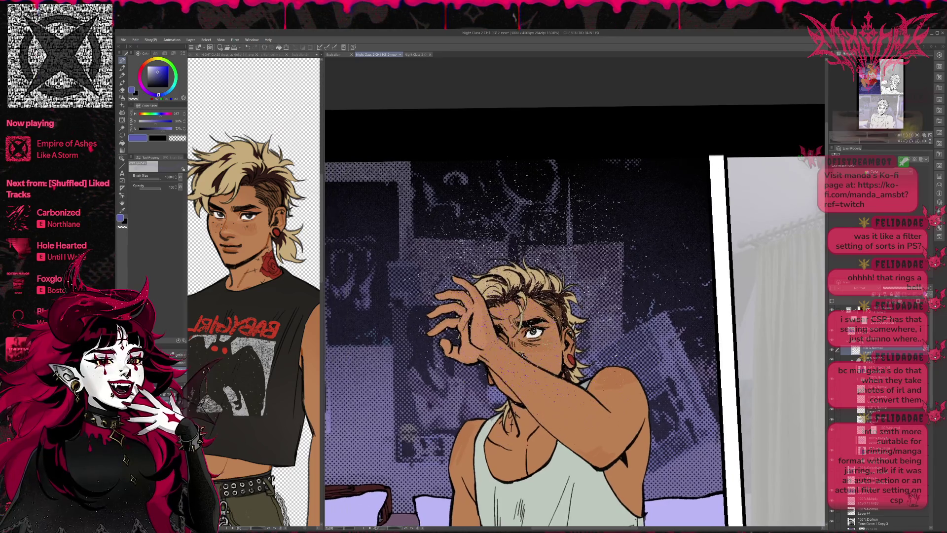
# - With a small brush and skin tone sampled from the reference, paint a stroke on the raised finger
pyautogui.press('b')
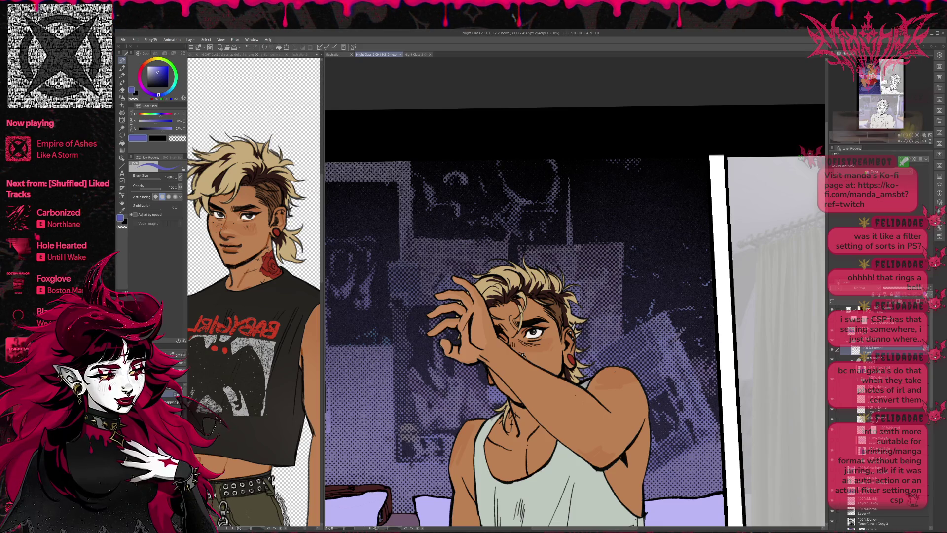
pyautogui.press('[')
pyautogui.press('[')
pyautogui.press('[')
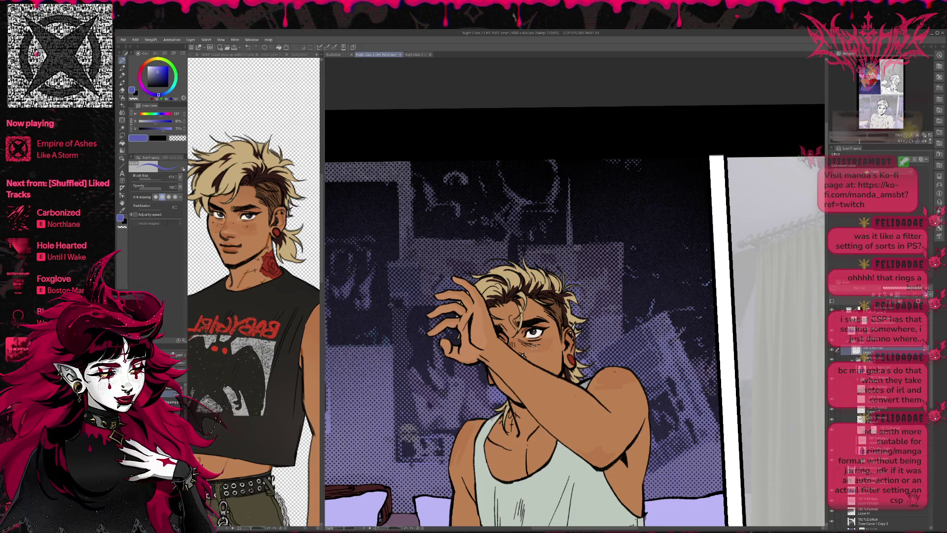
pyautogui.keyDown('alt'); pyautogui.click(269, 238); pyautogui.keyUp('alt')
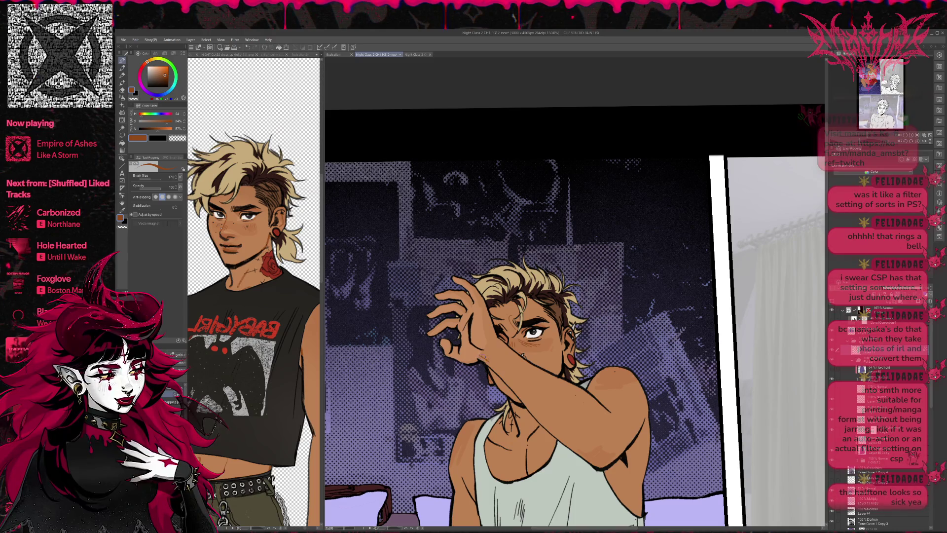
pyautogui.moveTo(489, 334); pyautogui.dragTo(477, 292)
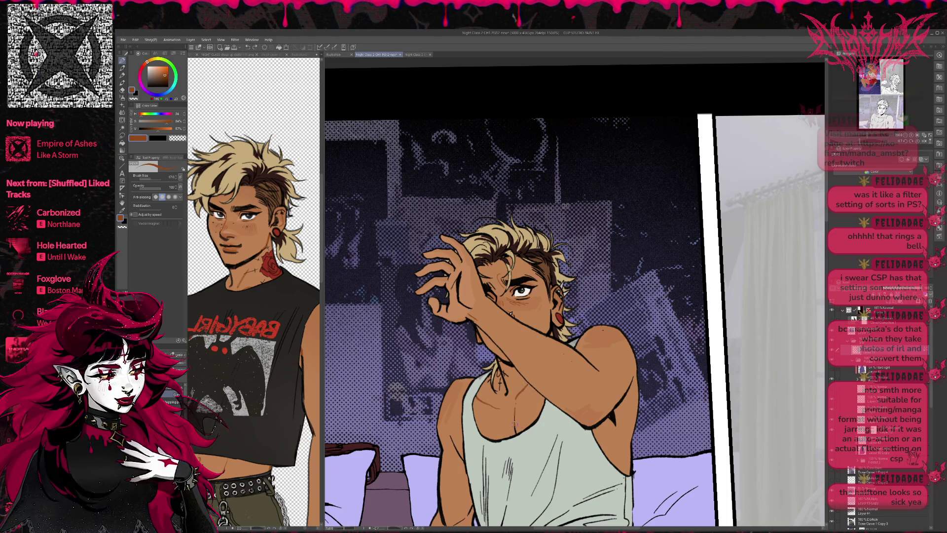
pyautogui.moveTo(516, 432); pyautogui.dragTo(540, 323)
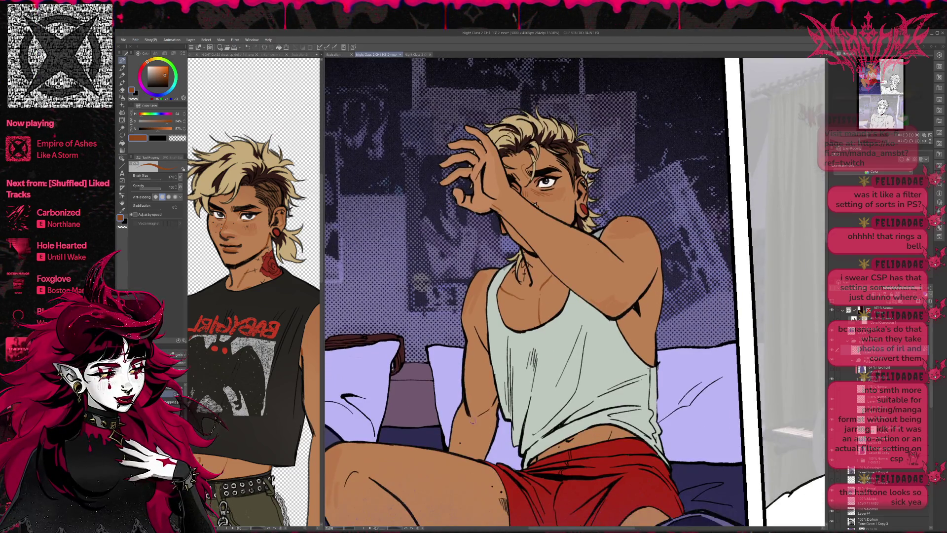
pyautogui.moveTo(486, 413)
pyautogui.mouseDown()
pyautogui.moveTo(533, 349)
pyautogui.moveTo(671, 443)
pyautogui.mouseUp()
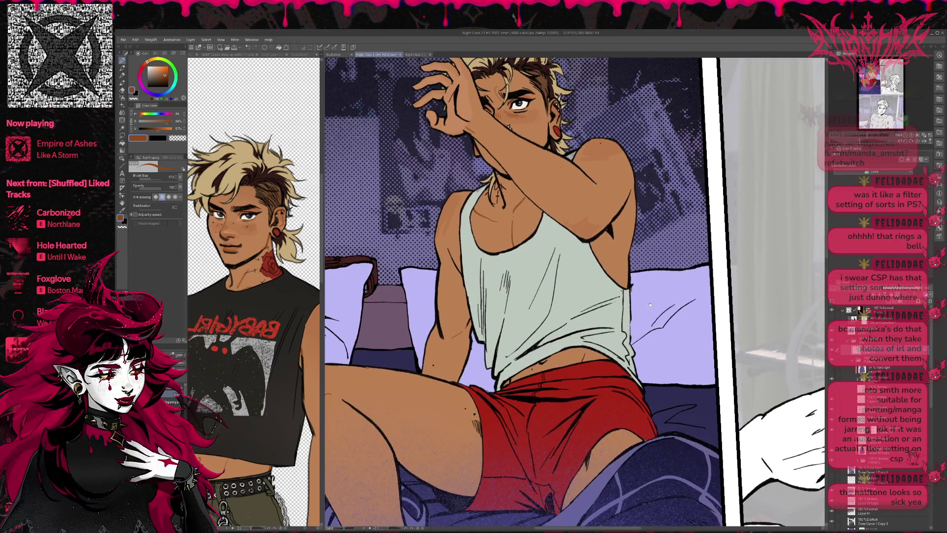
pyautogui.moveTo(650, 307); pyautogui.dragTo(645, 420)
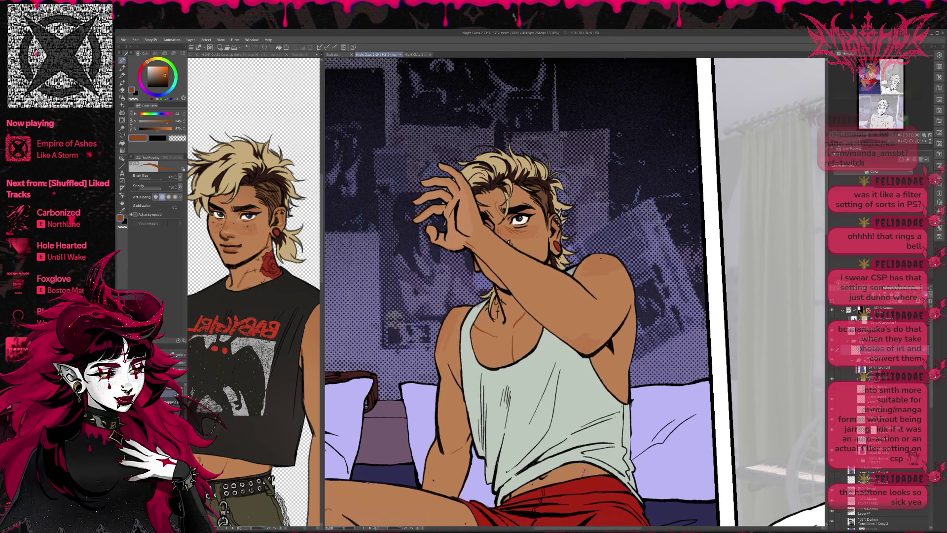
pyautogui.moveTo(583, 468); pyautogui.dragTo(598, 523)
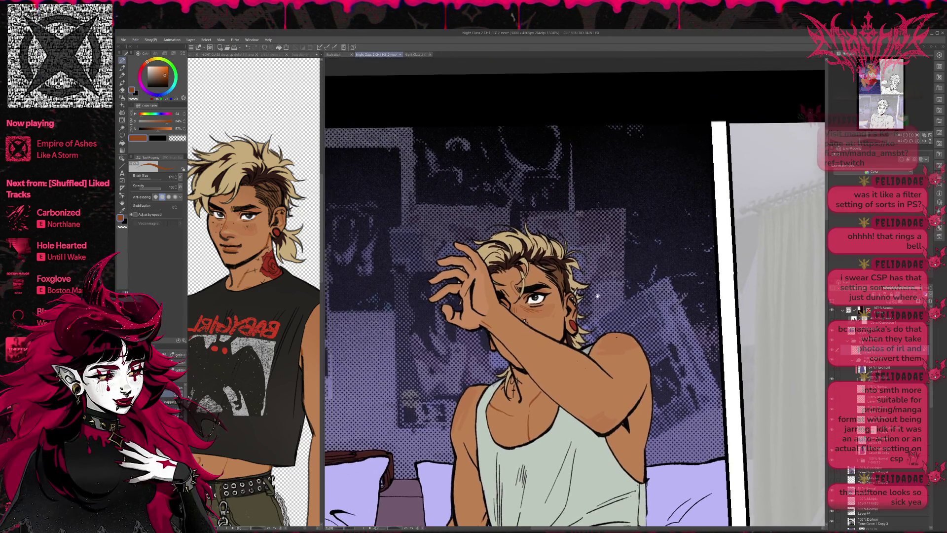
pyautogui.moveTo(471, 278)
pyautogui.mouseDown()
pyautogui.moveTo(476, 293)
pyautogui.moveTo(496, 283)
pyautogui.mouseUp()
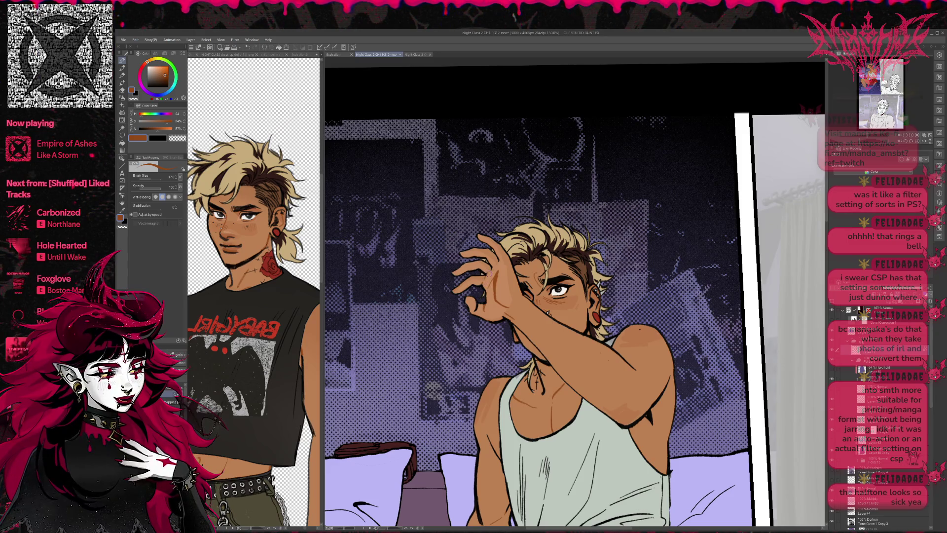
# - Add a small red touch on the collarbone on a different layer
pyautogui.moveTo(575, 318); pyautogui.dragTo(568, 313)
pyautogui.moveTo(590, 262); pyautogui.dragTo(566, 259)
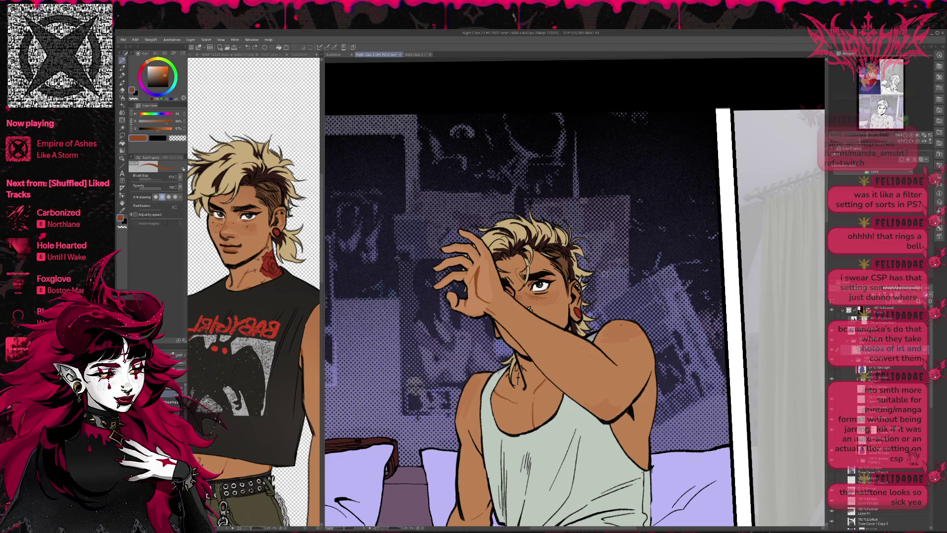
pyautogui.scroll(-1, 571, 300)
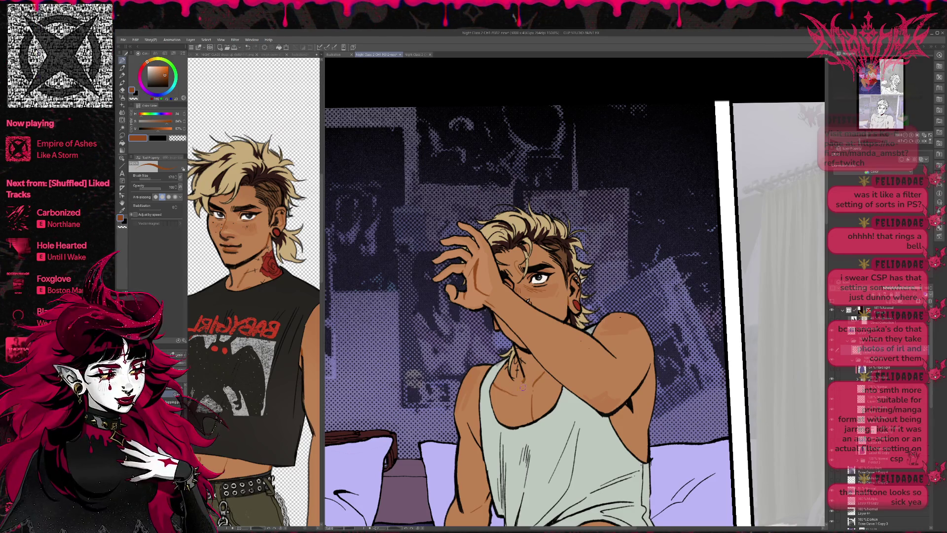
pyautogui.keyDown('alt'); pyautogui.click(576, 305); pyautogui.keyUp('alt')
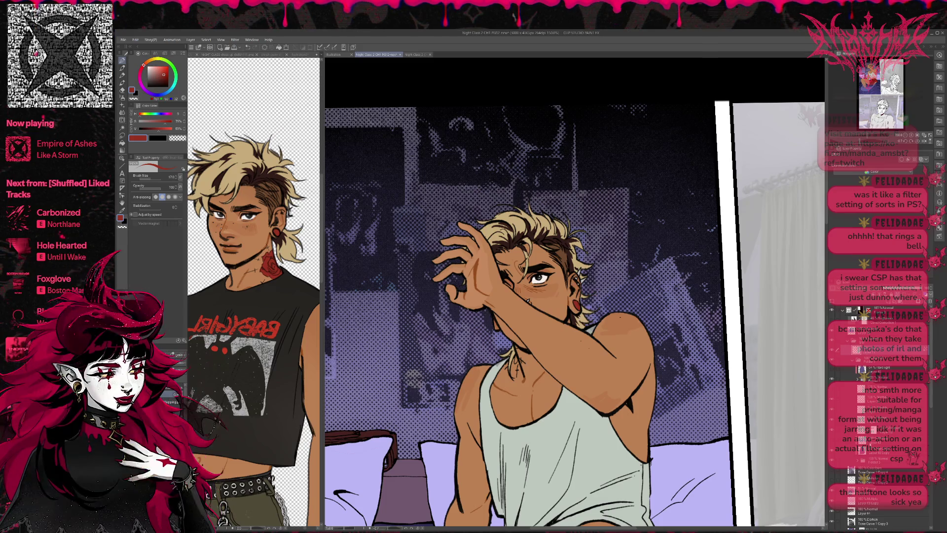
pyautogui.click(878, 399)
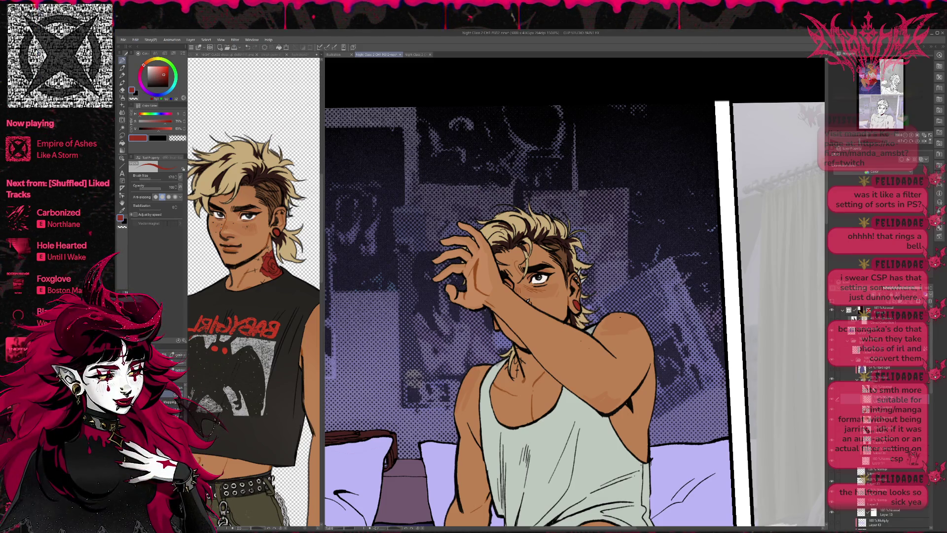
pyautogui.moveTo(515, 356); pyautogui.dragTo(518, 362)
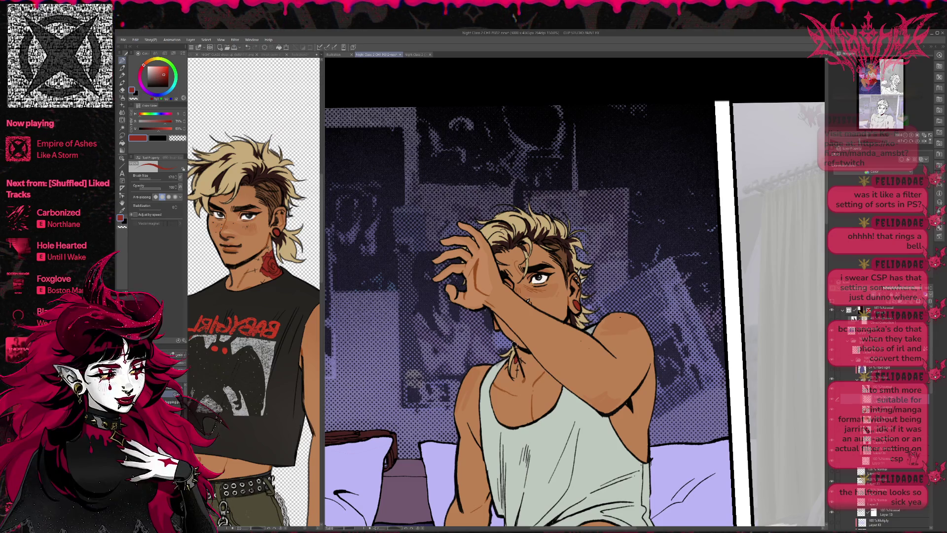
pyautogui.scroll(1, 635, 328)
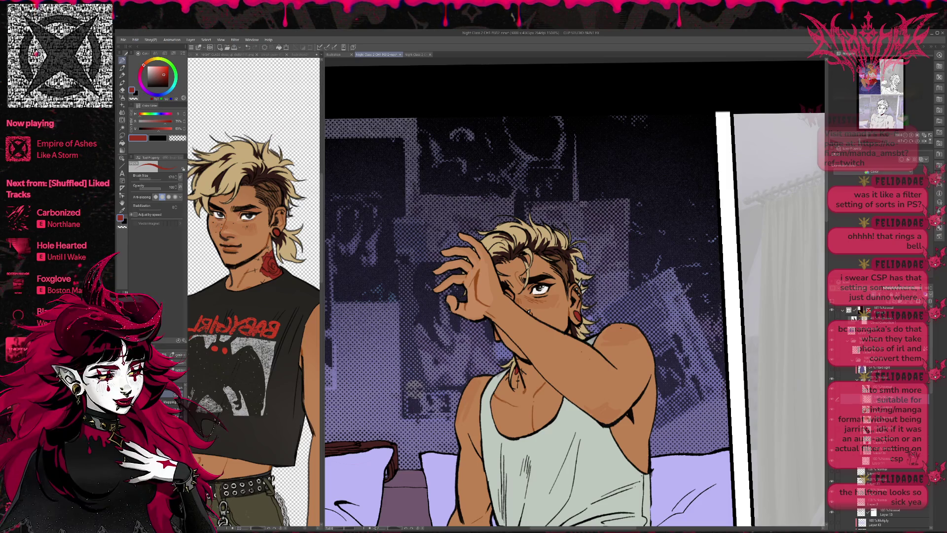
# - Sample tan, off-white, dark brown and warm brown colours, then zoom out to the whole page
pyautogui.press('x')
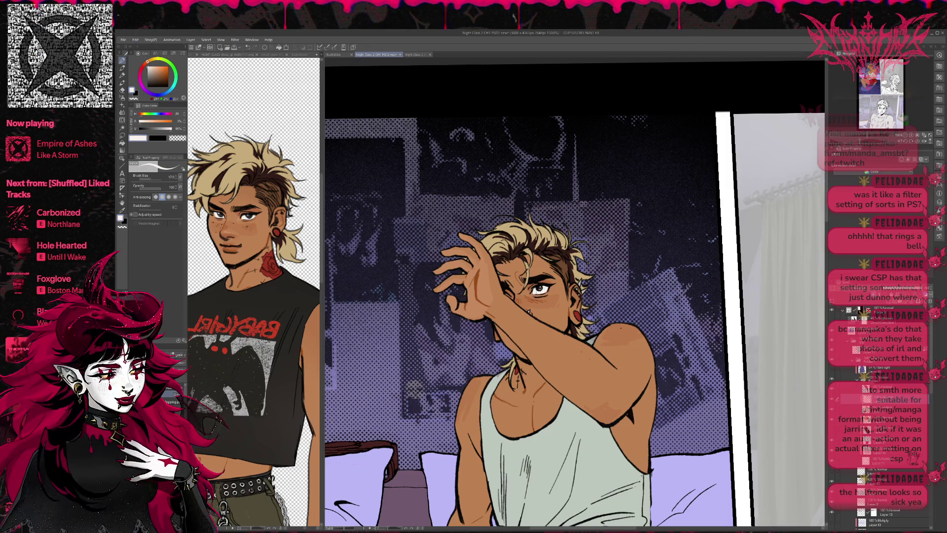
pyautogui.keyDown('alt'); pyautogui.click(567, 346); pyautogui.keyUp('alt')
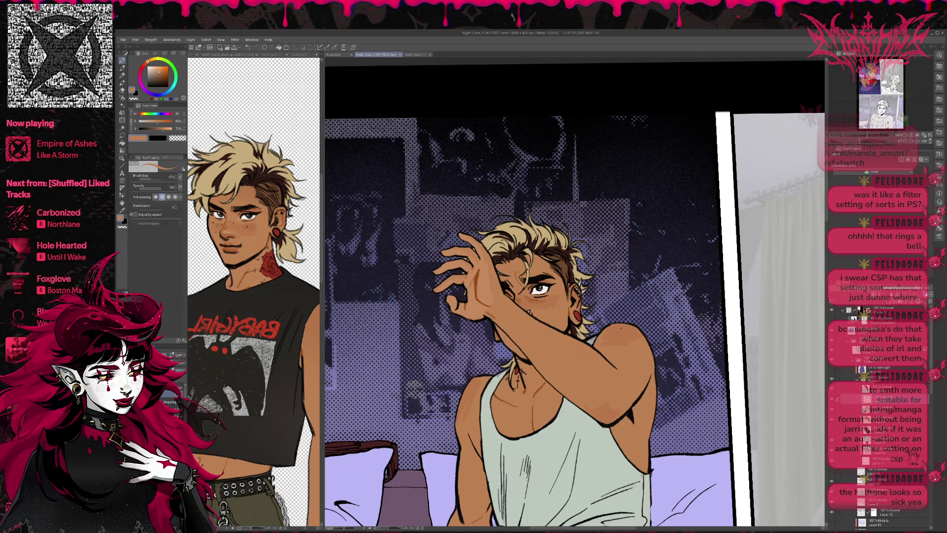
pyautogui.keyDown('alt'); pyautogui.click(543, 289); pyautogui.keyUp('alt')
pyautogui.keyDown('alt'); pyautogui.click(547, 249); pyautogui.keyUp('alt')
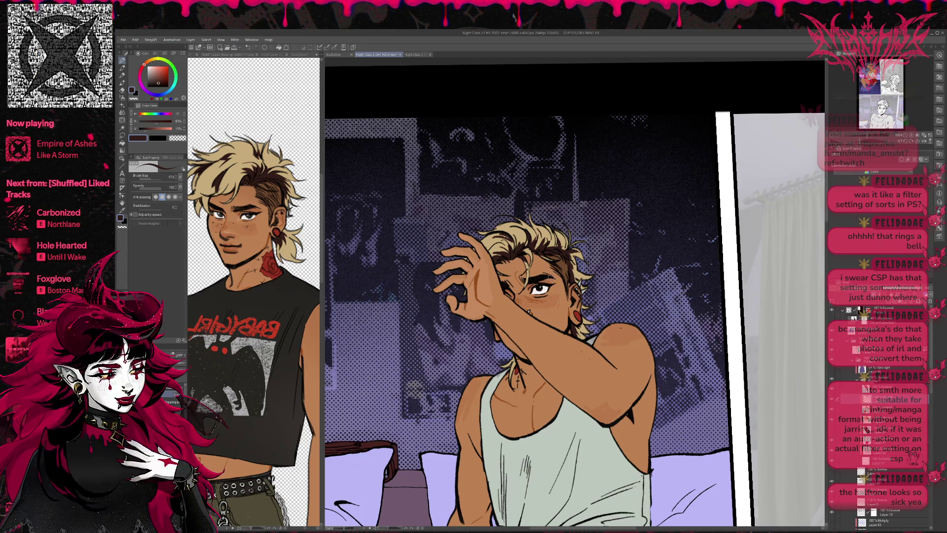
pyautogui.scroll(-1, 570, 259)
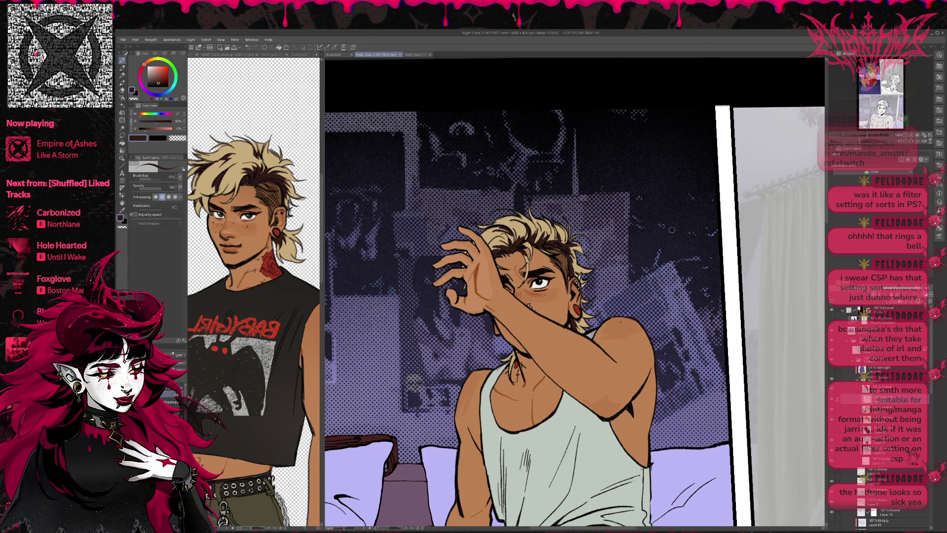
pyautogui.keyDown('alt'); pyautogui.click(582, 341); pyautogui.keyUp('alt')
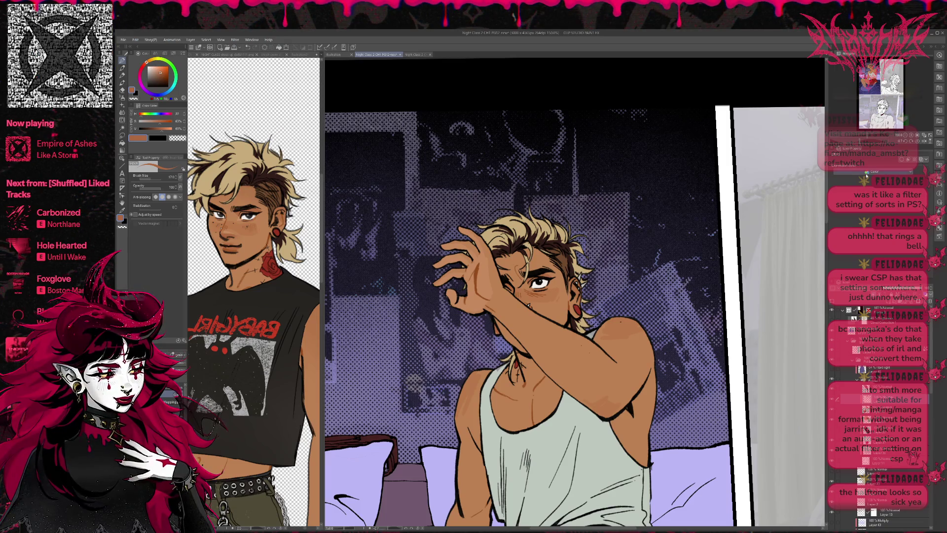
pyautogui.hotkey('ctrl', '-')
pyautogui.hotkey('ctrl', '-')
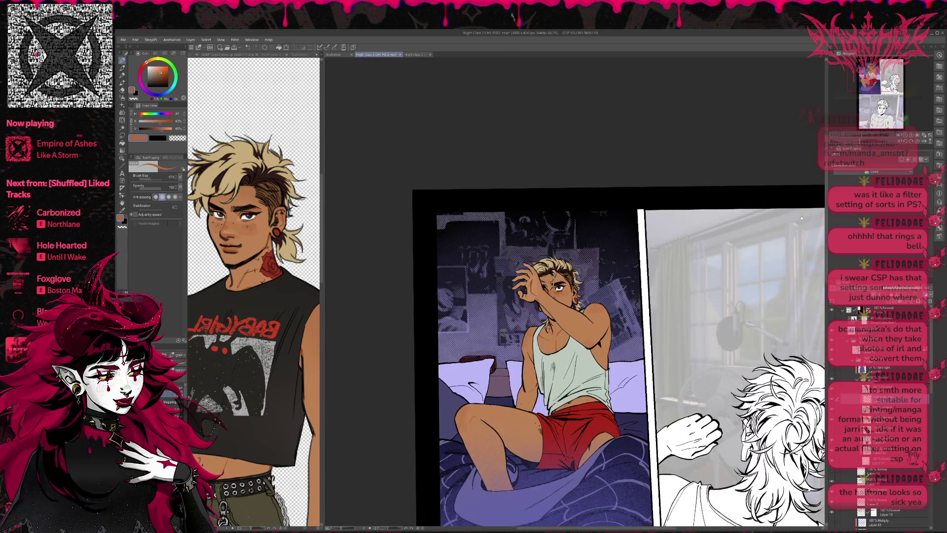
# - Delete the mint colour layer content so the tank top turns light grey
pyautogui.scroll(-3, 819, 199)
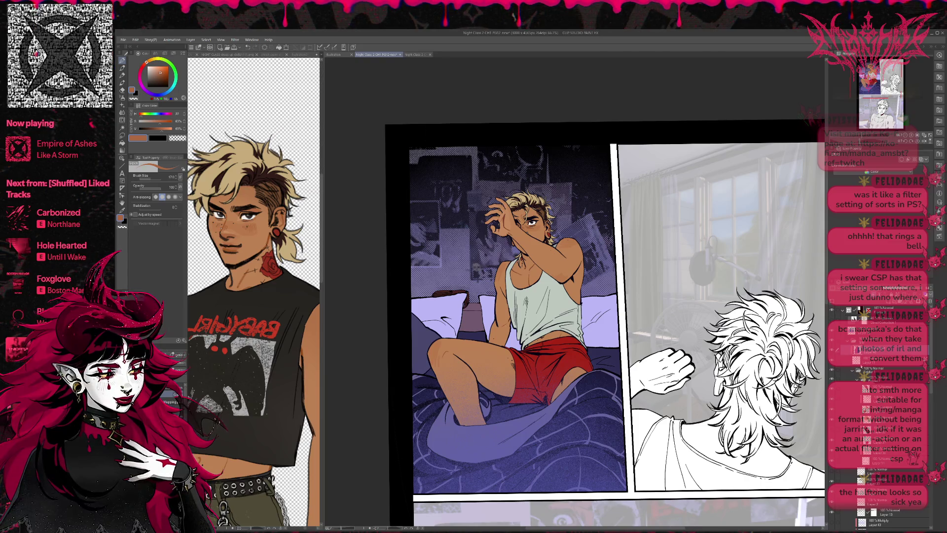
pyautogui.click(883, 359)
pyautogui.press('Delete')
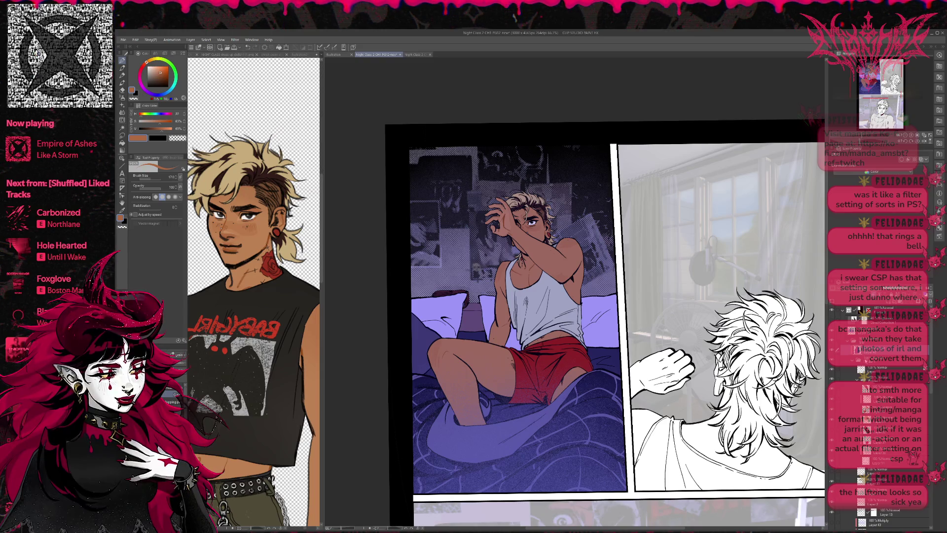
# - Expand the layer folder and adjust the halftone shading on the first panel
pyautogui.scroll(-1, 525, 341)
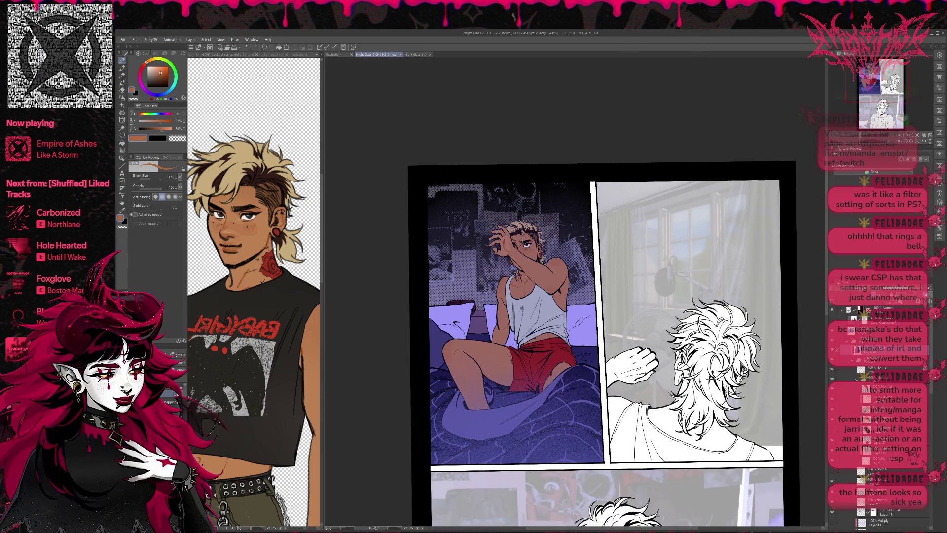
pyautogui.scroll(-1, 525, 340)
pyautogui.scroll(-1, 525, 341)
pyautogui.scroll(1, 599, 380)
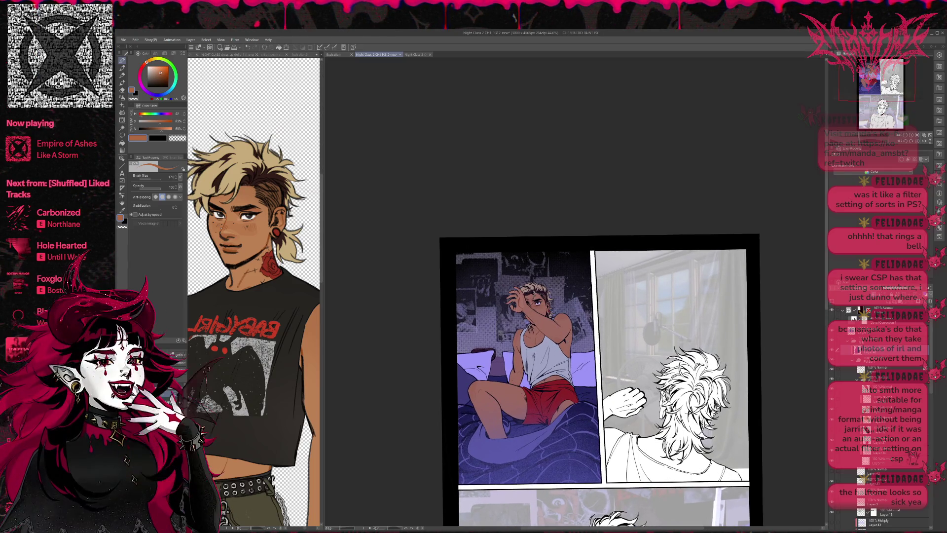
pyautogui.scroll(-1, 555, 327)
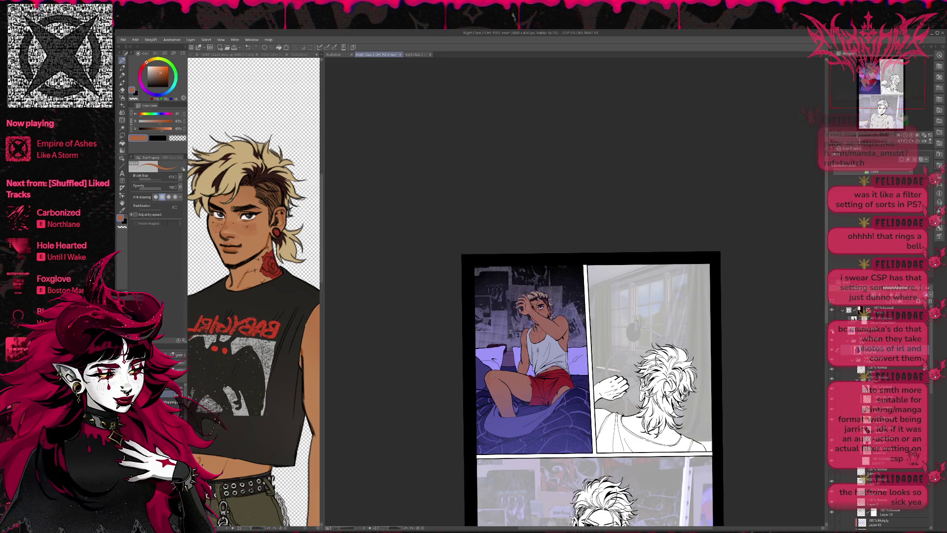
pyautogui.scroll(-3, 878, 415)
pyautogui.scroll(-3, 878, 414)
pyautogui.scroll(-2, 879, 414)
pyautogui.scroll(-2, 878, 415)
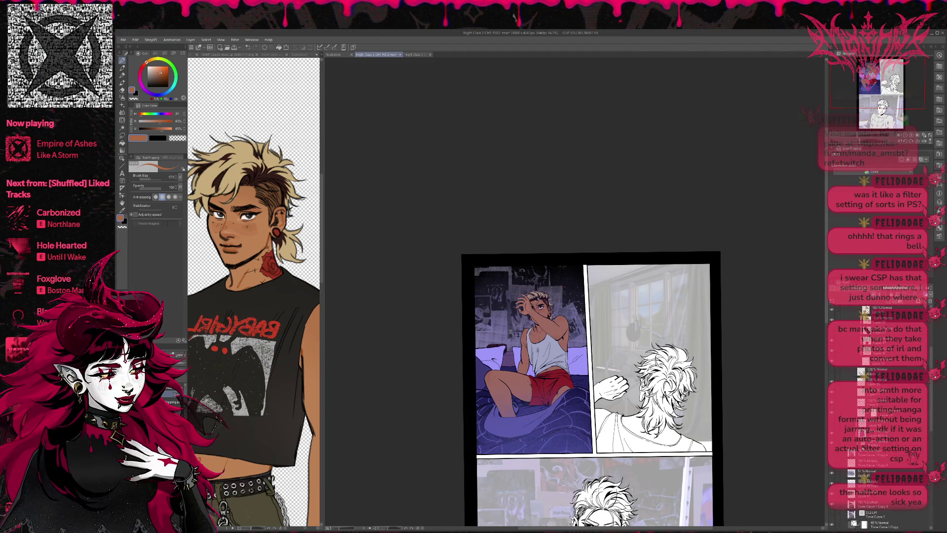
pyautogui.click(838, 420)
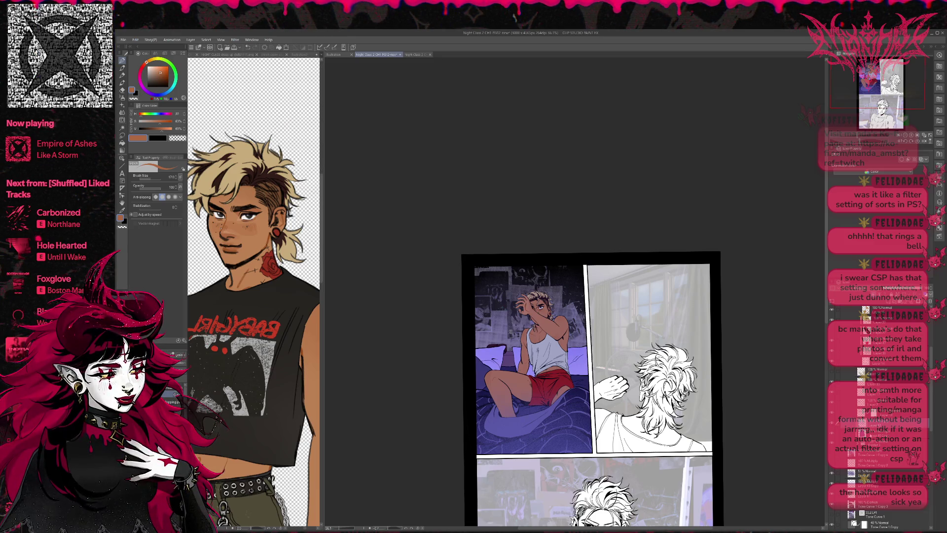
pyautogui.click(839, 422)
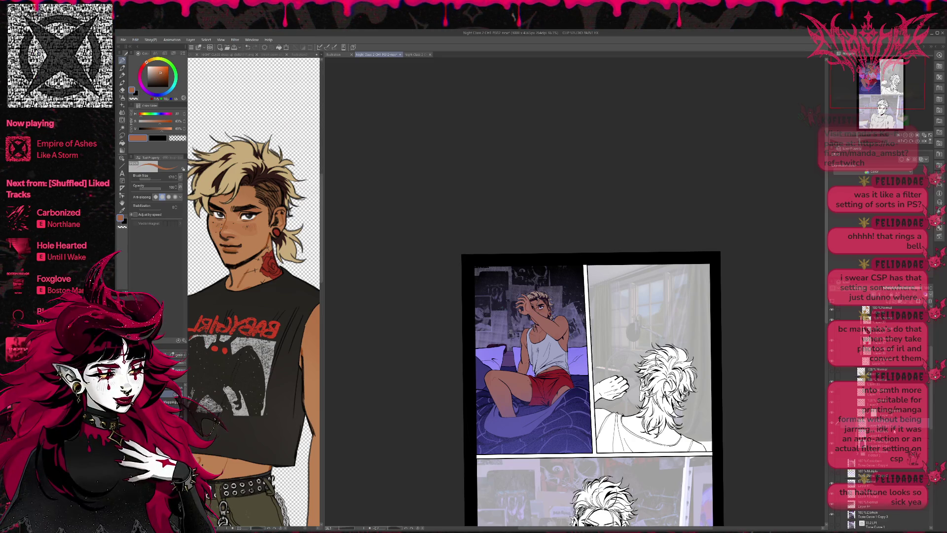
pyautogui.moveTo(838, 423); pyautogui.dragTo(867, 457)
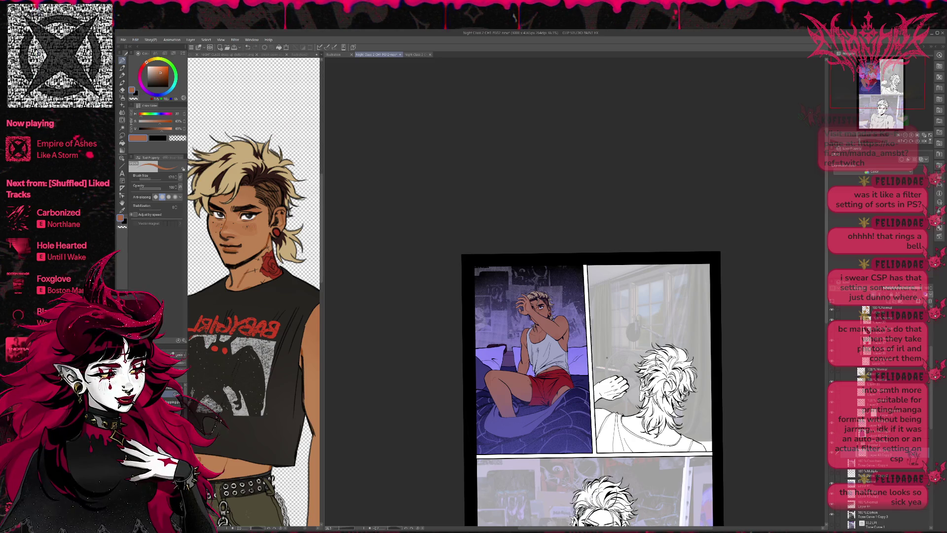
# - Mirror the page horizontally and pan it back into view
pyautogui.press('h')
pyautogui.moveTo(698, 315)
pyautogui.mouseDown()
pyautogui.moveTo(624, 308)
pyautogui.moveTo(626, 326)
pyautogui.mouseUp()
pyautogui.scroll(-1, 624, 308)
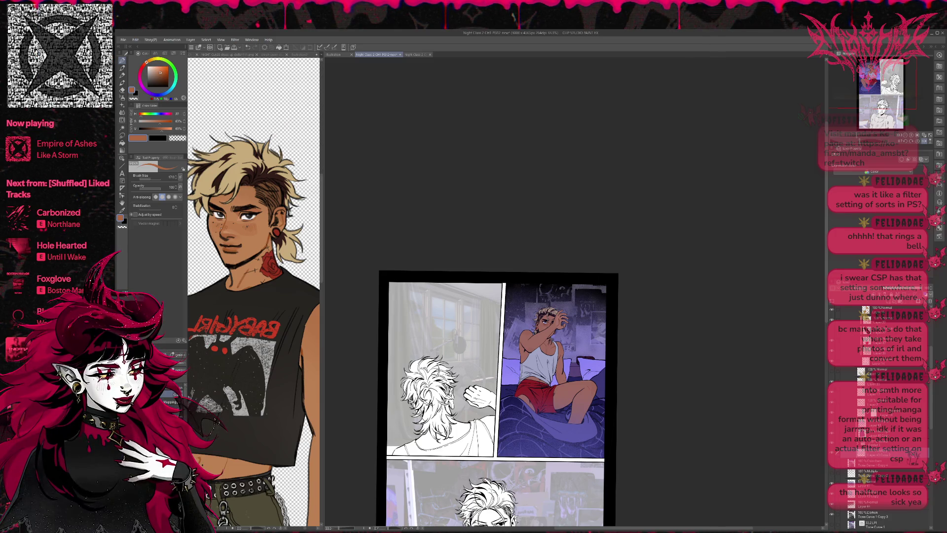
# - Toggle the layer brightening the bedroom panel's top off and on, leaving it hidden
pyautogui.click(883, 475)
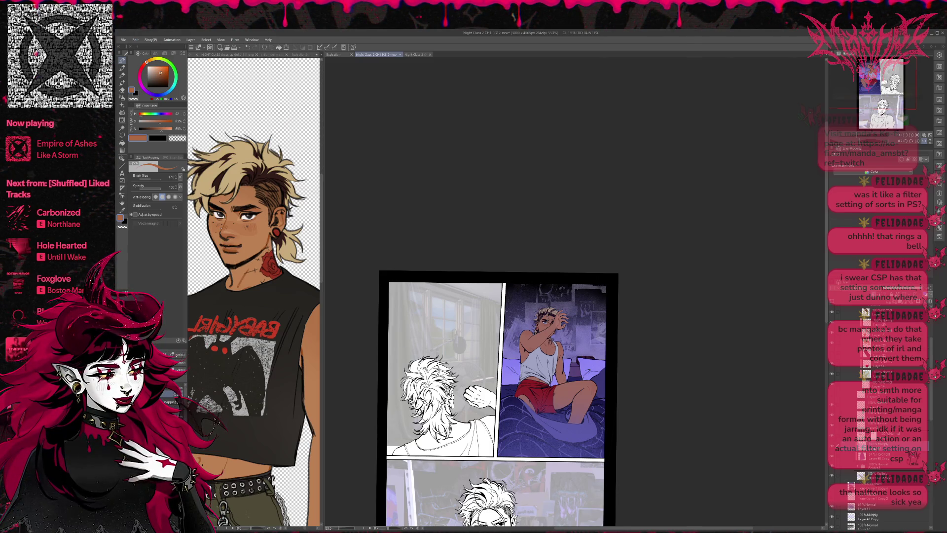
pyautogui.scroll(1, 881, 415)
pyautogui.scroll(1, 880, 414)
pyautogui.click(867, 460)
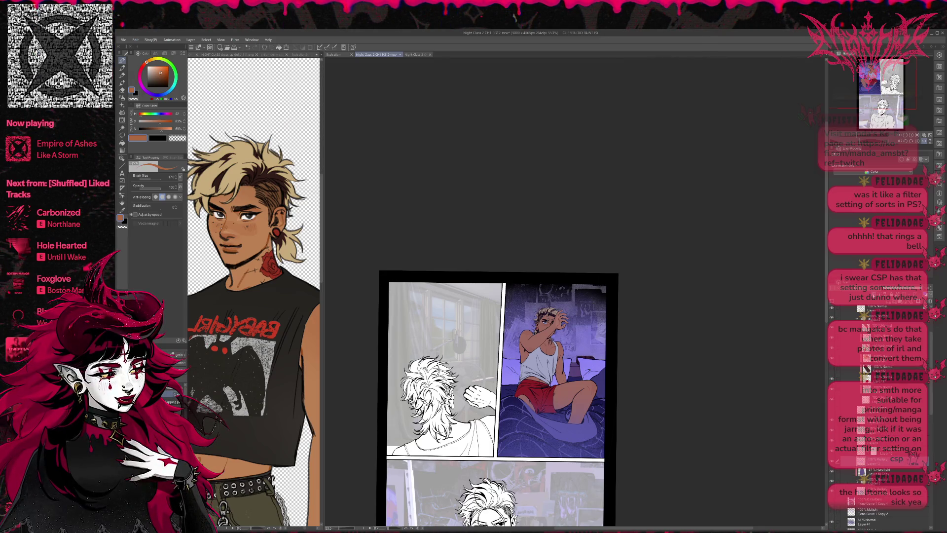
pyautogui.click(834, 462)
pyautogui.click(832, 463)
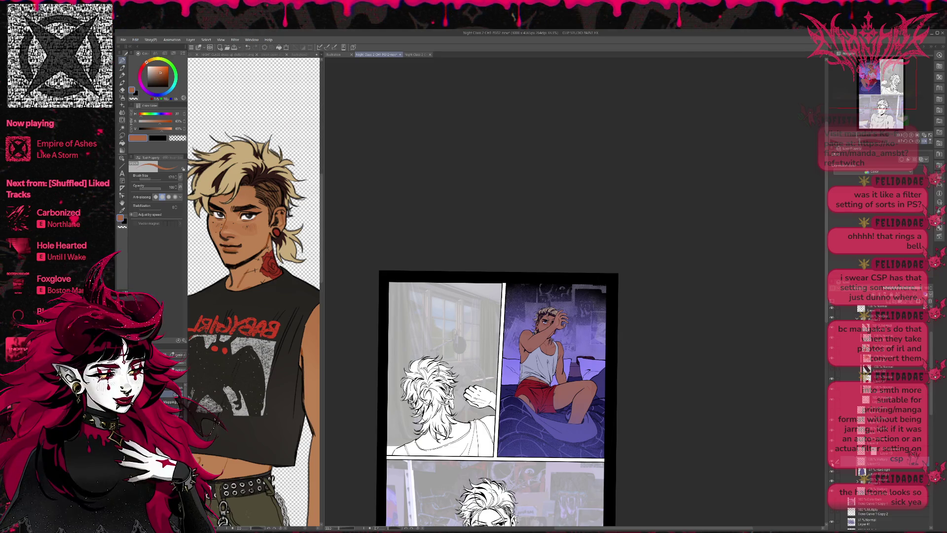
pyautogui.click(833, 463)
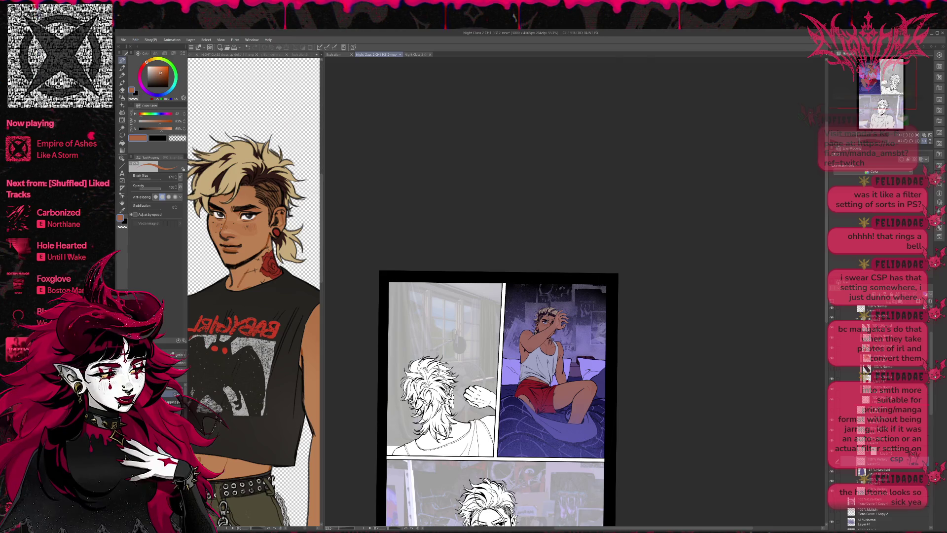
# - Show the bedroom panel's brightening layer and return the page to unmirrored
pyautogui.click(868, 410)
pyautogui.click(833, 410)
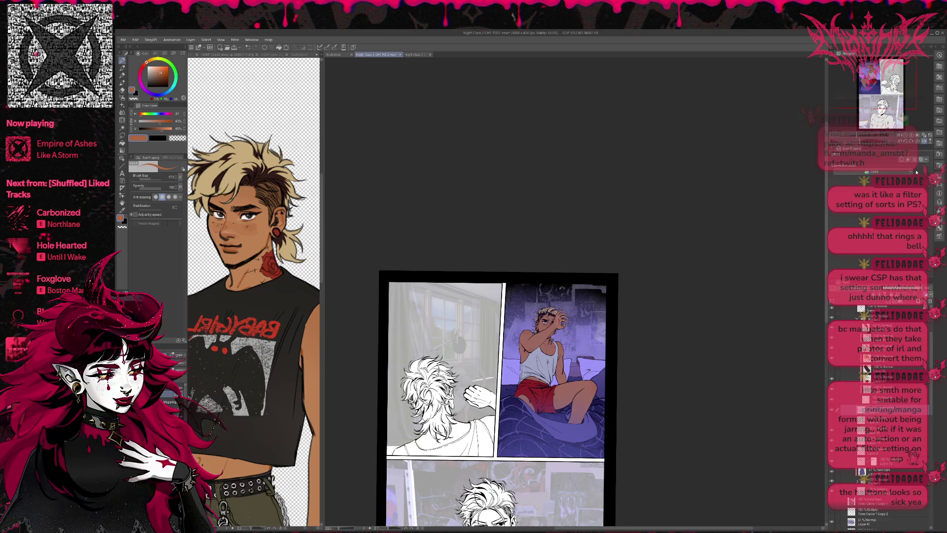
pyautogui.press('h')
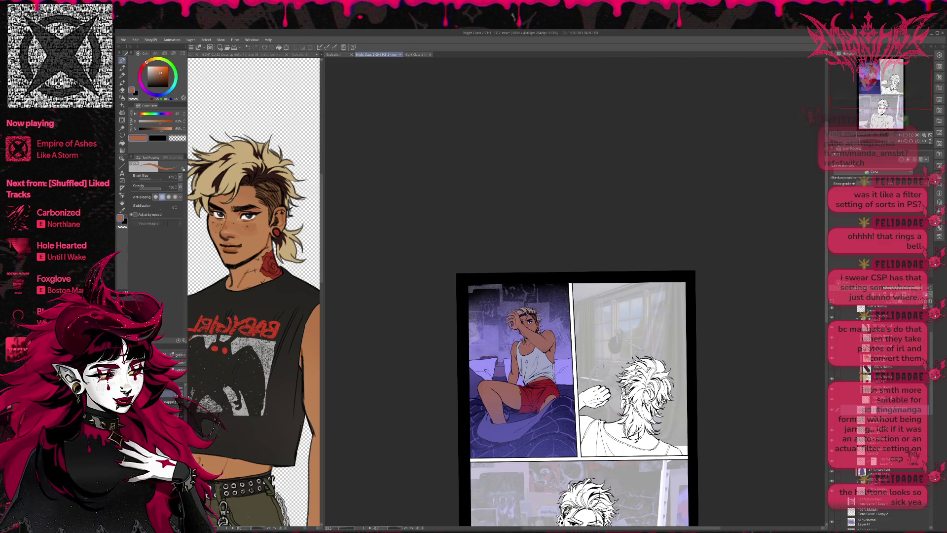
# - Save the comic page and expand the Frame folder holding the tone-curve layers
pyautogui.hotkey('ctrl', 's')
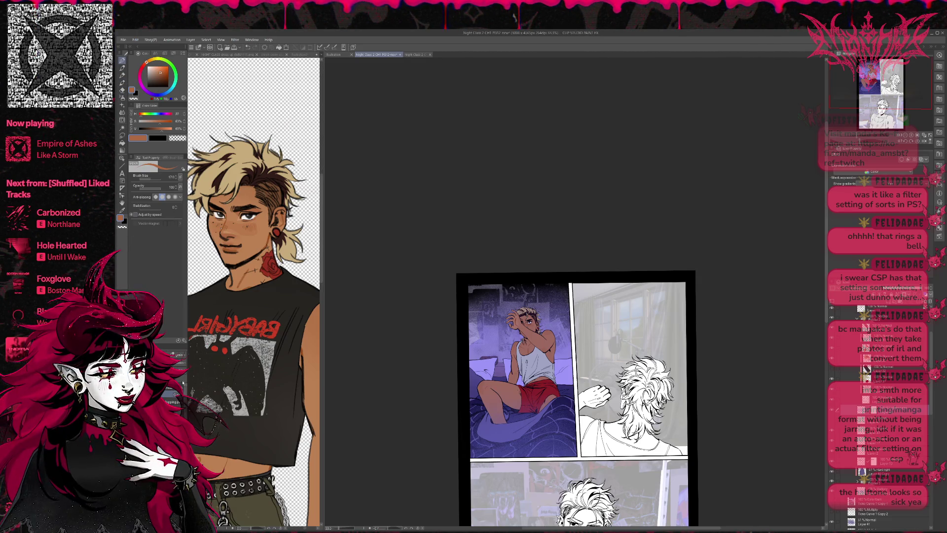
pyautogui.press('e')
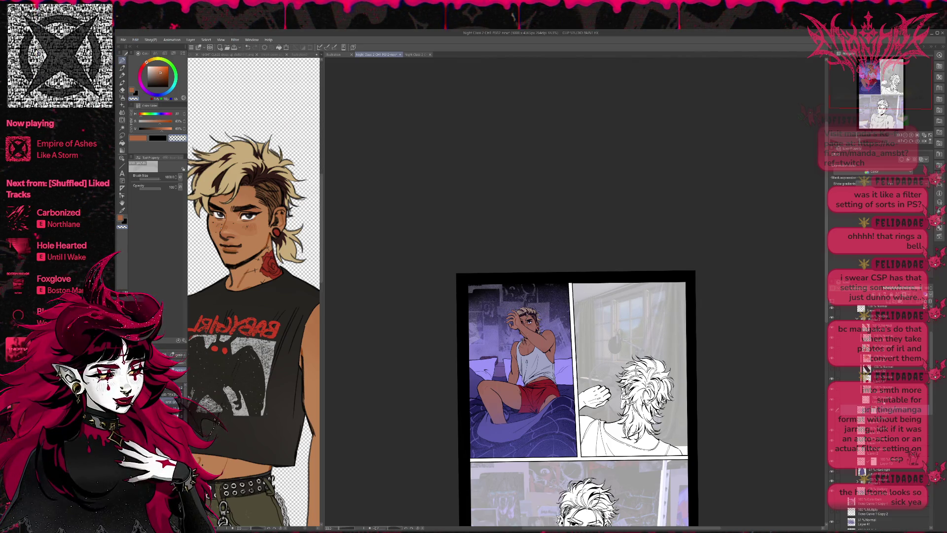
pyautogui.click(851, 471)
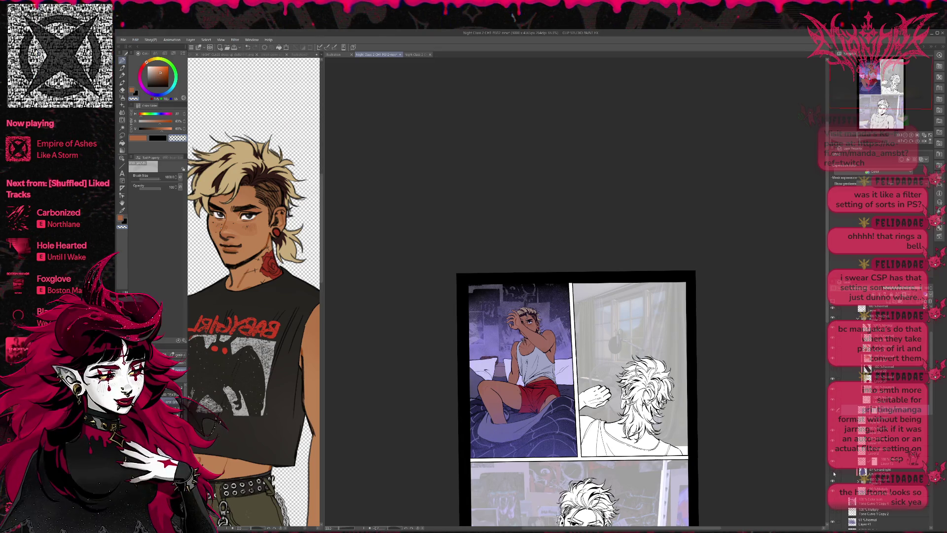
pyautogui.scroll(-3, 851, 471)
pyautogui.scroll(-2, 851, 471)
pyautogui.scroll(-3, 851, 471)
pyautogui.scroll(-2, 851, 471)
pyautogui.scroll(2, 851, 472)
pyautogui.scroll(2, 851, 471)
pyautogui.scroll(3, 851, 471)
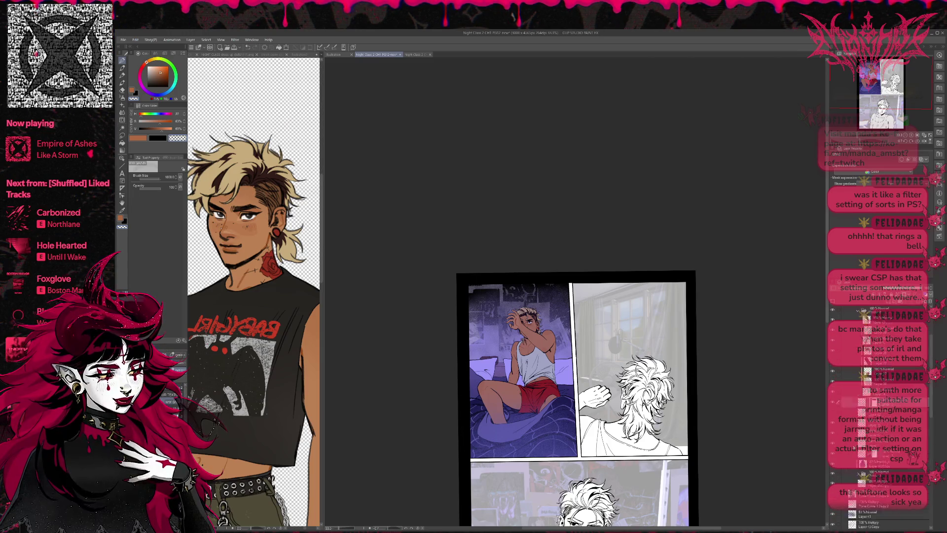
pyautogui.scroll(3, 851, 471)
pyautogui.click(856, 361)
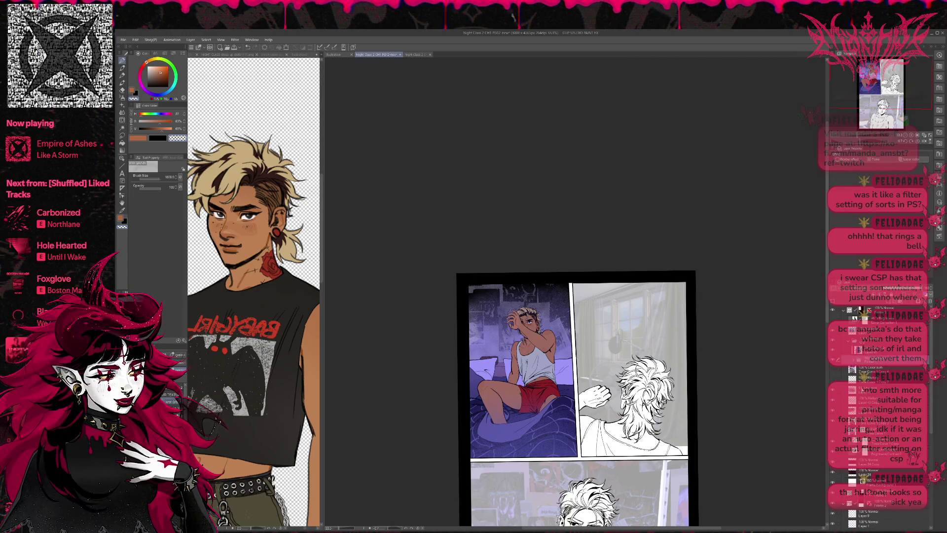
# - Toggle the bedroom background layers, revealing the bedsheet pattern shading and darkening the background
pyautogui.click(833, 393)
pyautogui.click(833, 393)
pyautogui.click(832, 392)
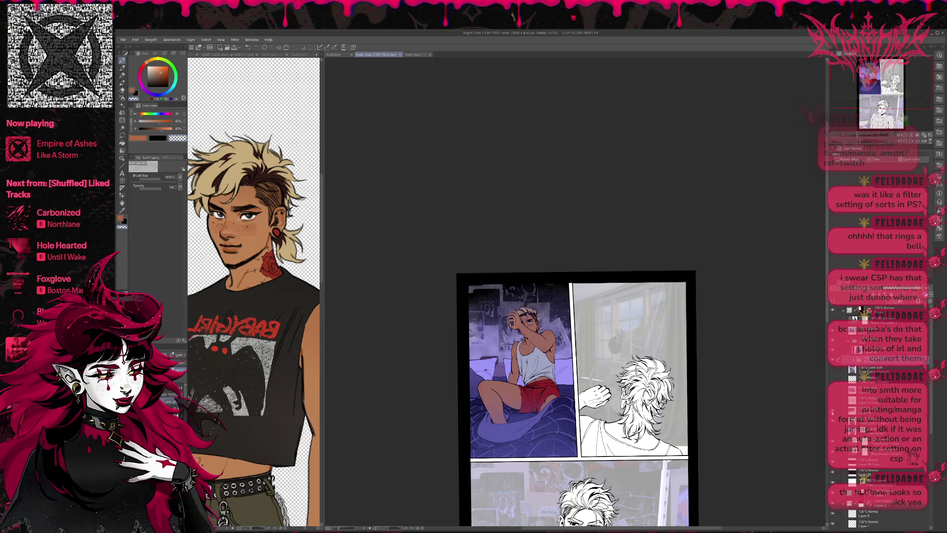
pyautogui.click(833, 412)
pyautogui.click(832, 422)
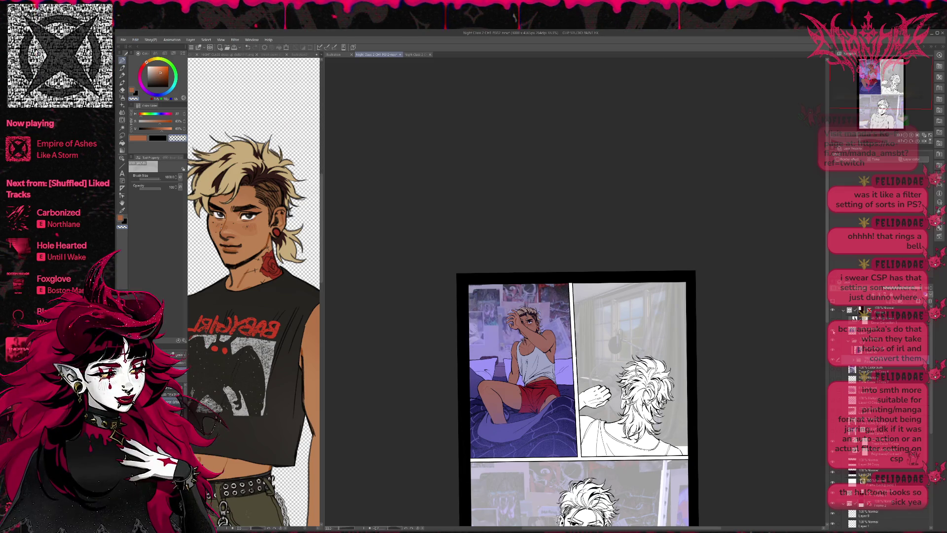
pyautogui.click(833, 332)
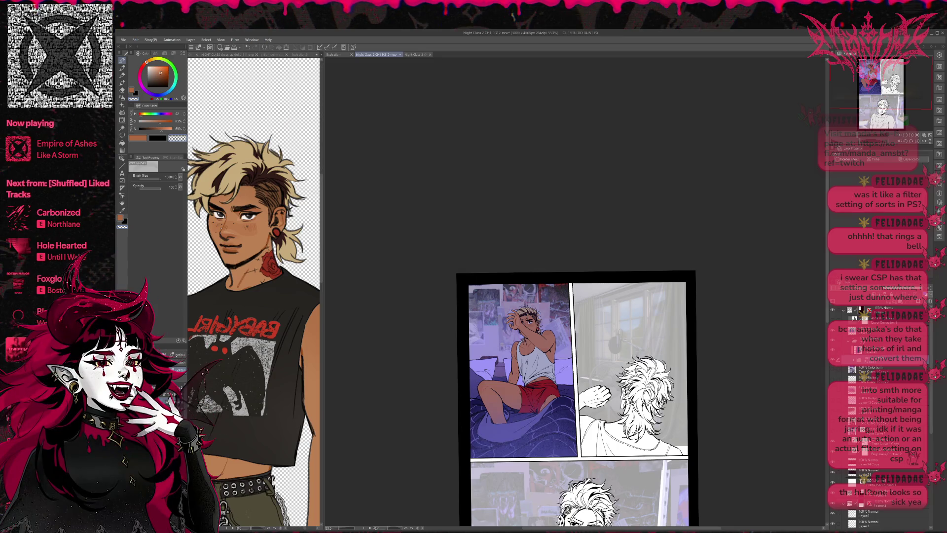
pyautogui.scroll(-2, 834, 395)
pyautogui.click(834, 428)
pyautogui.click(834, 441)
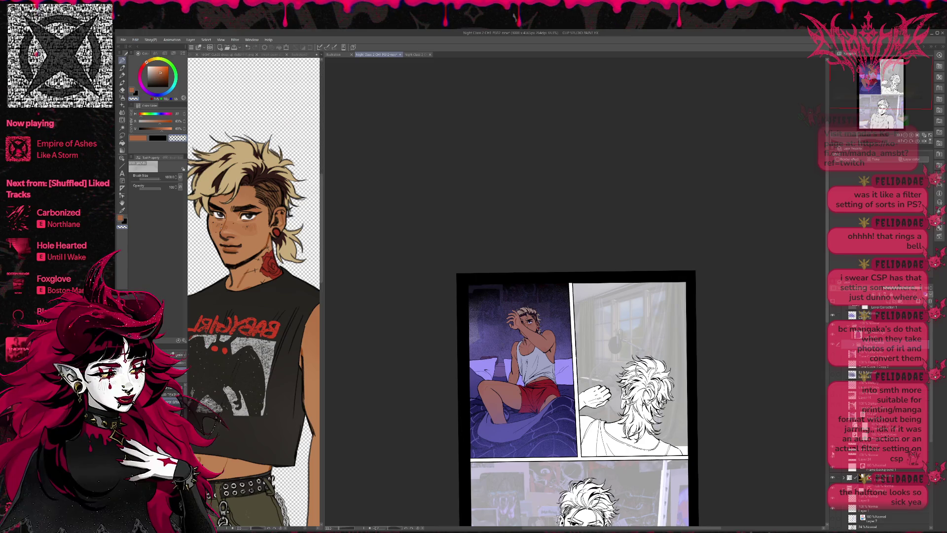
pyautogui.scroll(1, 844, 369)
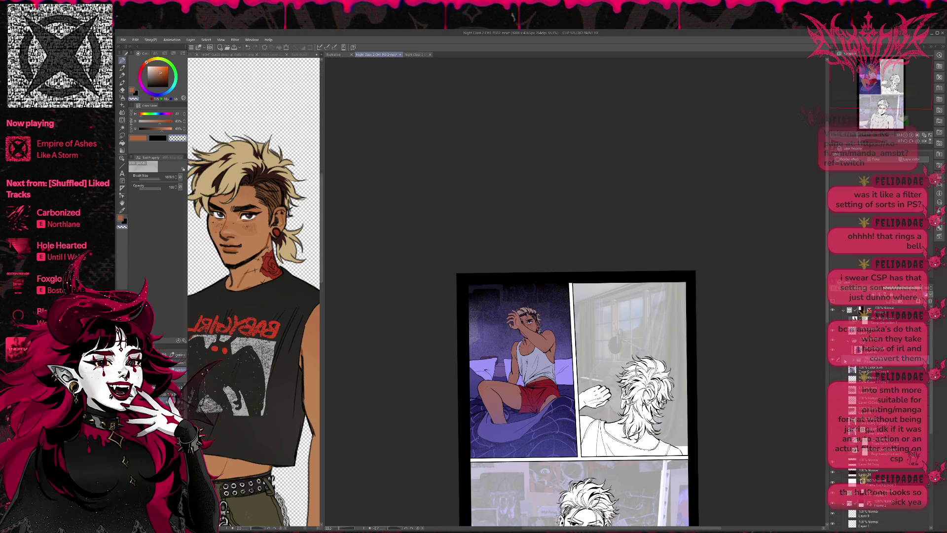
# - Compare the bedroom panel and figure with tone-curve and shading layers off and on
pyautogui.click(837, 360)
pyautogui.click(837, 359)
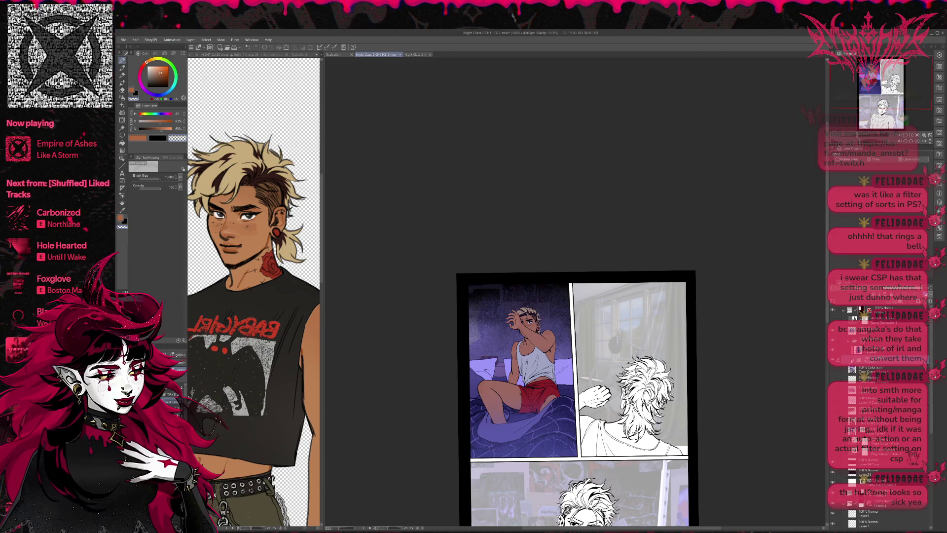
pyautogui.scroll(2, 869, 394)
pyautogui.scroll(2, 868, 395)
pyautogui.scroll(2, 869, 395)
pyautogui.scroll(2, 868, 395)
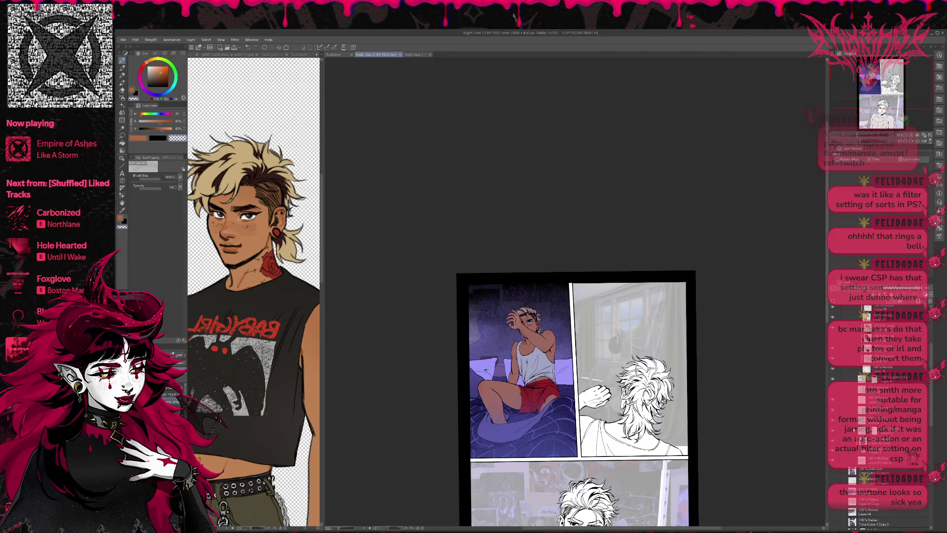
pyautogui.click(833, 461)
pyautogui.click(832, 461)
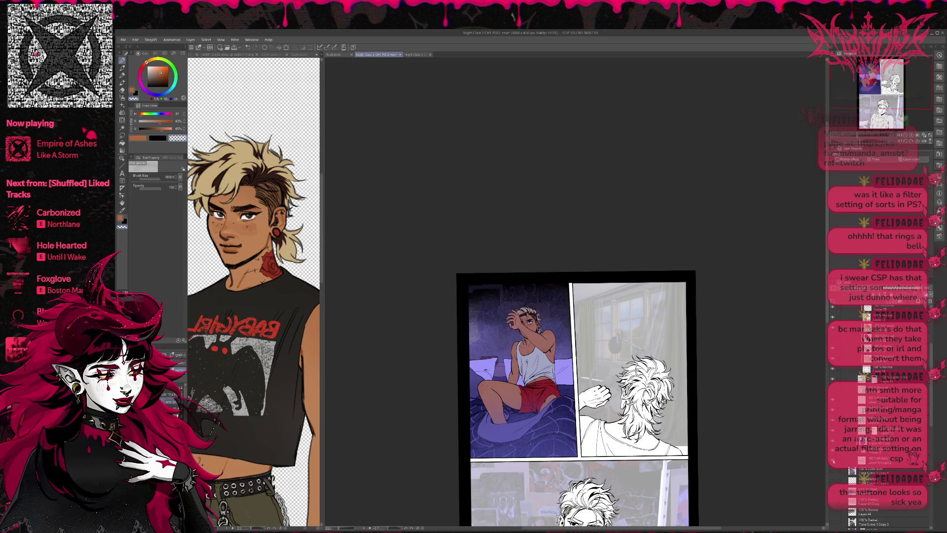
pyautogui.click(833, 460)
pyautogui.click(833, 460)
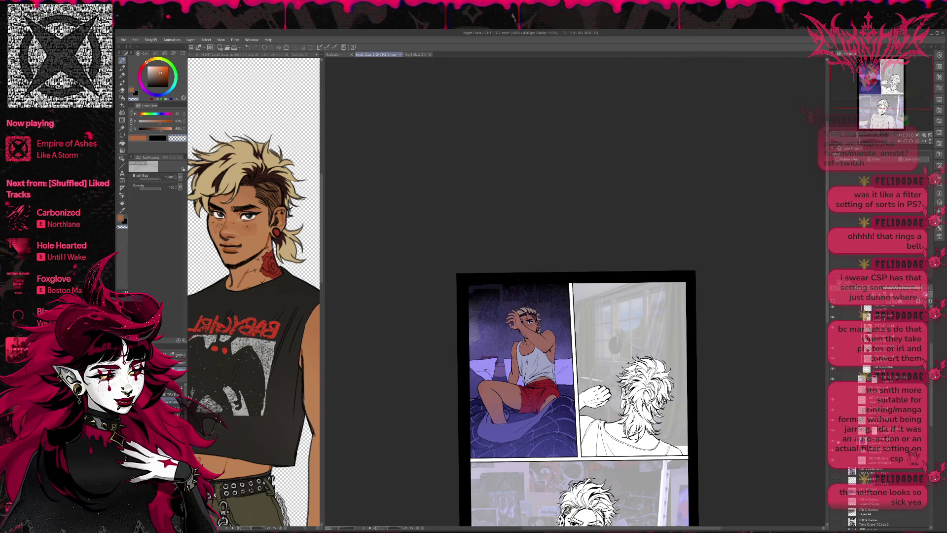
# - Toggle further effect layers to check their impact on the bedroom panel
pyautogui.scroll(1, 868, 395)
pyautogui.scroll(-2, 855, 460)
pyautogui.scroll(-2, 851, 451)
pyautogui.scroll(2, 849, 454)
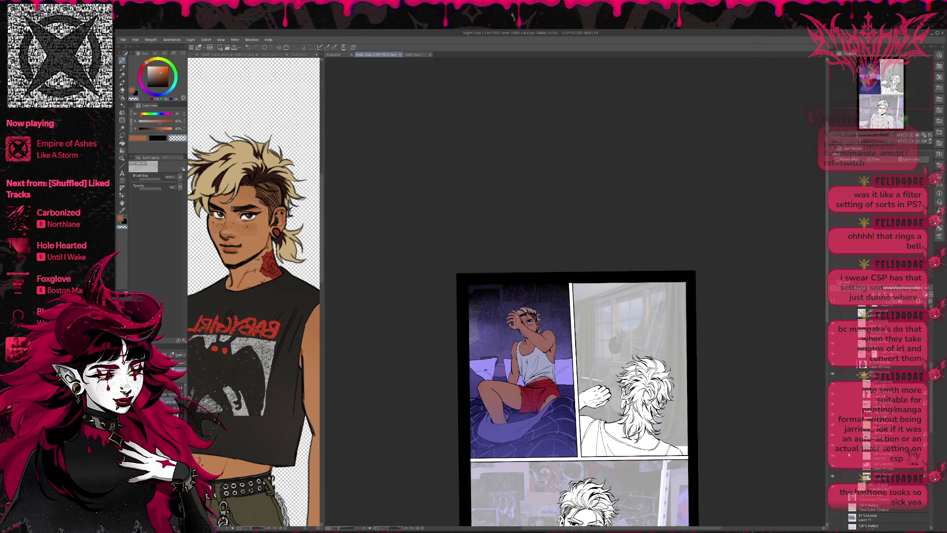
pyautogui.click(832, 460)
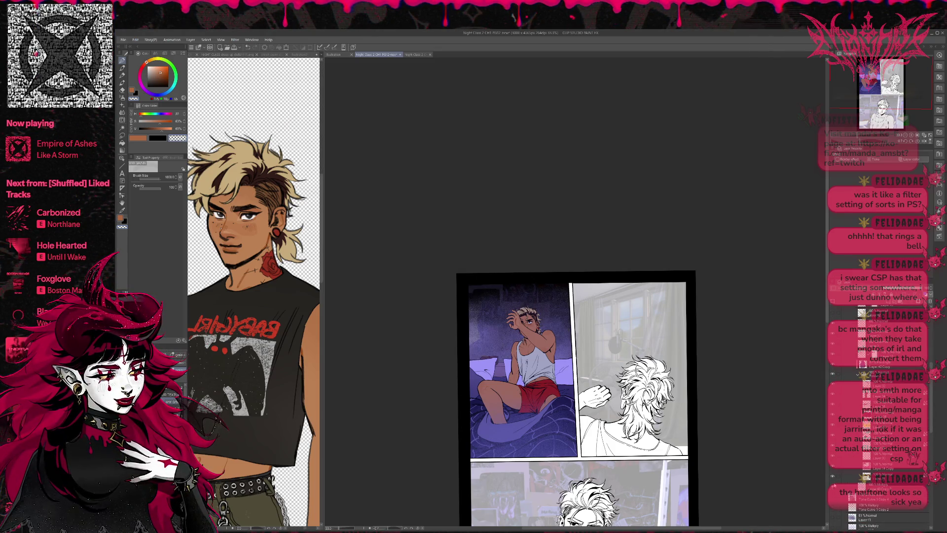
pyautogui.click(833, 460)
pyautogui.scroll(-2, 857, 460)
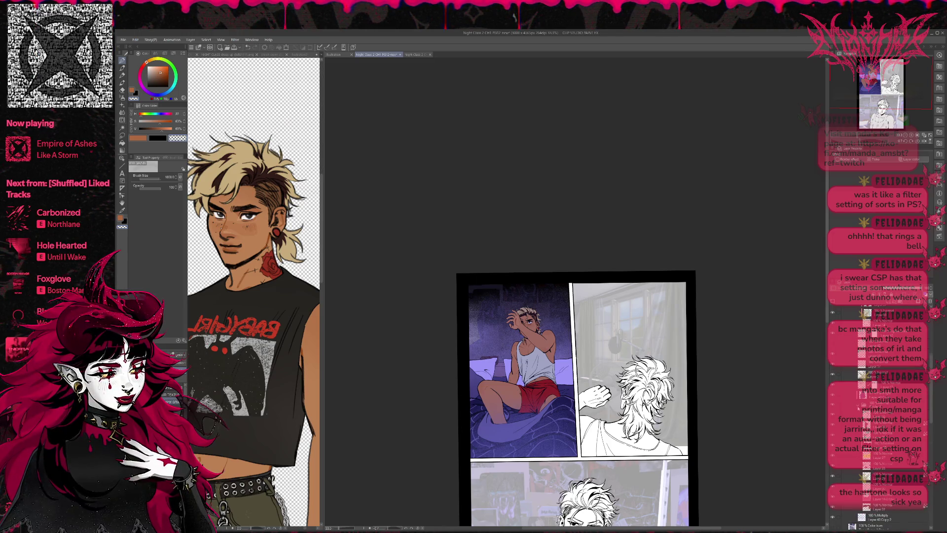
pyautogui.scroll(-3, 859, 408)
pyautogui.click(832, 425)
pyautogui.click(833, 425)
pyautogui.scroll(3, 833, 425)
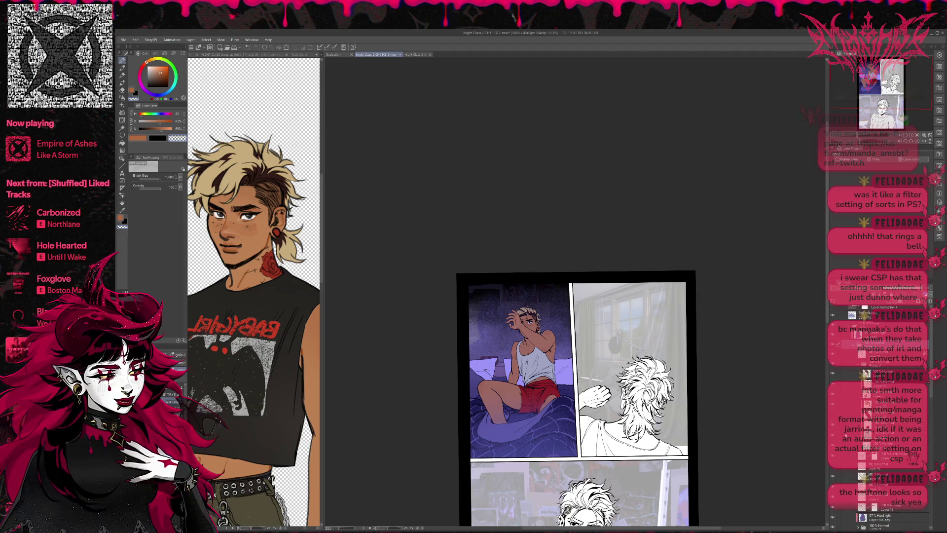
pyautogui.scroll(3, 873, 394)
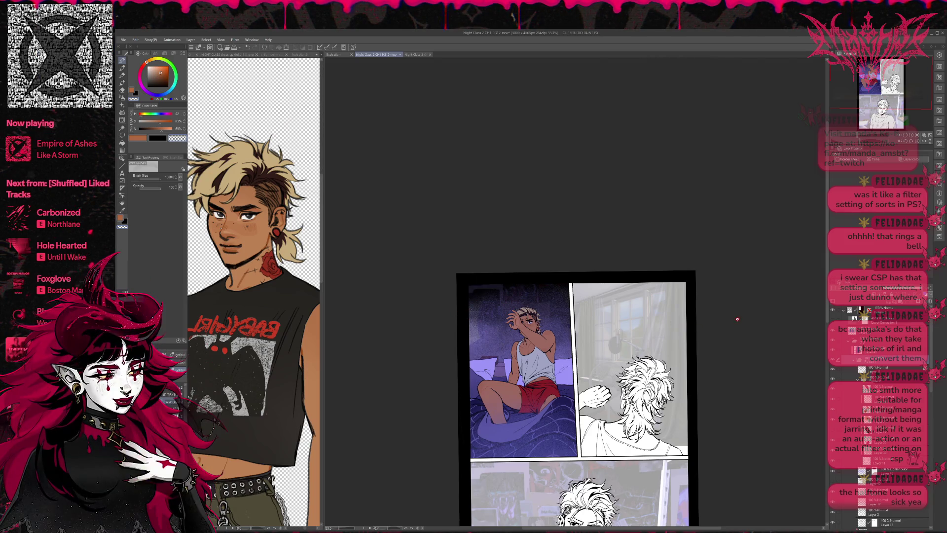
# - Expand the nested effect folder, turn on the sparkles, and return to the pen
pyautogui.click(848, 341)
pyautogui.click(833, 340)
pyautogui.click(833, 341)
pyautogui.click(843, 340)
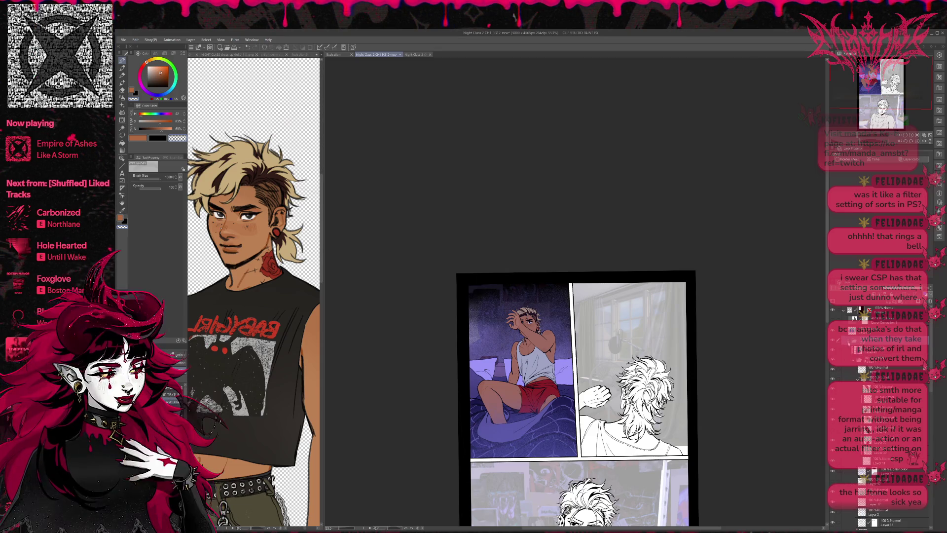
pyautogui.click(832, 348)
pyautogui.click(833, 349)
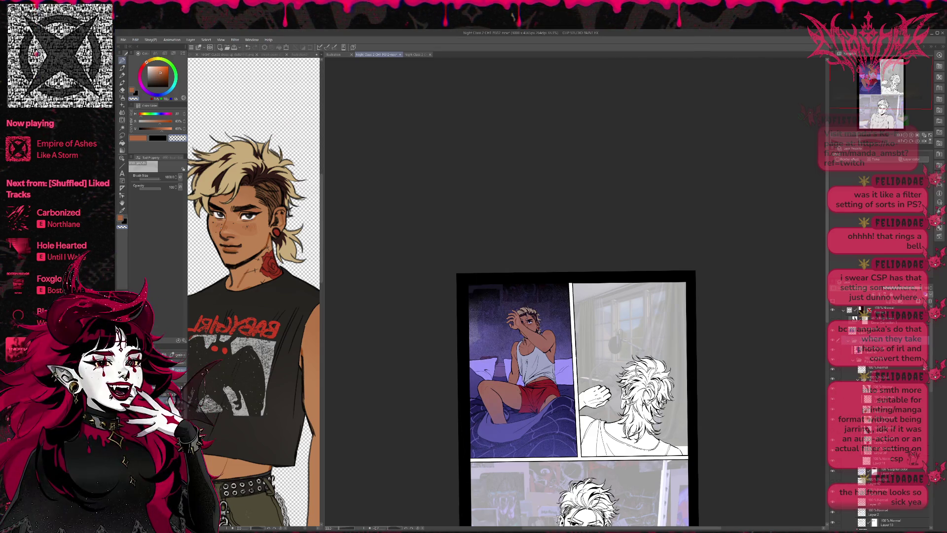
pyautogui.click(868, 348)
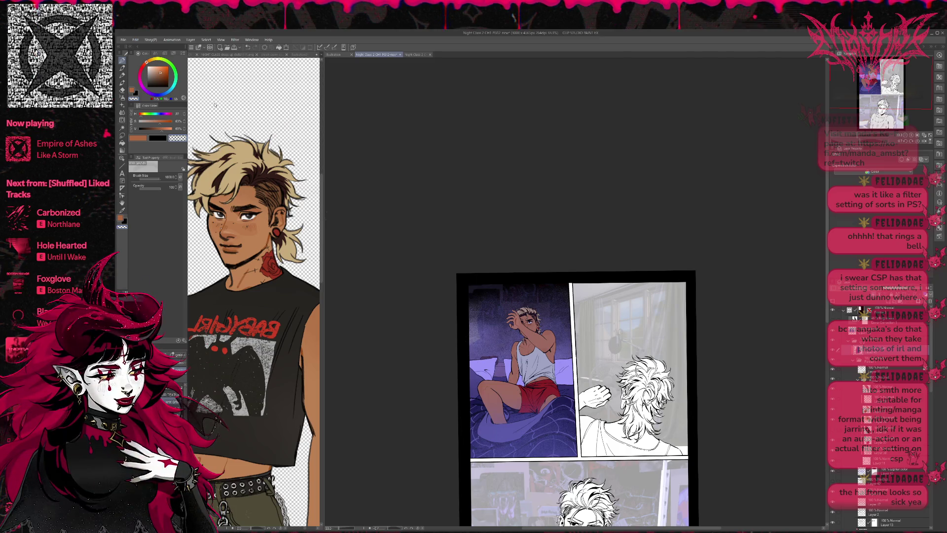
pyautogui.press('p')
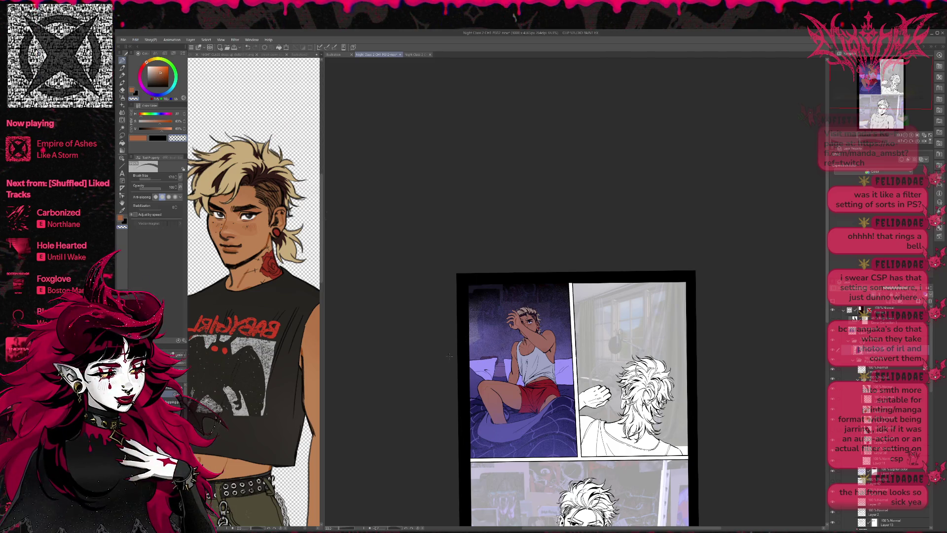
# - Sample blue-purple and greyer purple colours, enlarging the brush and hiding the figure's colours
pyautogui.keyDown('alt'); pyautogui.click(468, 367); pyautogui.keyUp('alt')
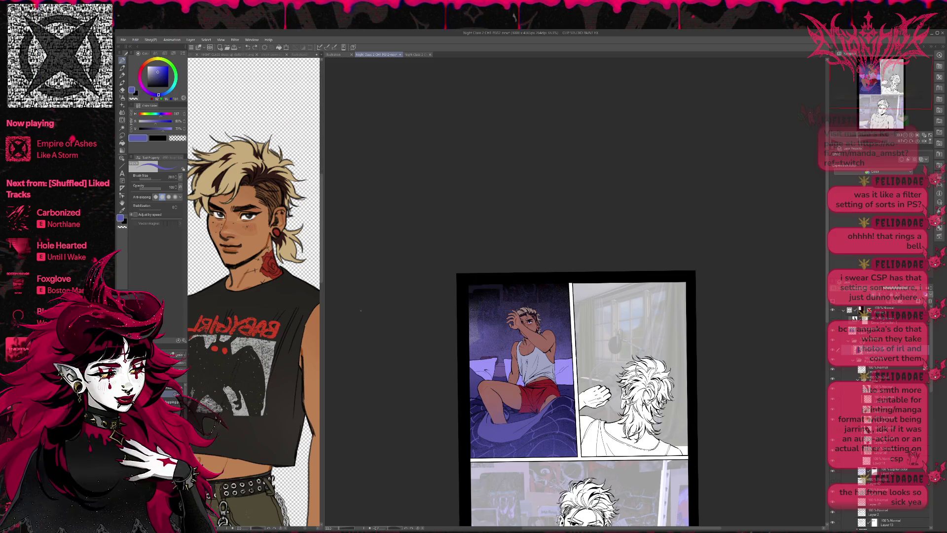
pyautogui.press(']')
pyautogui.press(']')
pyautogui.press(']')
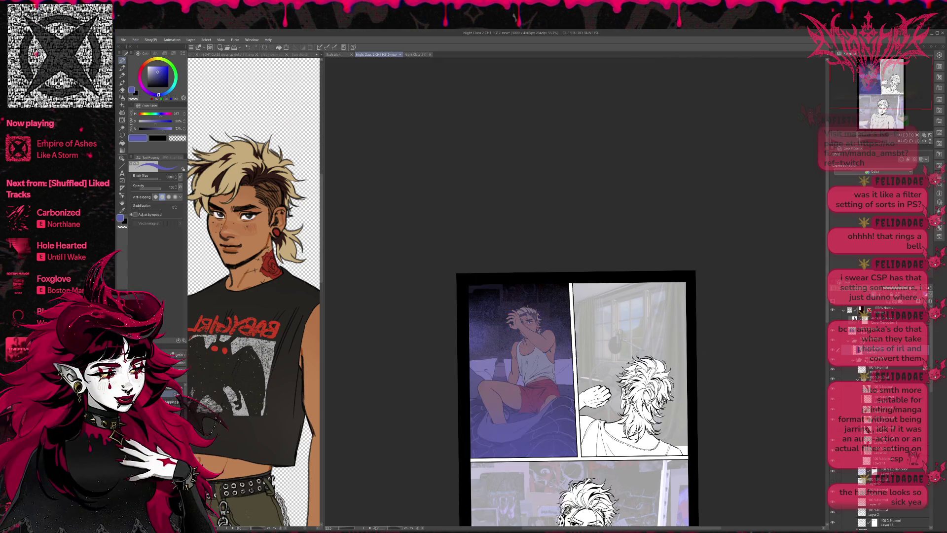
pyautogui.click(534, 373)
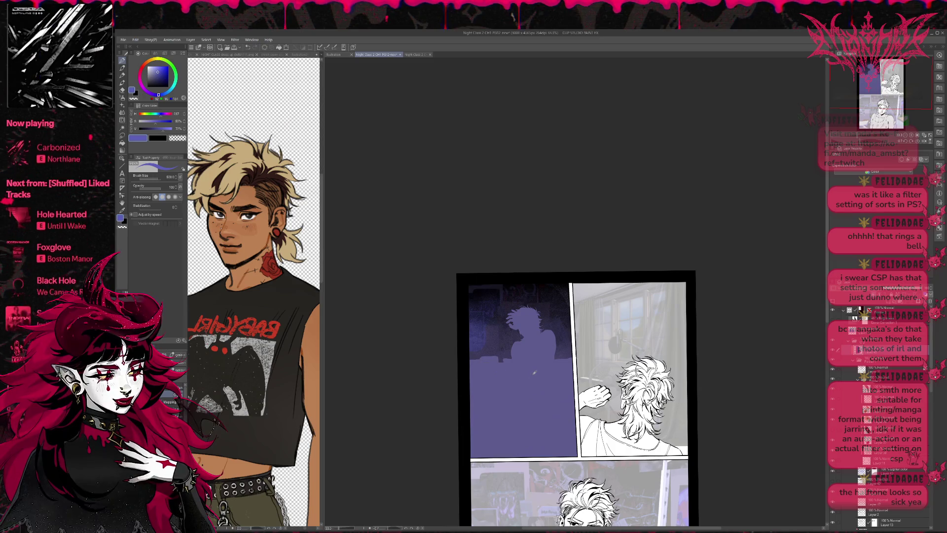
pyautogui.keyDown('alt'); pyautogui.click(482, 313); pyautogui.keyUp('alt')
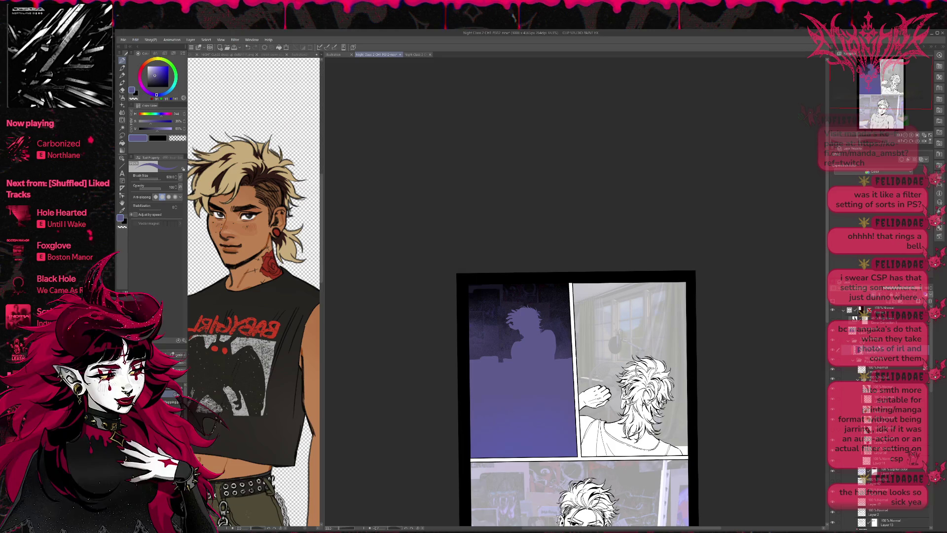
# - Restore the coloured figure and bed, then turn on the blue-purple tint layer
pyautogui.click(833, 321)
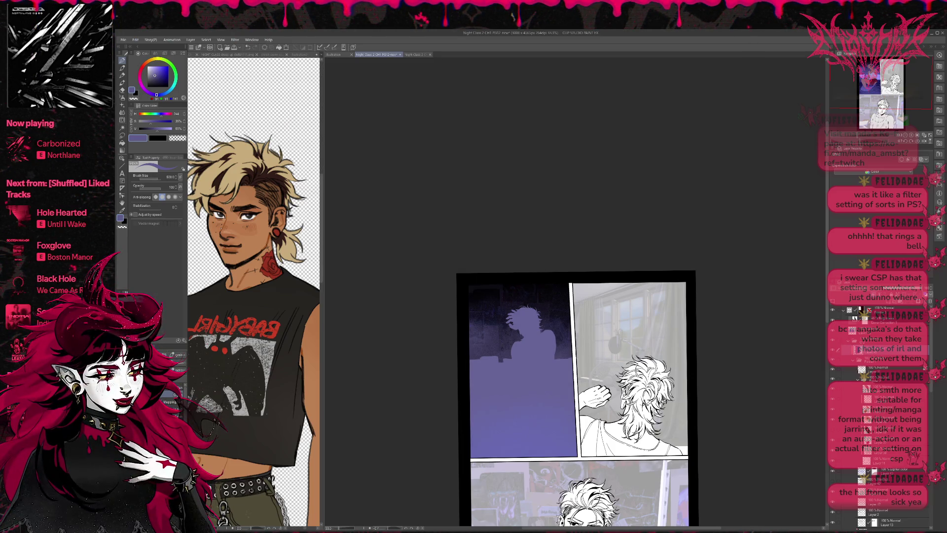
pyautogui.click(858, 378)
pyautogui.click(832, 377)
pyautogui.click(833, 378)
pyautogui.click(832, 377)
pyautogui.click(833, 377)
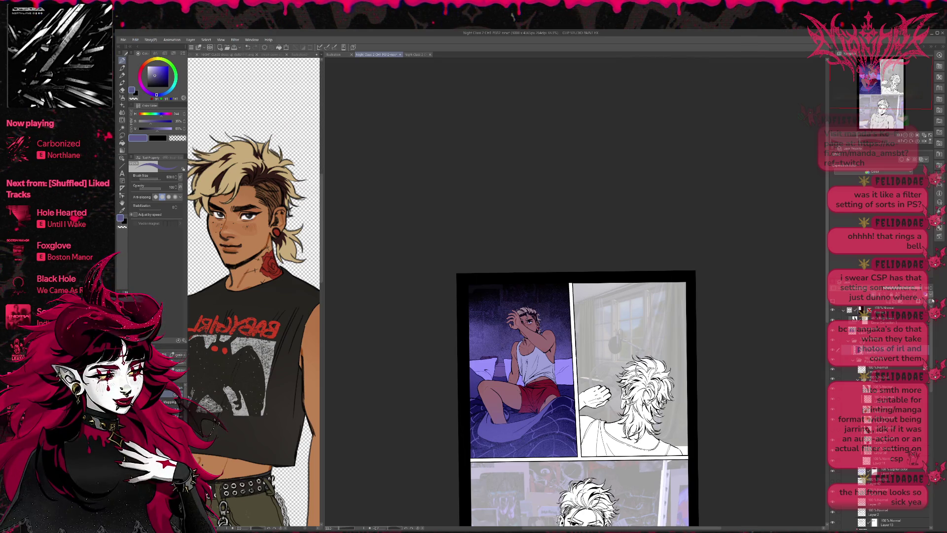
# - Compare the bed shading, then turn on the poster-collage background layer
pyautogui.click(833, 332)
pyautogui.click(834, 332)
pyautogui.click(834, 332)
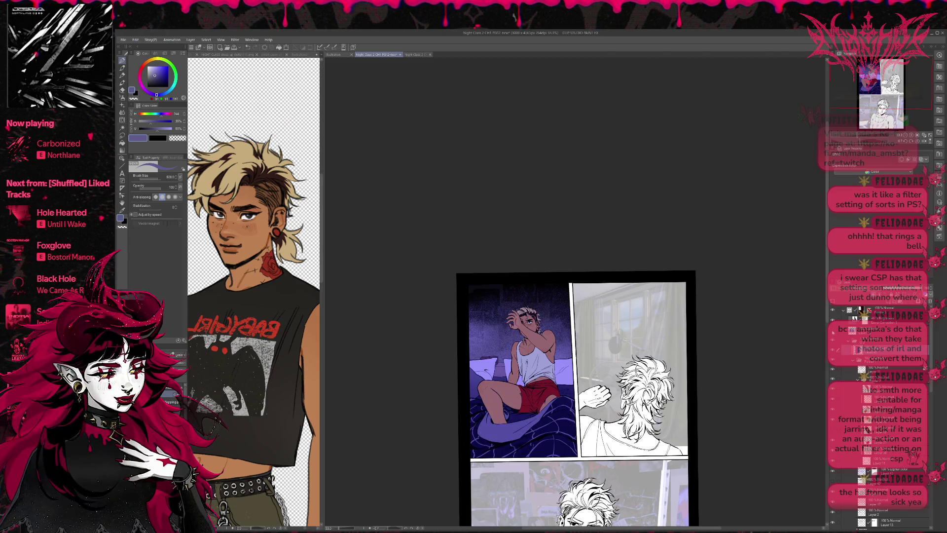
pyautogui.click(833, 332)
pyautogui.scroll(-6, 836, 375)
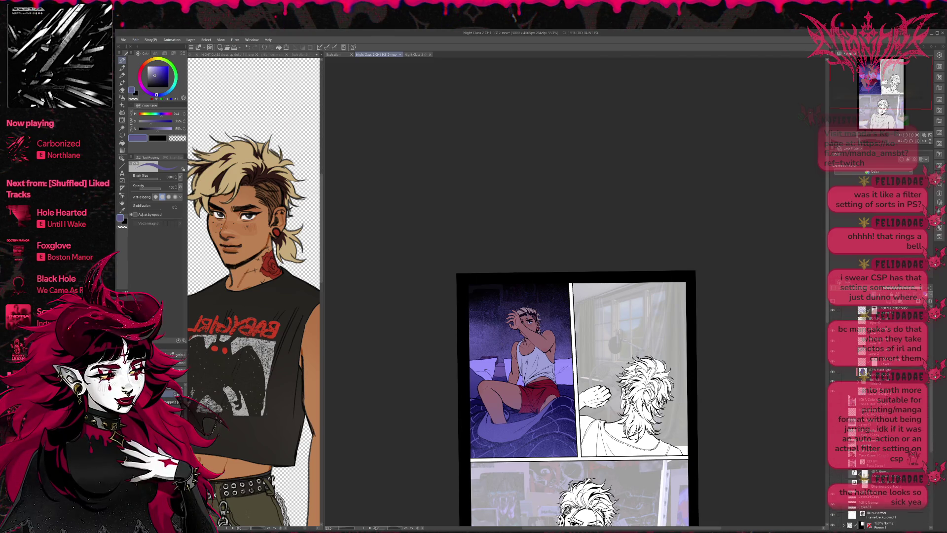
pyautogui.scroll(-2, 869, 419)
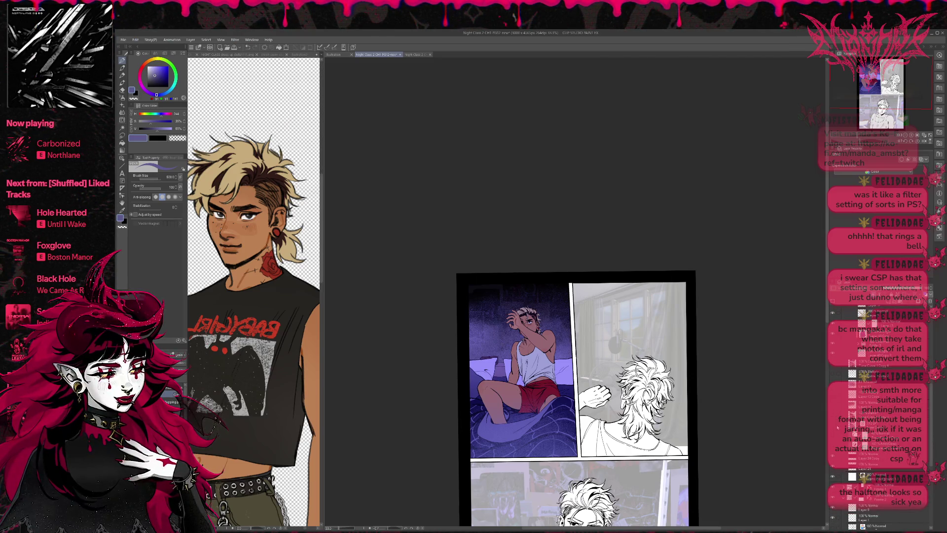
pyautogui.click(832, 437)
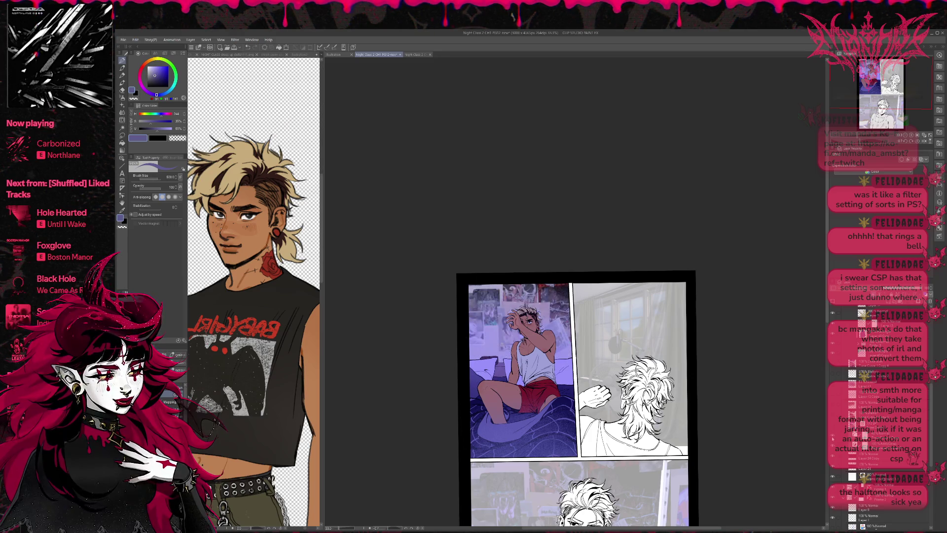
# - Toggle the poster background's adjustment layers, leaving the collage darkened
pyautogui.click(833, 417)
pyautogui.click(833, 417)
pyautogui.click(833, 416)
pyautogui.click(834, 407)
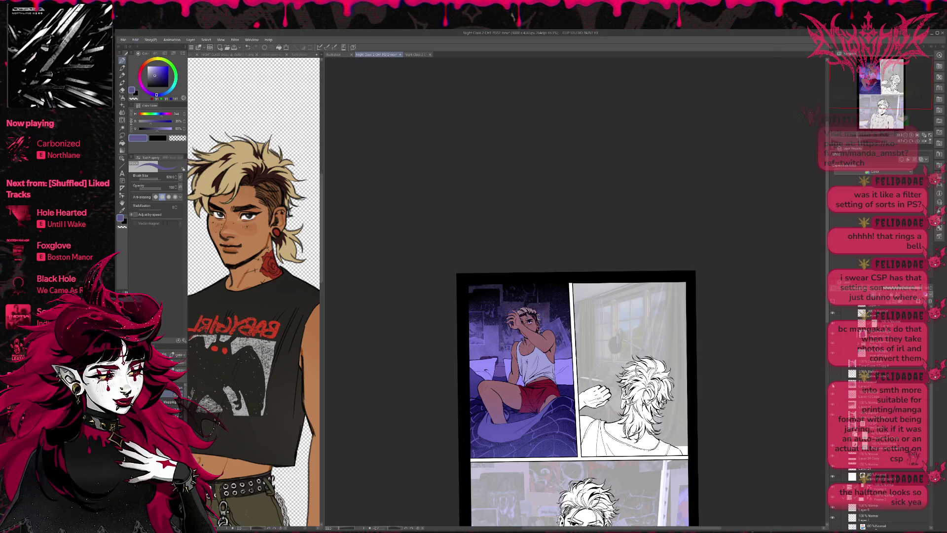
pyautogui.click(833, 386)
pyautogui.click(833, 385)
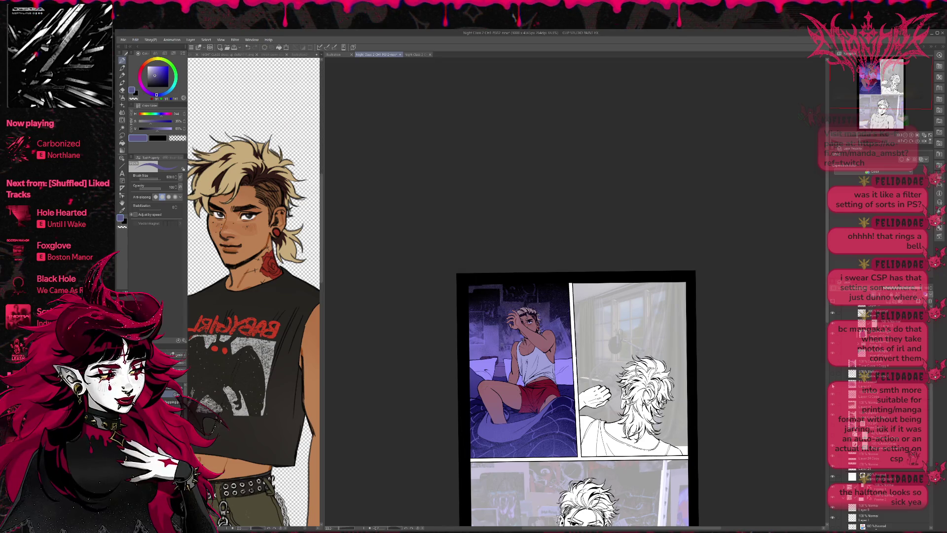
pyautogui.scroll(1, 837, 390)
pyautogui.scroll(1, 839, 395)
pyautogui.scroll(1, 841, 397)
pyautogui.scroll(2, 842, 404)
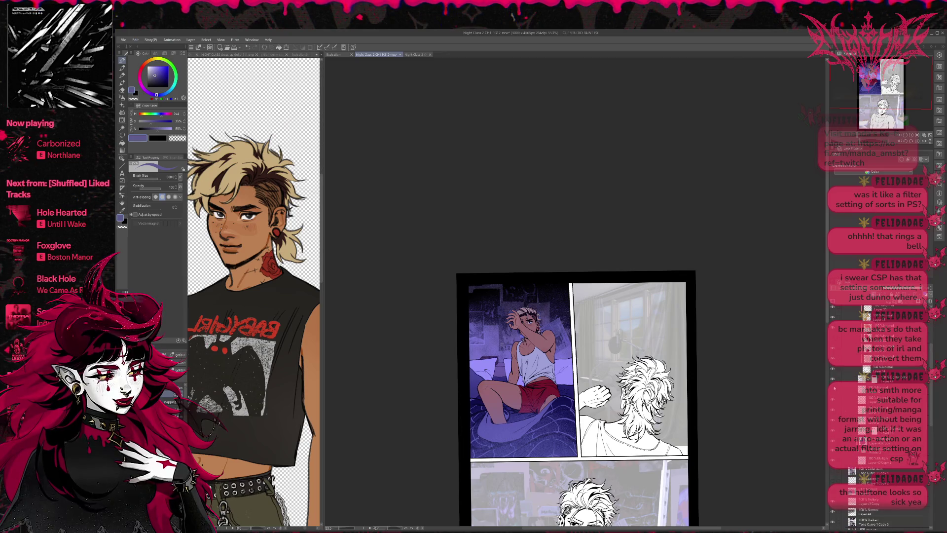
# - Toggle the remaining Tone Curve/Hard Light background layers to settle on a darker wall
pyautogui.click(834, 389)
pyautogui.click(833, 391)
pyautogui.click(833, 390)
pyautogui.click(834, 390)
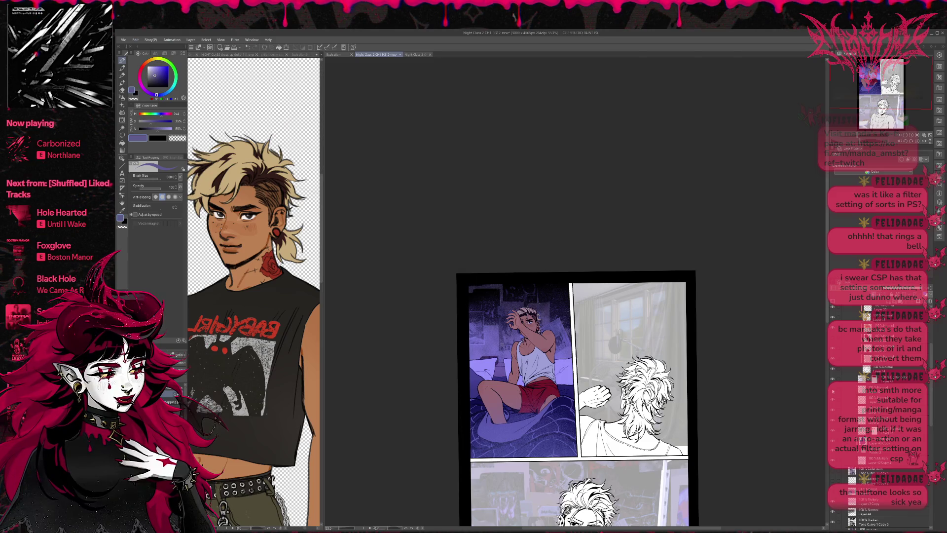
pyautogui.click(888, 378)
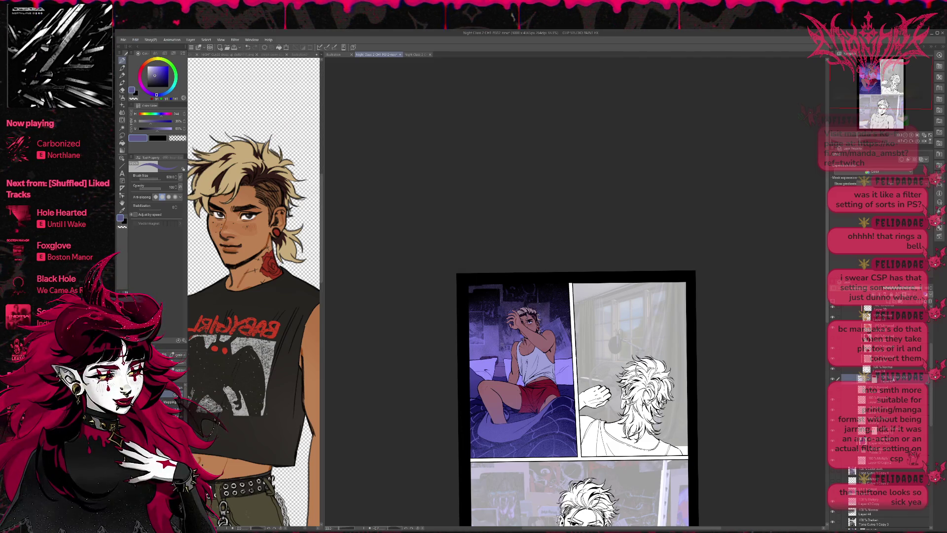
pyautogui.click(834, 378)
pyautogui.click(833, 379)
pyautogui.click(833, 378)
pyautogui.click(833, 379)
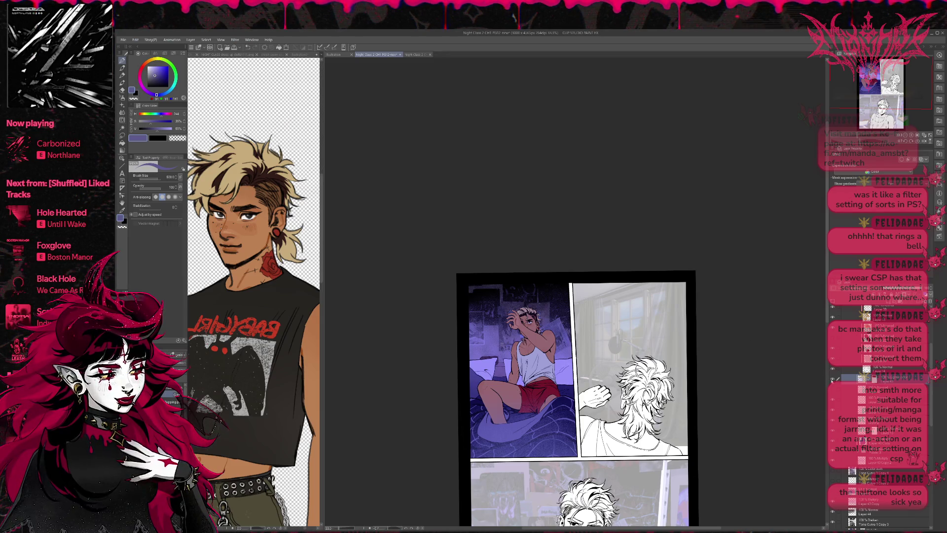
# - Pick a darker blue-purple colour from the panel
pyautogui.scroll(-1, 843, 470)
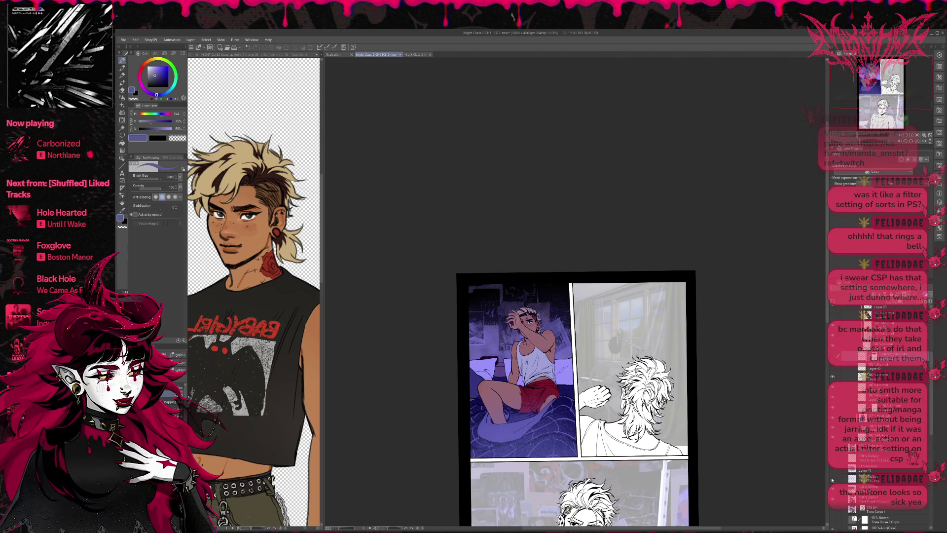
pyautogui.scroll(-1, 834, 484)
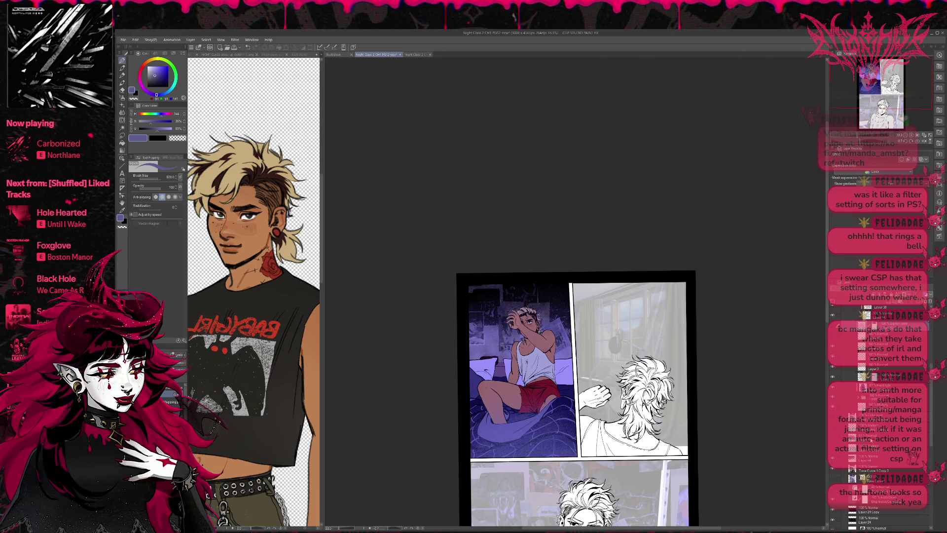
pyautogui.scroll(-1, 883, 415)
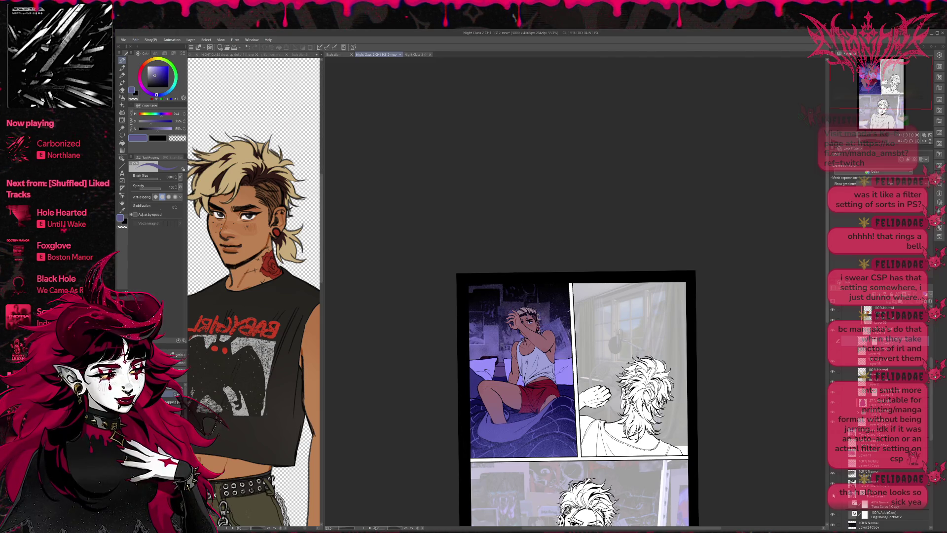
pyautogui.scroll(1, 883, 414)
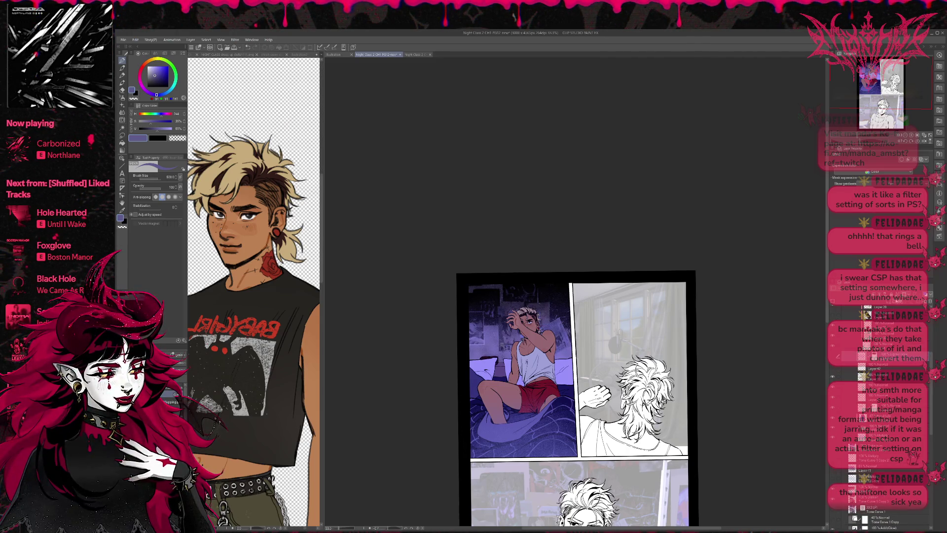
pyautogui.keyDown('alt'); pyautogui.click(495, 331); pyautogui.keyUp('alt')
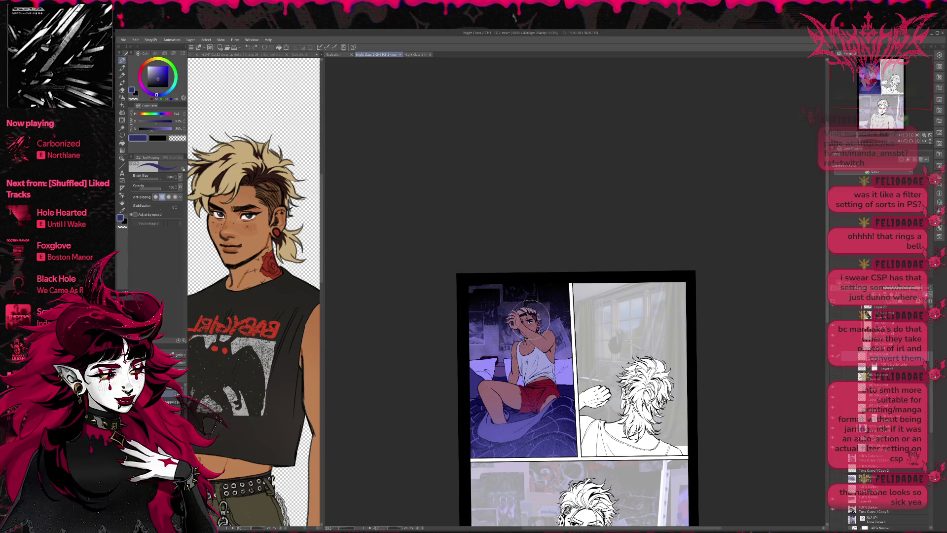
# - Airbrush lighter blue-purple shading around the man's head and across the blanket
pyautogui.press('e')
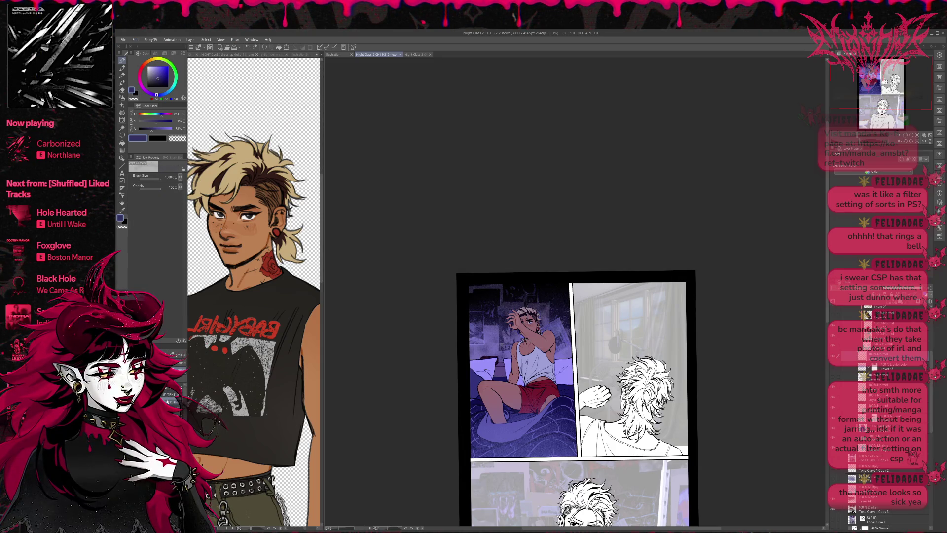
pyautogui.keyDown('alt'); pyautogui.click(501, 320); pyautogui.keyUp('alt')
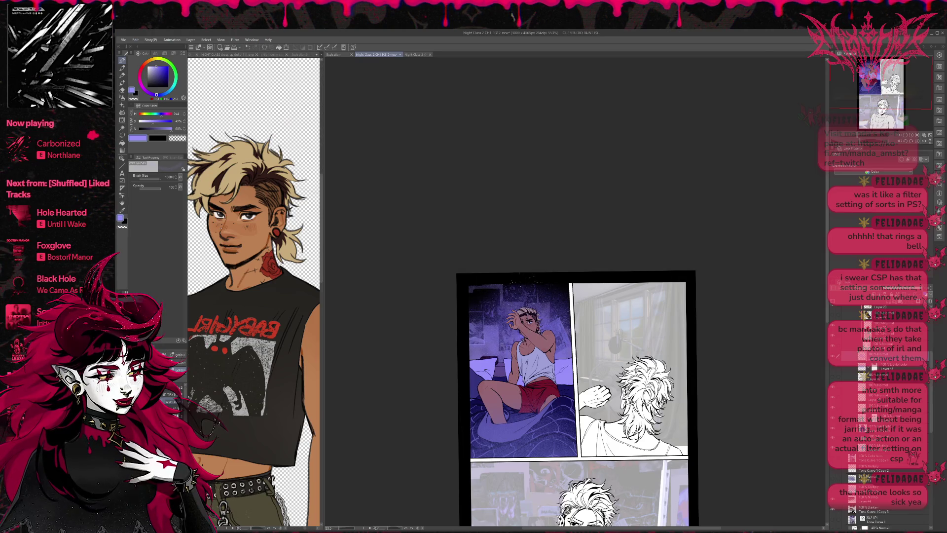
pyautogui.moveTo(777, 262); pyautogui.dragTo(757, 239)
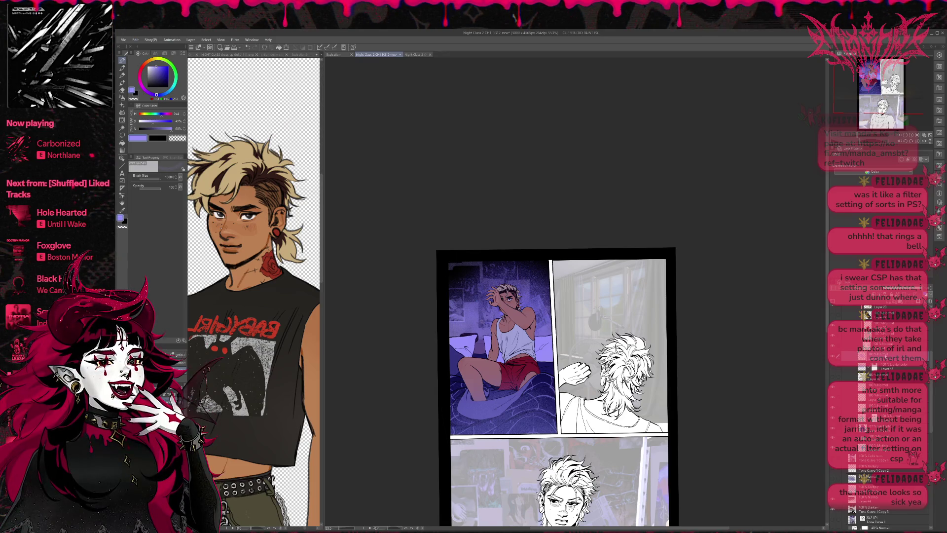
pyautogui.moveTo(464, 315); pyautogui.dragTo(548, 296)
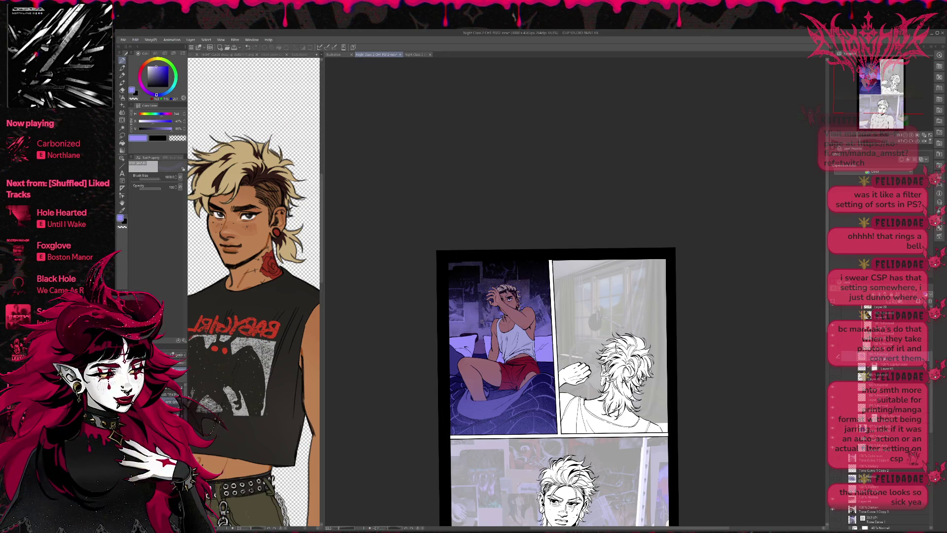
pyautogui.moveTo(454, 390); pyautogui.dragTo(553, 410)
pyautogui.moveTo(452, 419); pyautogui.dragTo(555, 424)
# - Duplicate another layer with Ctrl+C/Ctrl+V and switch to the near-black colour
pyautogui.click(883, 447)
pyautogui.hotkey('ctrl', 'c')
pyautogui.hotkey('ctrl', 'v')
pyautogui.press('x')
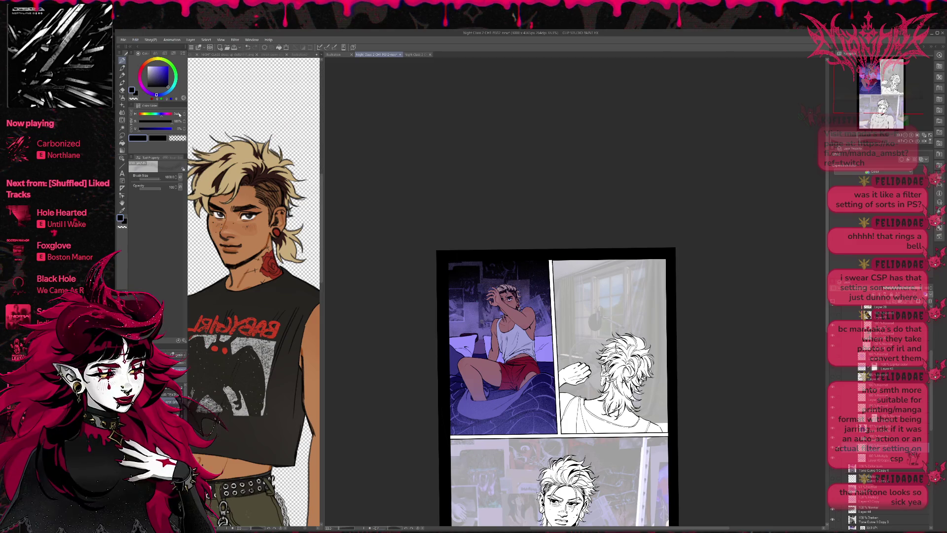
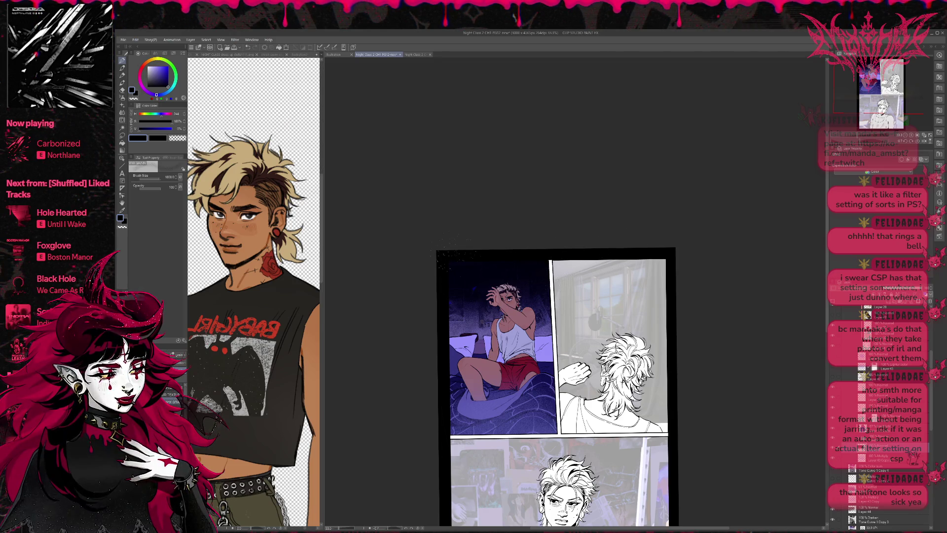
# - Toggle the halftone, lower shading and blanket texture layers to compare the bedroom panel
pyautogui.scroll(5, 932, 352)
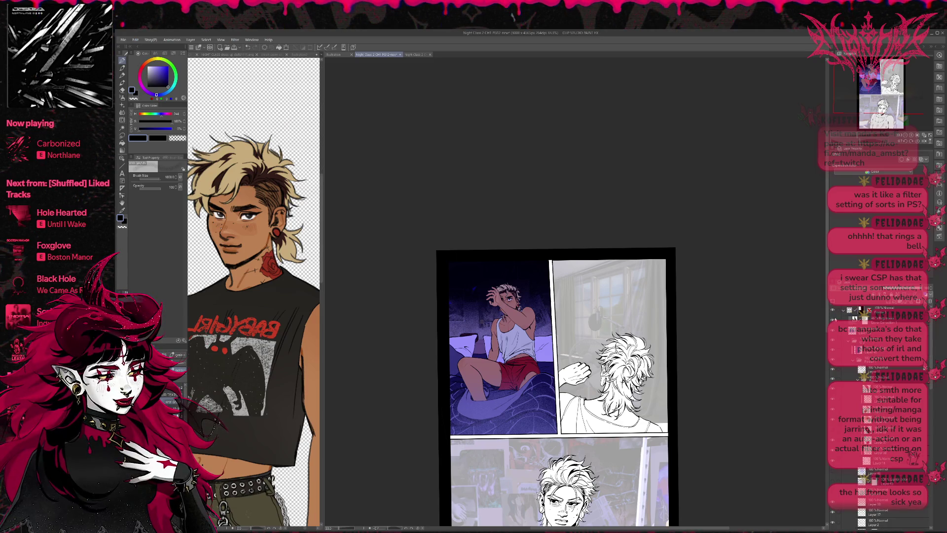
pyautogui.click(833, 320)
pyautogui.click(832, 319)
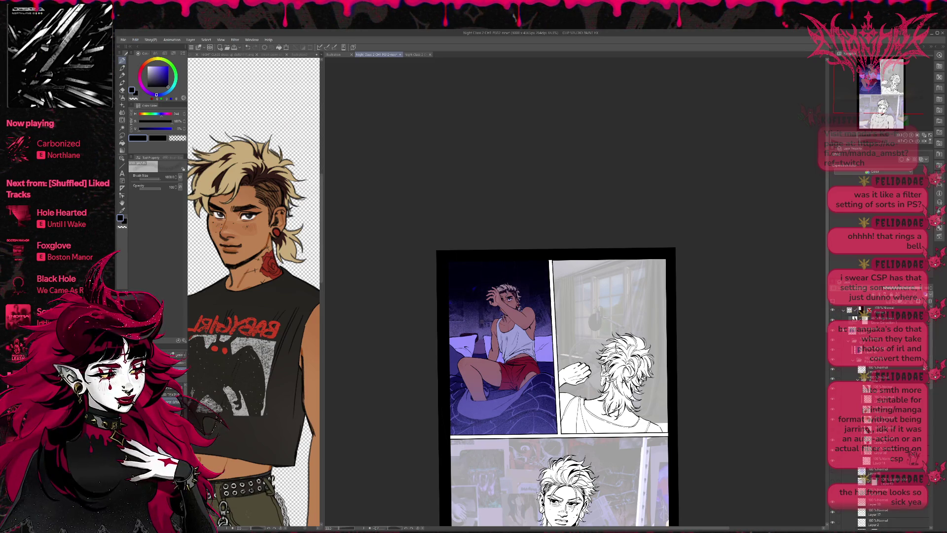
pyautogui.click(833, 329)
pyautogui.click(833, 330)
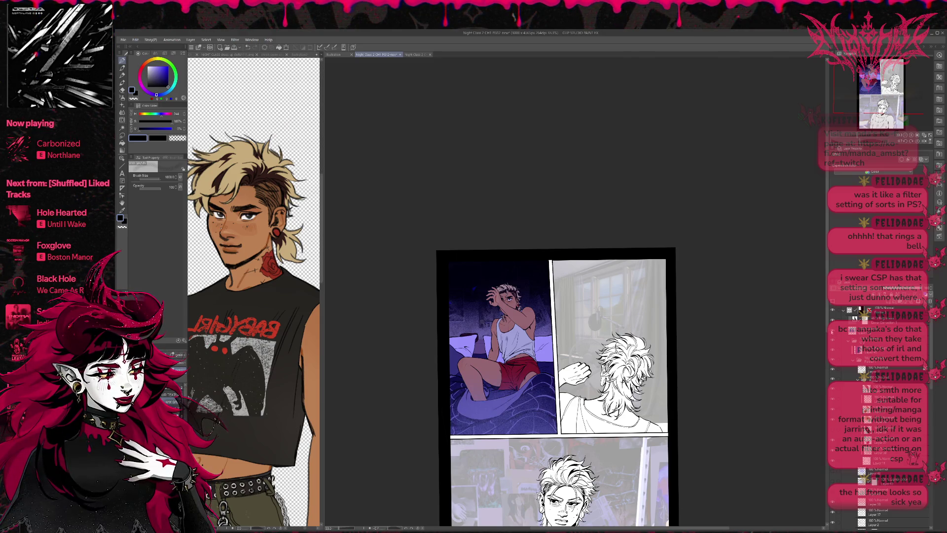
pyautogui.click(900, 295)
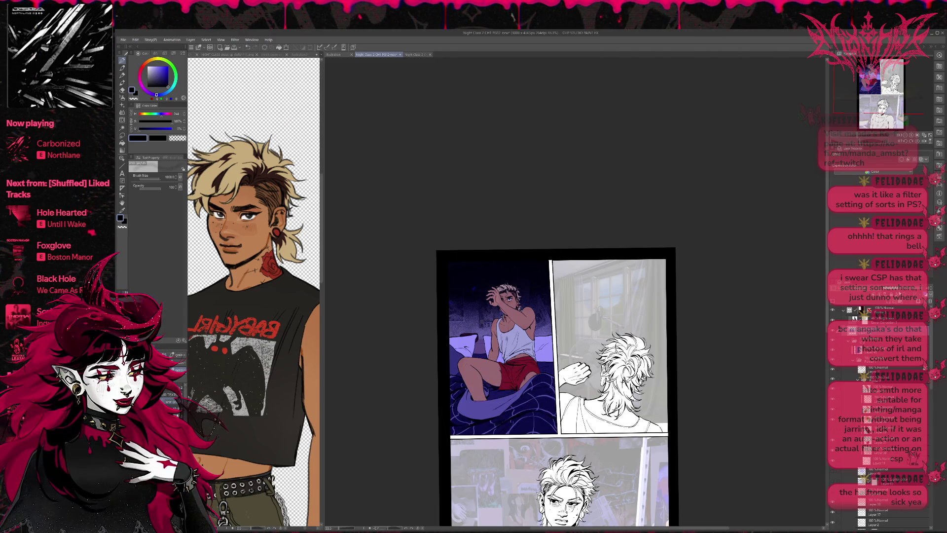
pyautogui.click(906, 294)
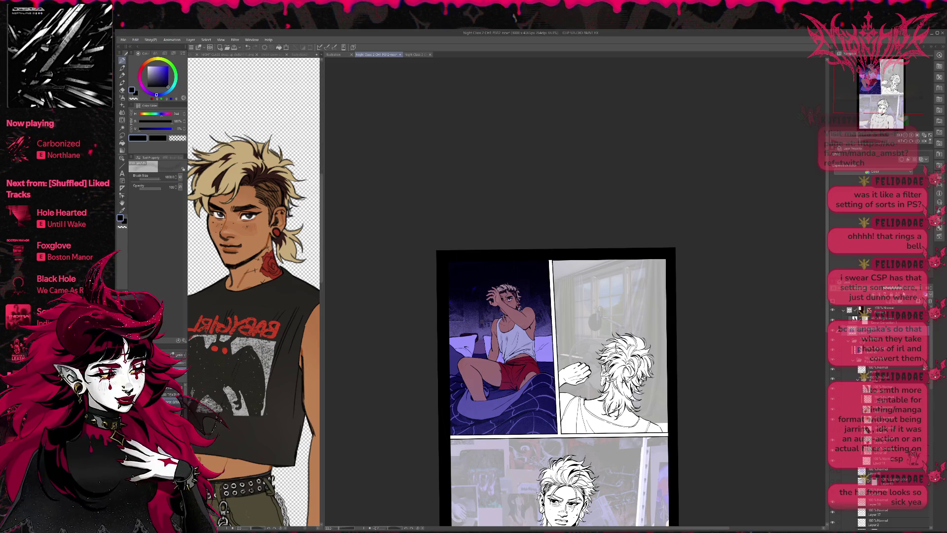
pyautogui.click(833, 354)
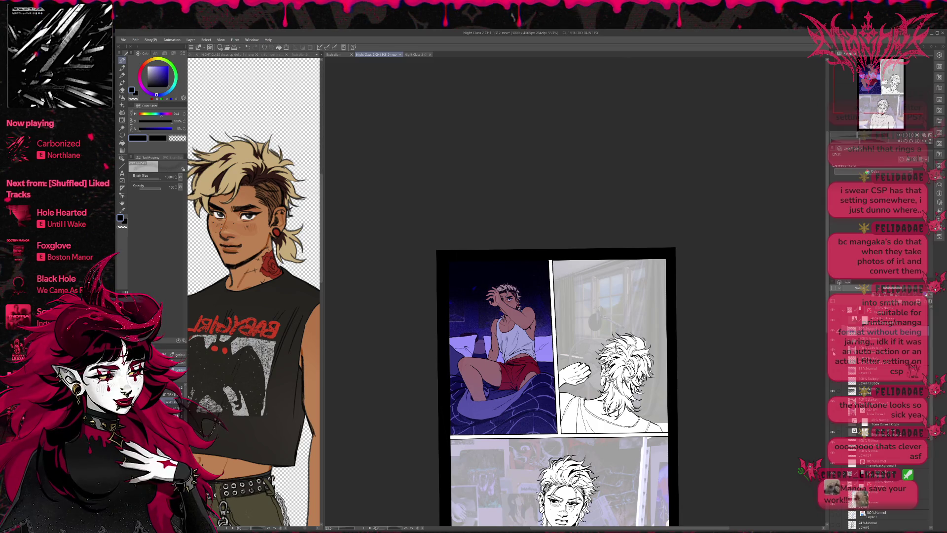
# - Select the Tone Curve adjustment layer and inspect its mask expression settings
pyautogui.click(868, 349)
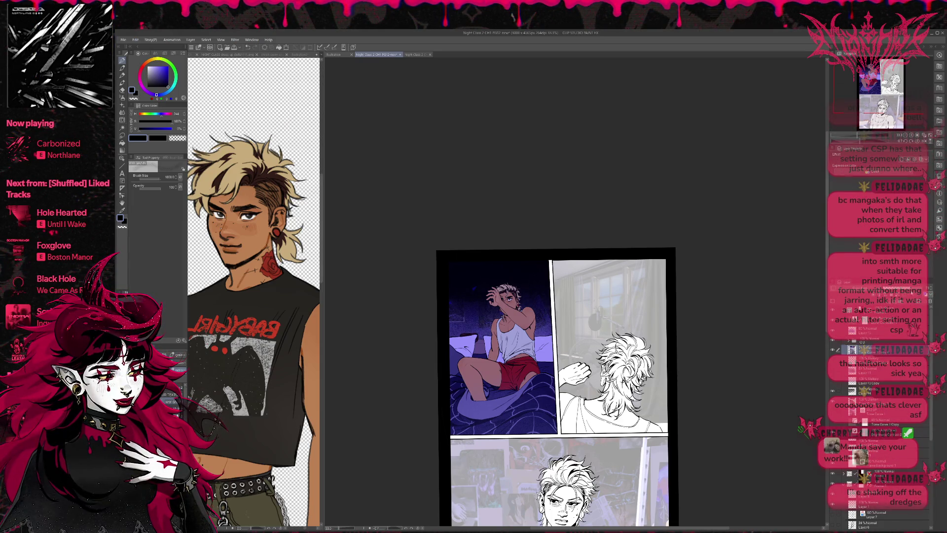
pyautogui.click(861, 349)
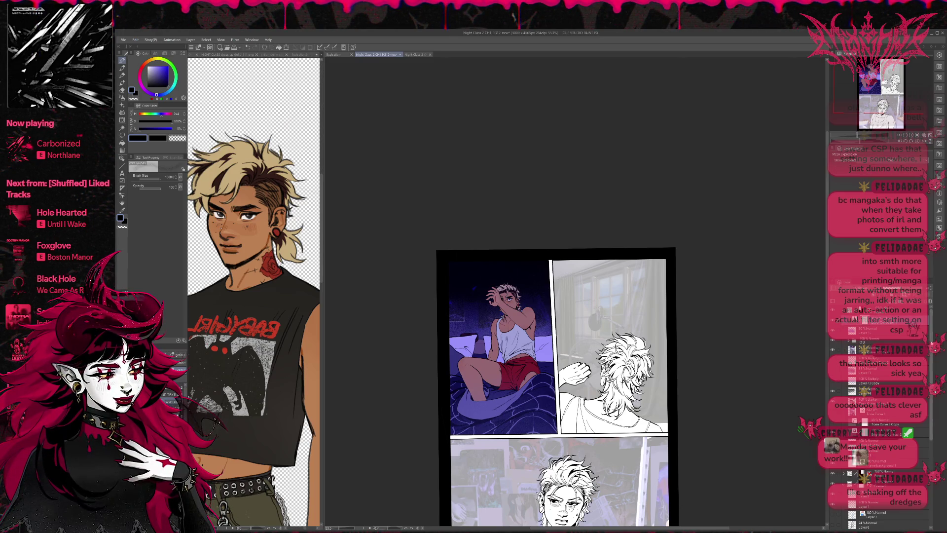
pyautogui.scroll(-3, 932, 352)
pyautogui.scroll(2, 932, 354)
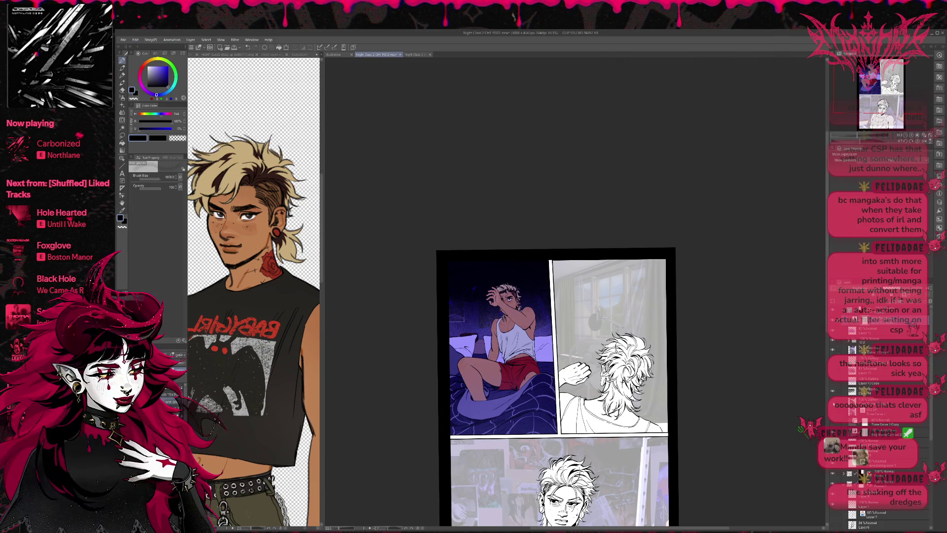
# - Compare the panel without the character and darkening layers, then pick dark blue-purple on a paint layer
pyautogui.click(834, 341)
pyautogui.click(834, 341)
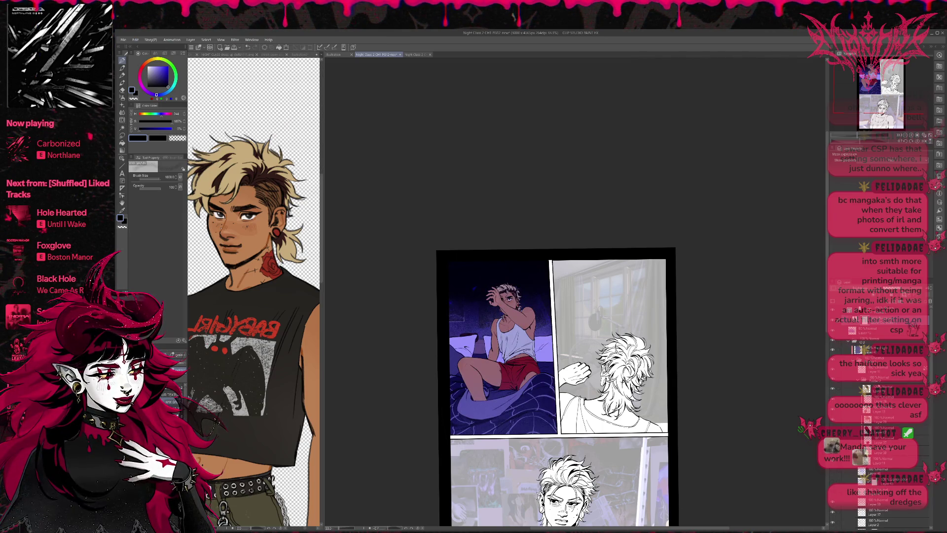
pyautogui.click(833, 350)
pyautogui.click(835, 351)
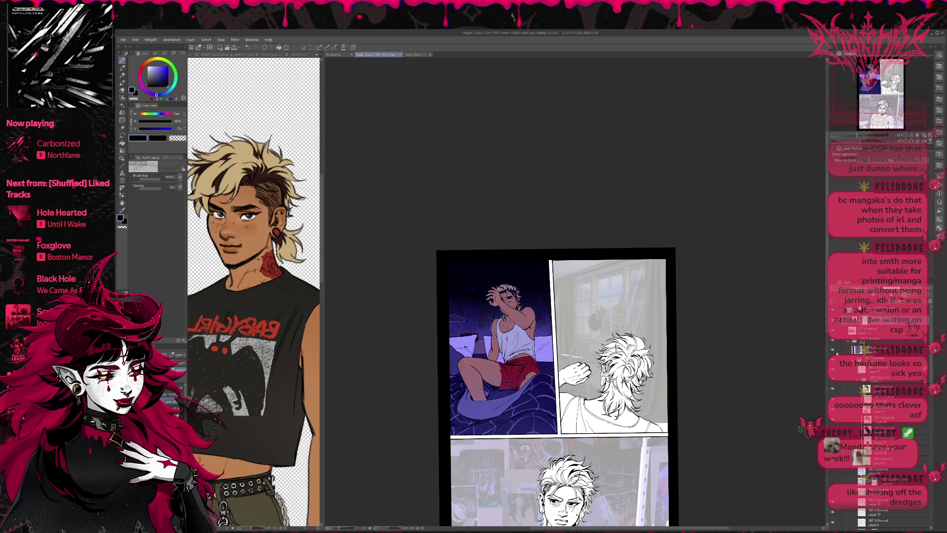
pyautogui.click(859, 350)
pyautogui.keyDown('alt'); pyautogui.click(464, 281); pyautogui.keyUp('alt')
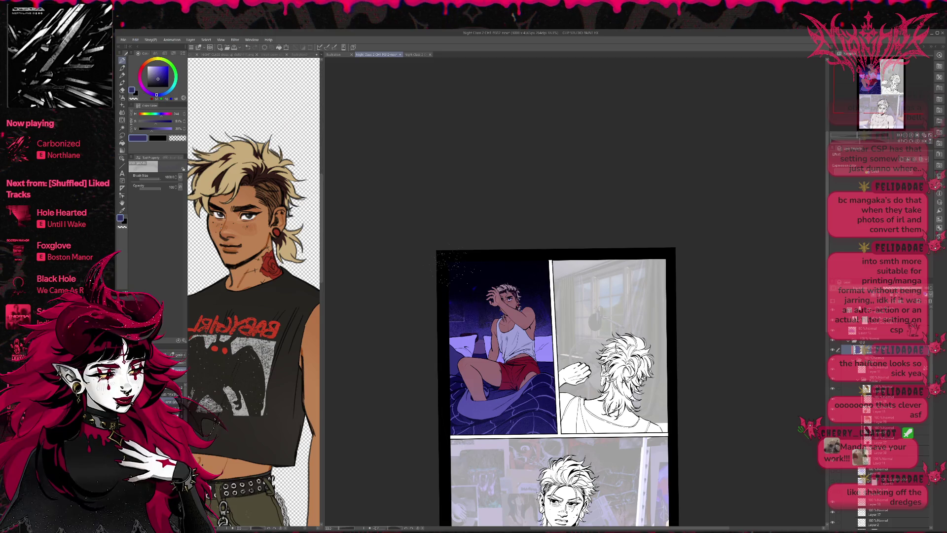
# - Paint over the sparkles in the top-left corner with the normal brush, then pick lavender
pyautogui.press('b')
pyautogui.moveTo(473, 276); pyautogui.dragTo(444, 306)
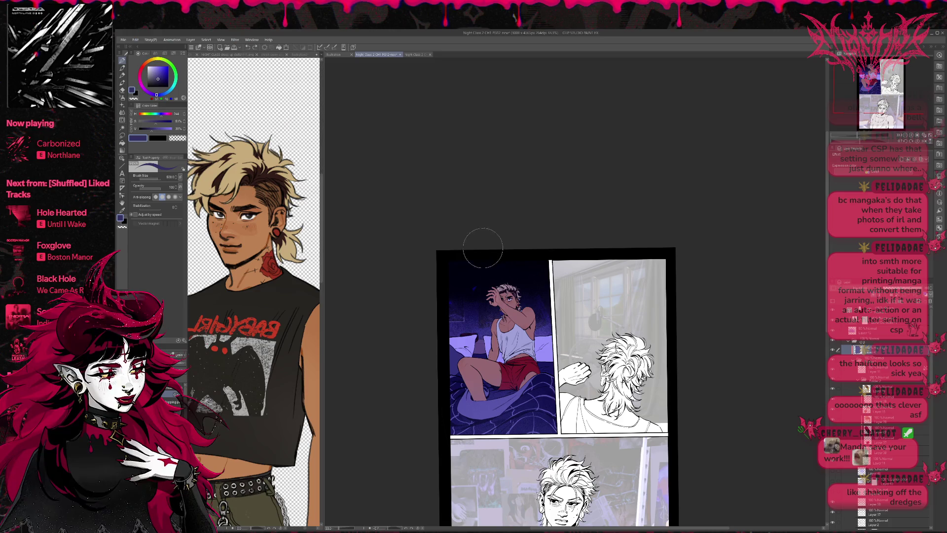
pyautogui.click(155, 75)
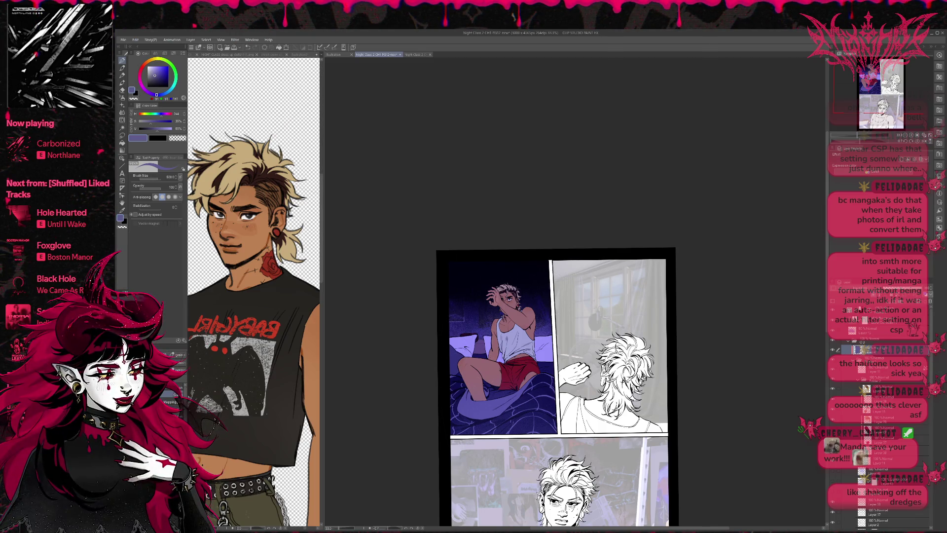
# - Compare the bedroom tone on and off, then expand the Layer 11 folder and select Folder 2
pyautogui.click(848, 378)
pyautogui.click(833, 363)
pyautogui.click(833, 362)
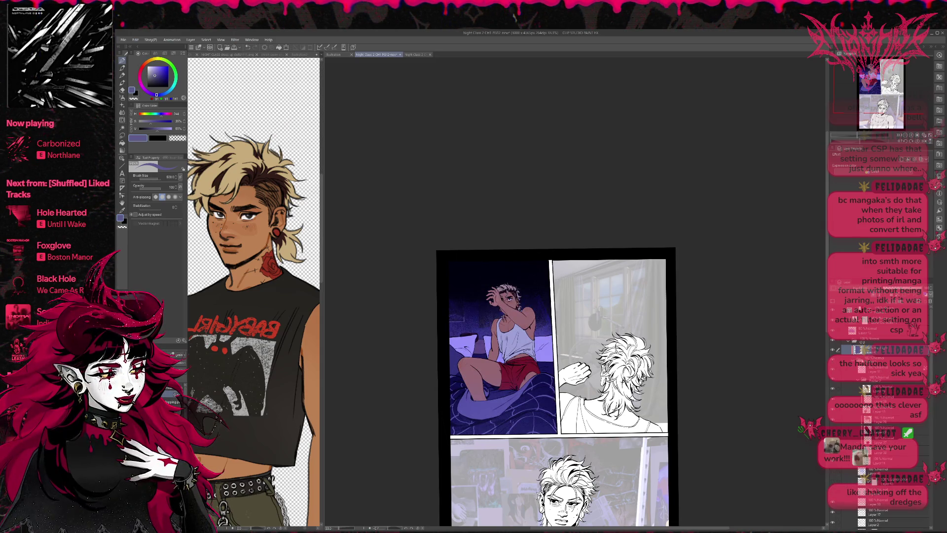
pyautogui.click(853, 358)
pyautogui.click(859, 381)
pyautogui.click(880, 382)
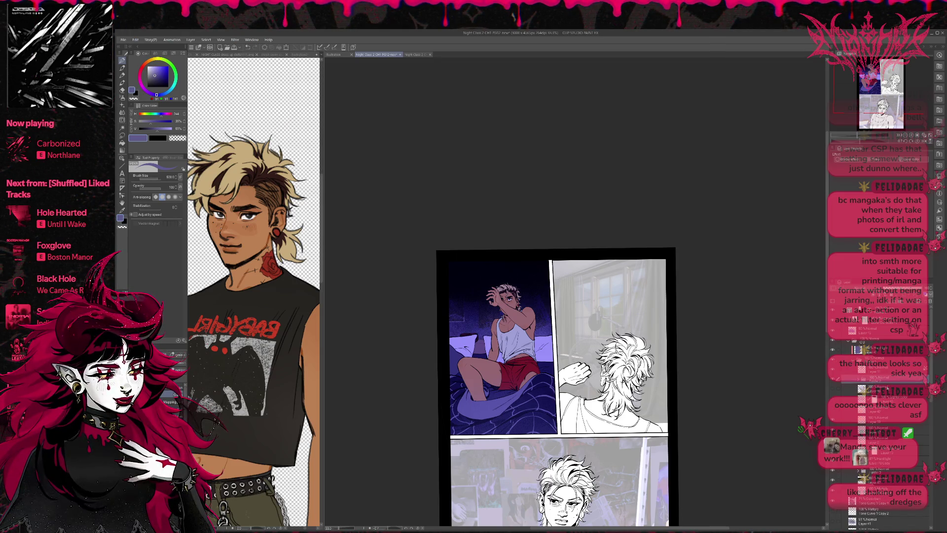
pyautogui.click(833, 390)
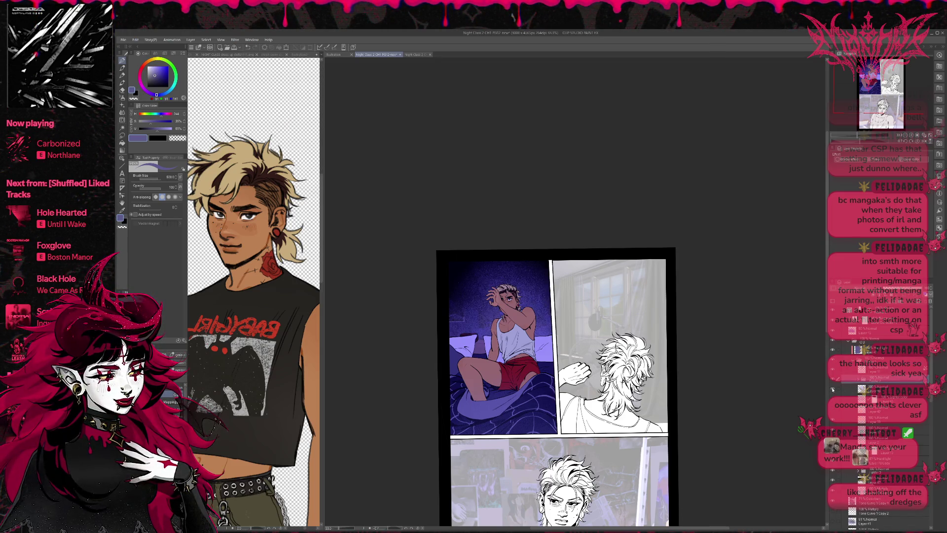
pyautogui.click(833, 390)
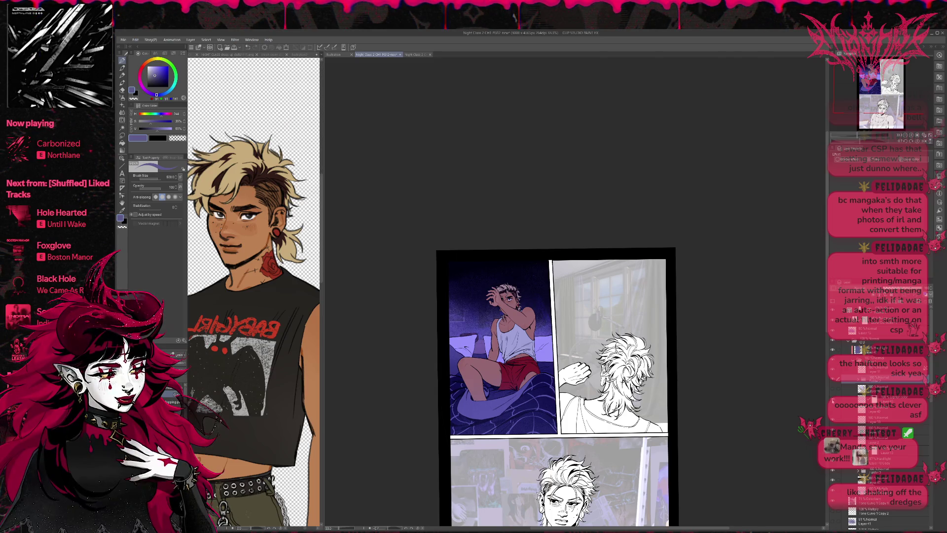
pyautogui.click(883, 397)
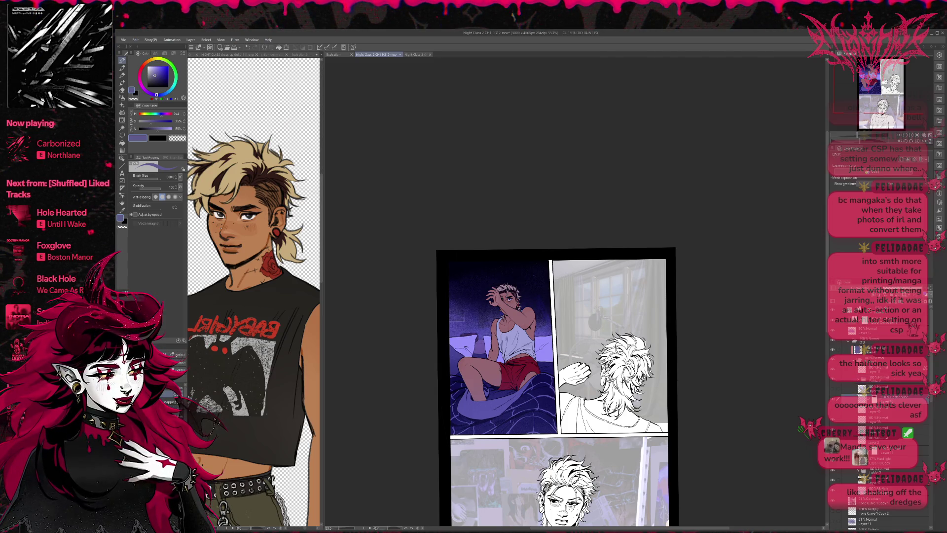
pyautogui.click(833, 397)
pyautogui.click(833, 397)
pyautogui.click(832, 398)
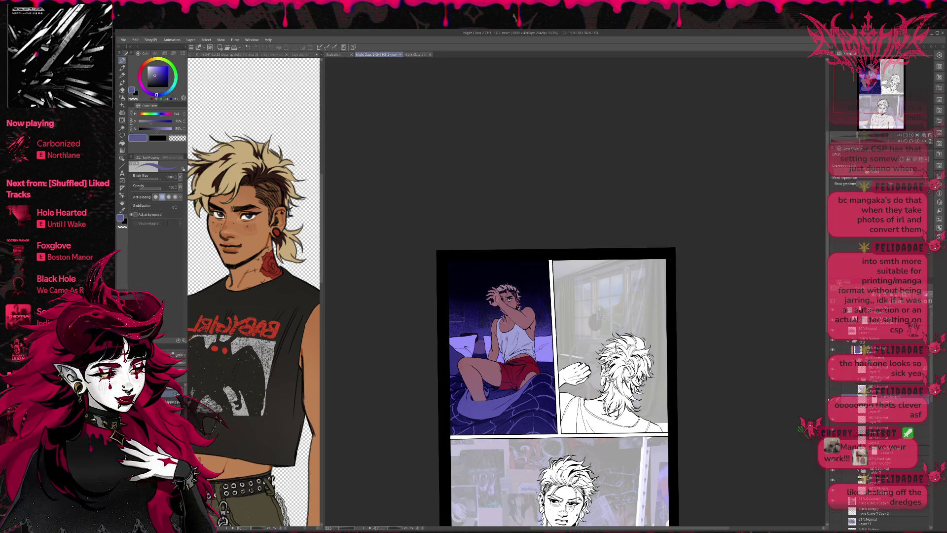
pyautogui.click(833, 397)
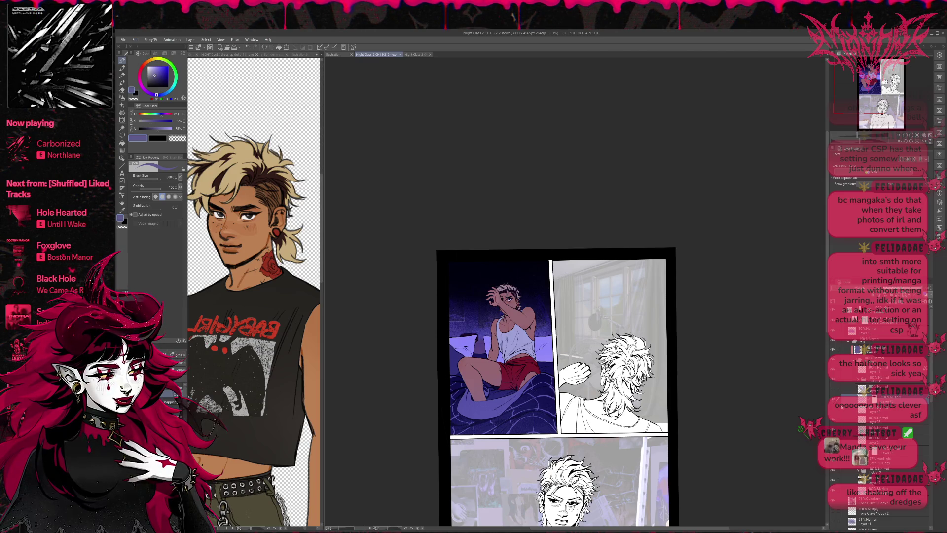
pyautogui.click(833, 398)
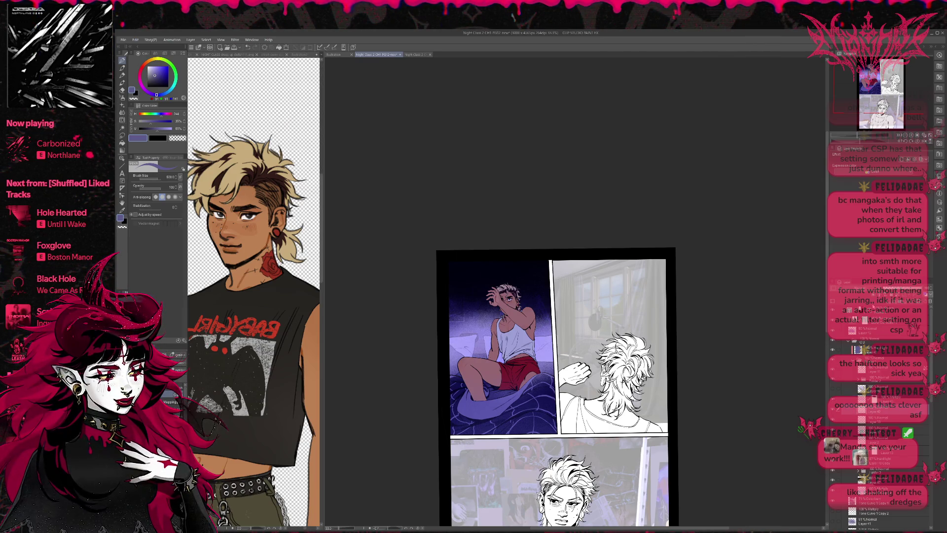
pyautogui.click(833, 397)
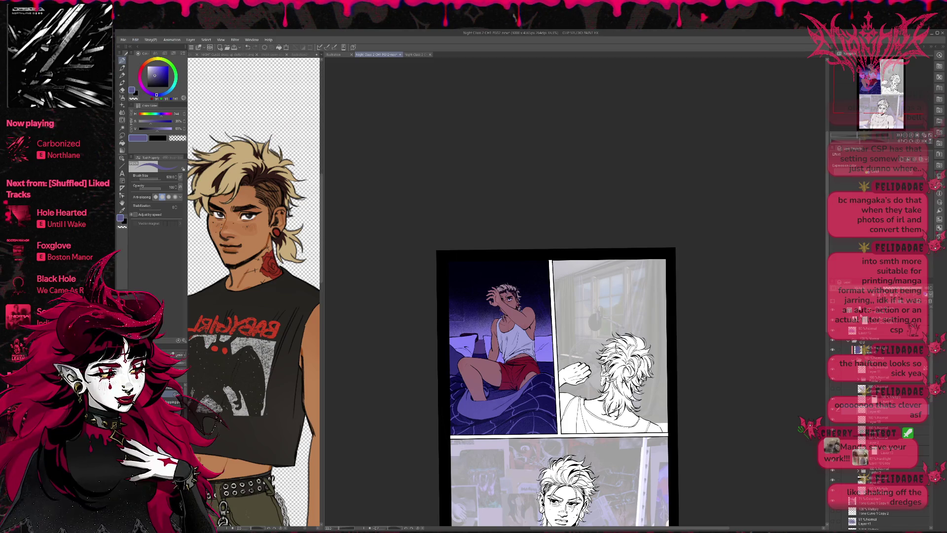
pyautogui.click(833, 397)
pyautogui.click(833, 398)
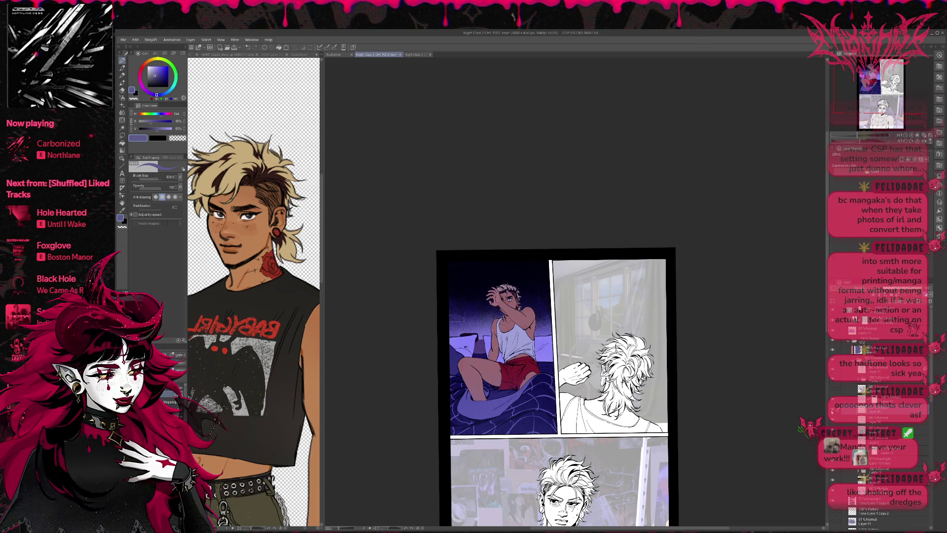
pyautogui.click(832, 397)
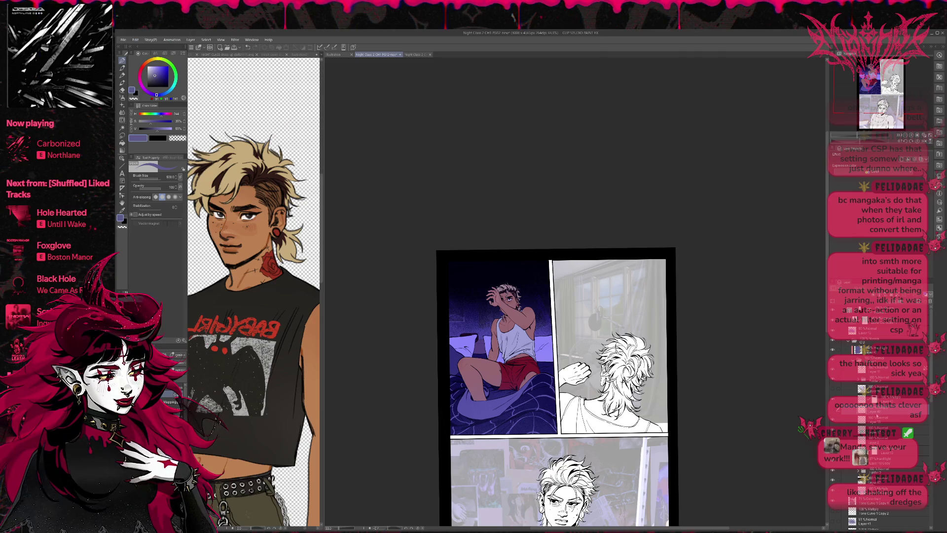
pyautogui.click(873, 397)
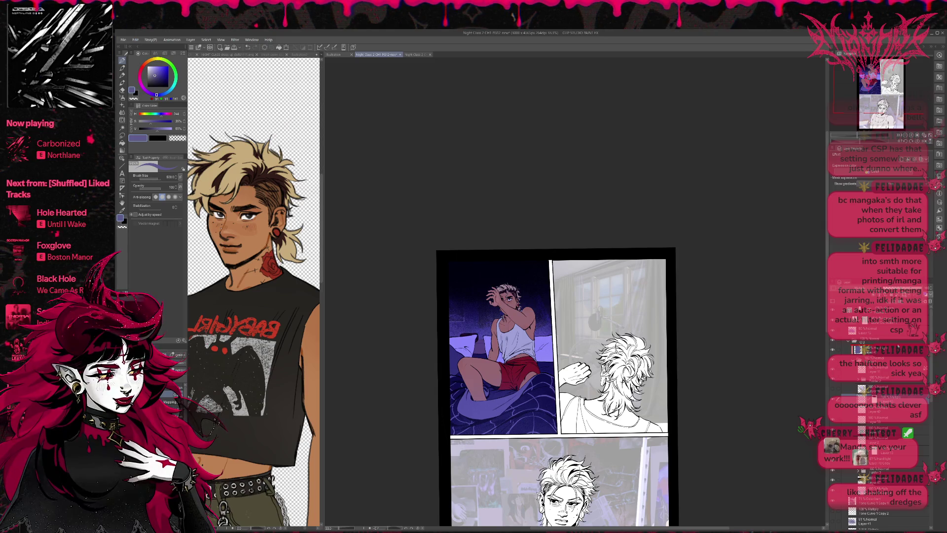
pyautogui.click(883, 370)
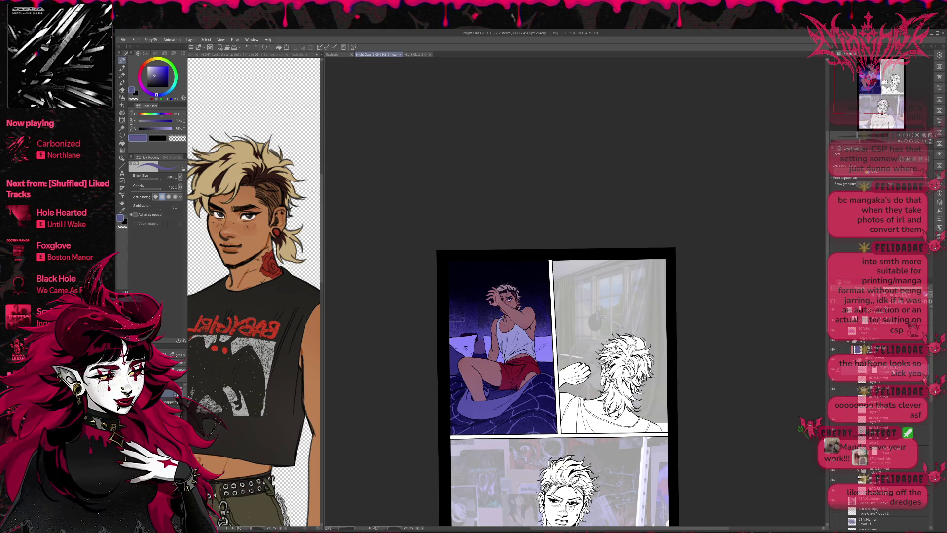
pyautogui.click(832, 370)
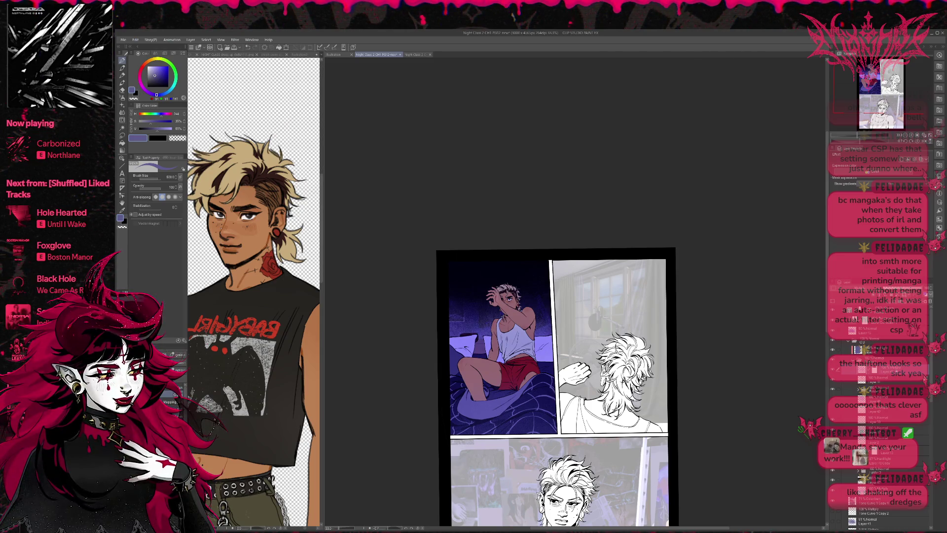
pyautogui.click(885, 348)
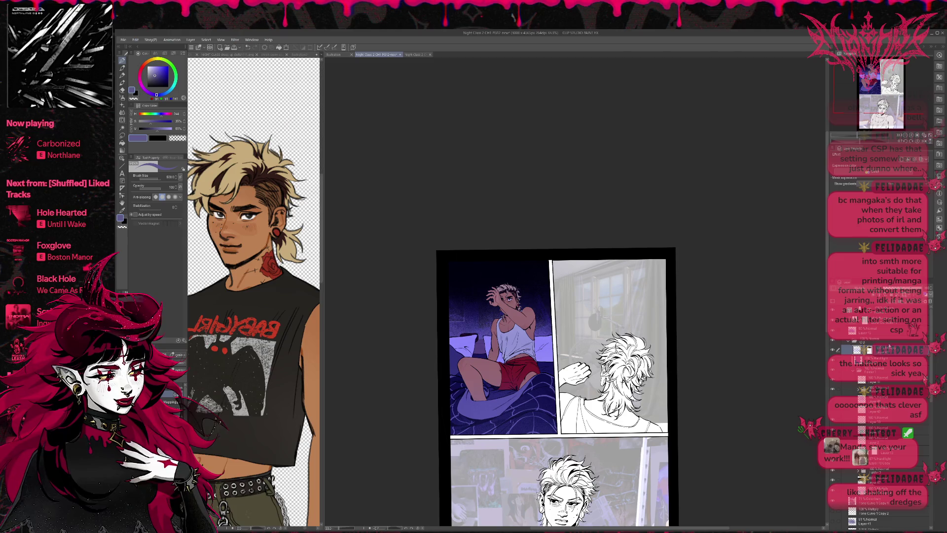
pyautogui.click(833, 351)
pyautogui.click(832, 351)
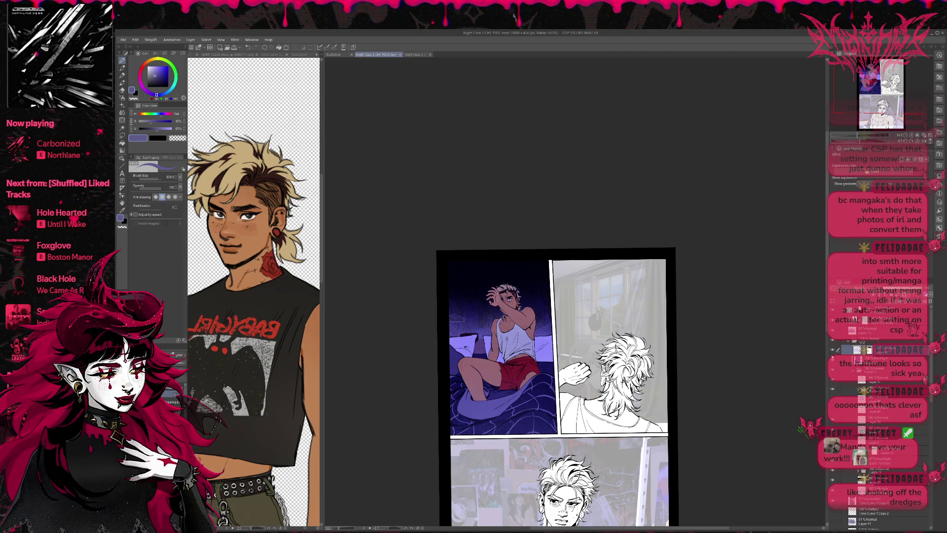
pyautogui.click(858, 370)
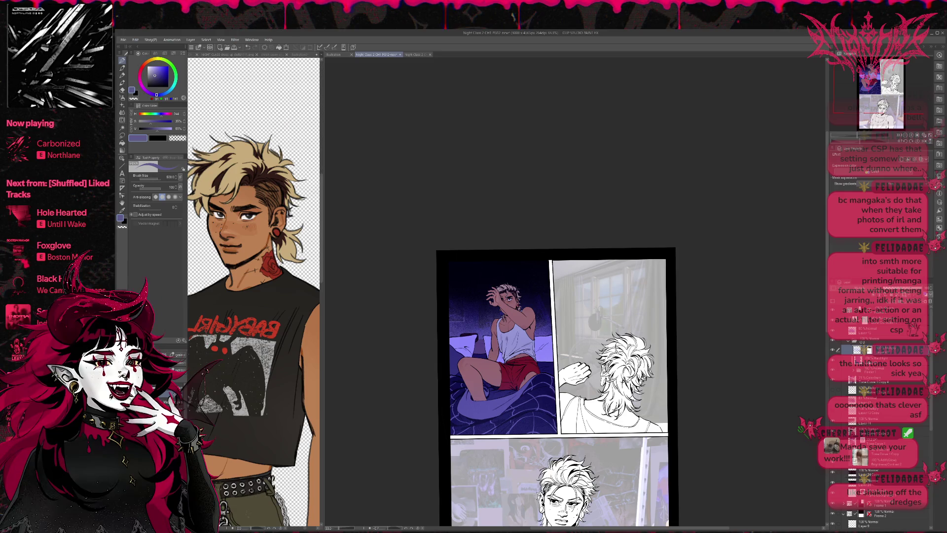
pyautogui.click(833, 350)
pyautogui.click(832, 351)
pyautogui.click(833, 351)
pyautogui.click(832, 351)
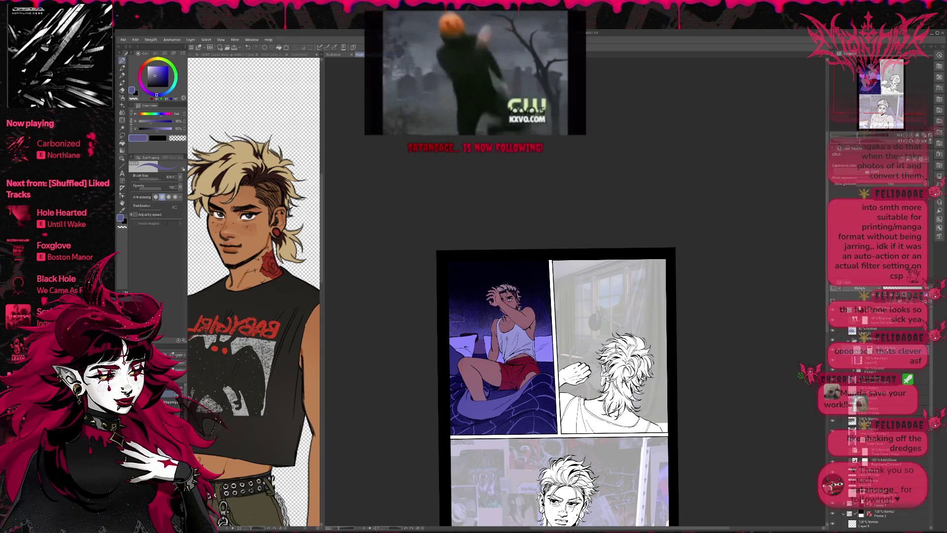
pyautogui.click(833, 351)
pyautogui.click(833, 351)
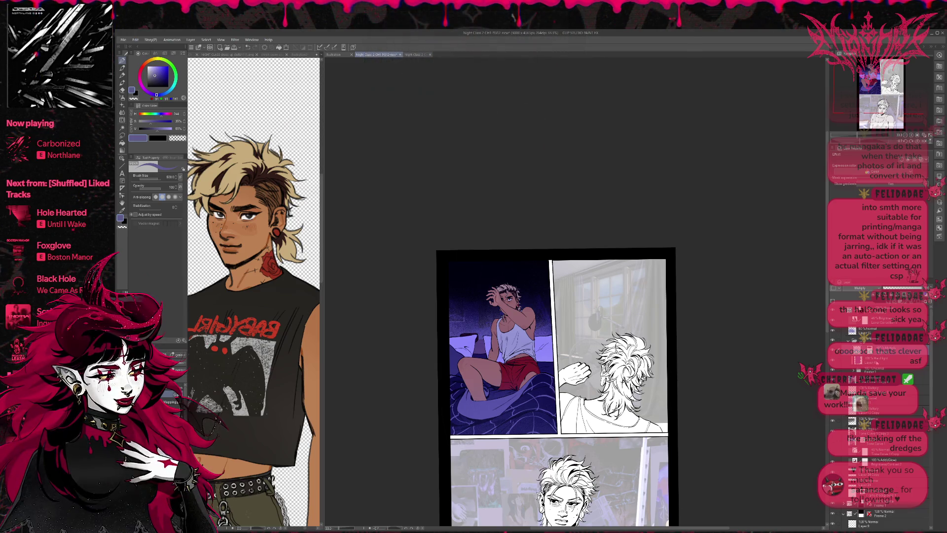
pyautogui.click(925, 377)
pyautogui.scroll(-1, 888, 434)
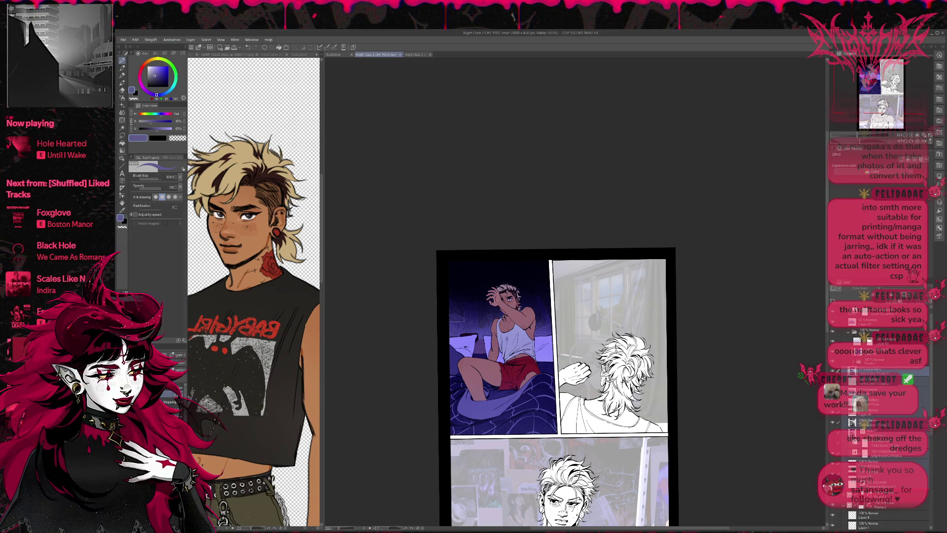
# - Check the bed reference photo, then move Layer 43 (Multiply) beneath the Hard Light layer
pyautogui.hotkey('ctrl', 'z')
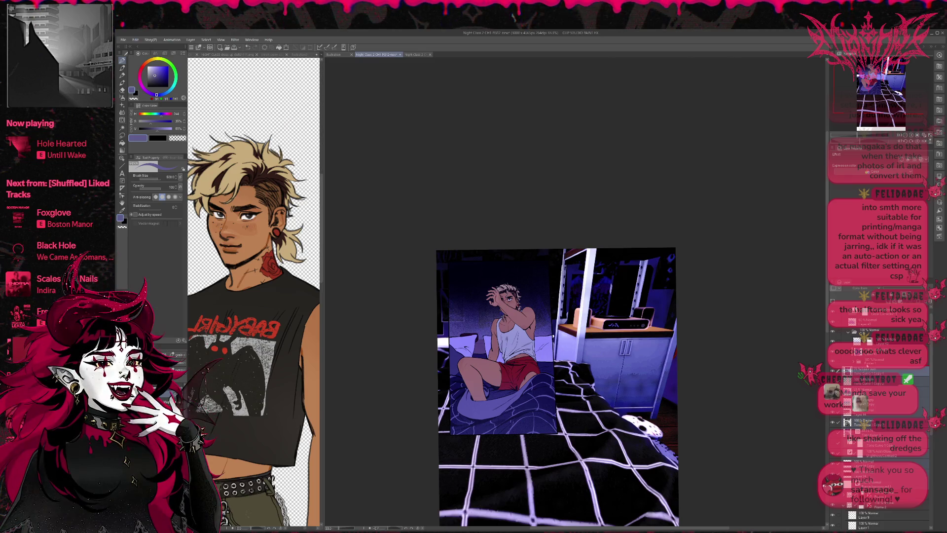
pyautogui.hotkey('ctrl', 'y')
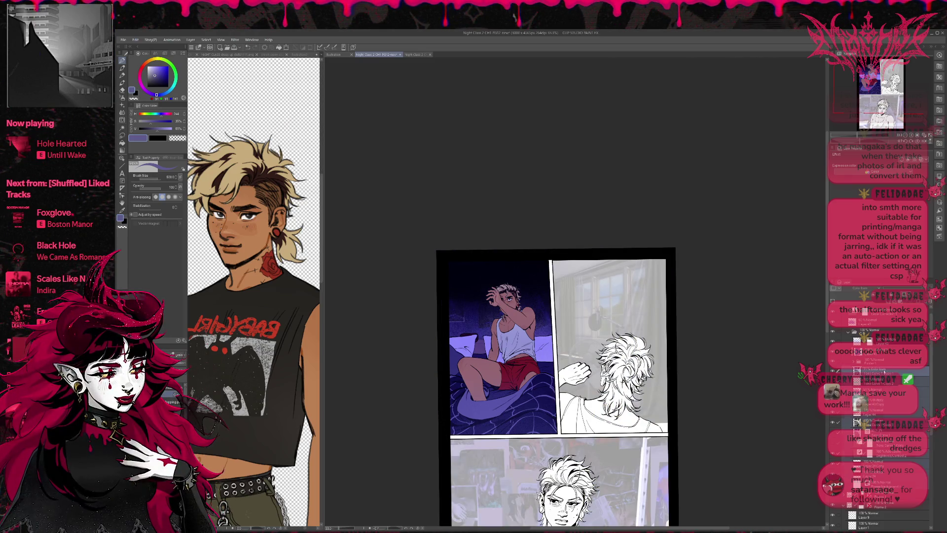
pyautogui.click(888, 341)
pyautogui.moveTo(892, 369); pyautogui.dragTo(892, 363)
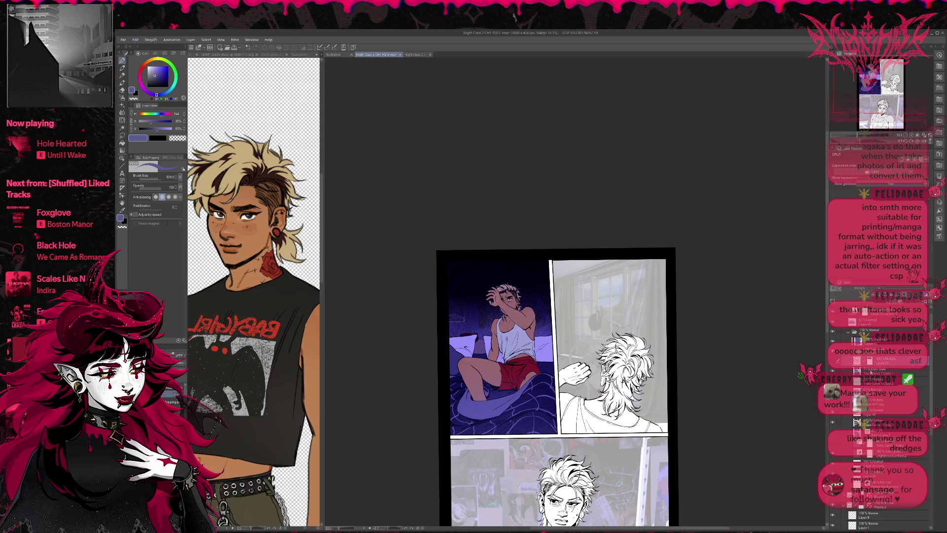
# - Add a new blank layer above Color Burn and toggle the purple grain and top-darkening layers
pyautogui.click(875, 369)
pyautogui.hotkey('ctrl', 'shift', 'n')
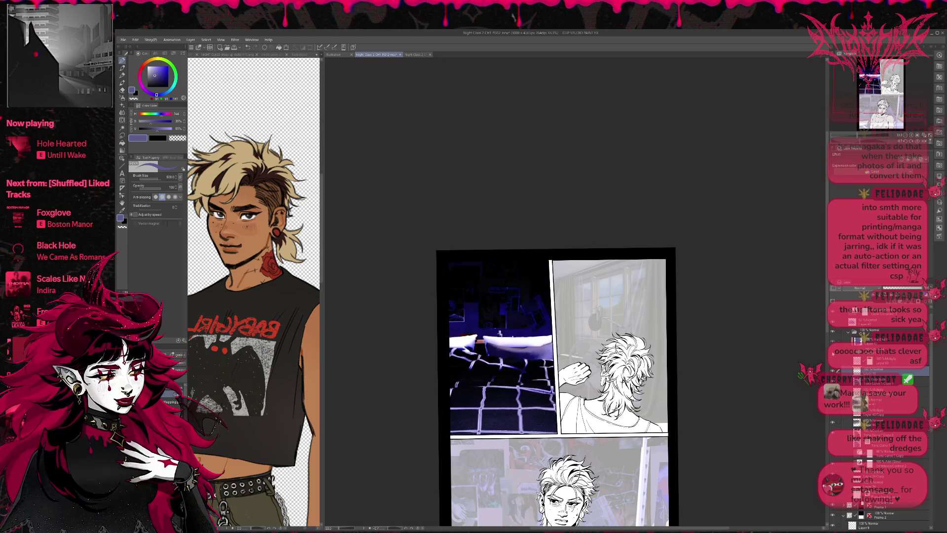
pyautogui.scroll(-2, 878, 444)
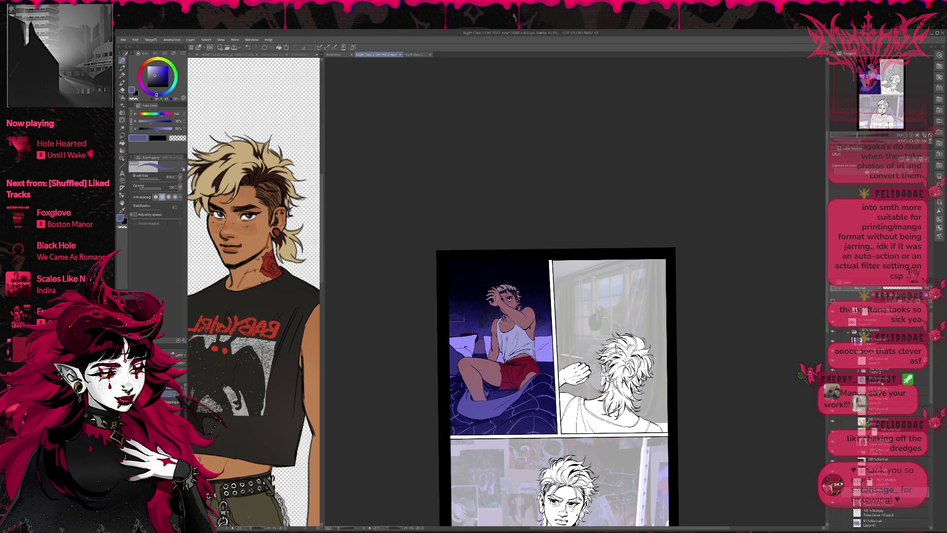
pyautogui.click(878, 379)
pyautogui.click(907, 289)
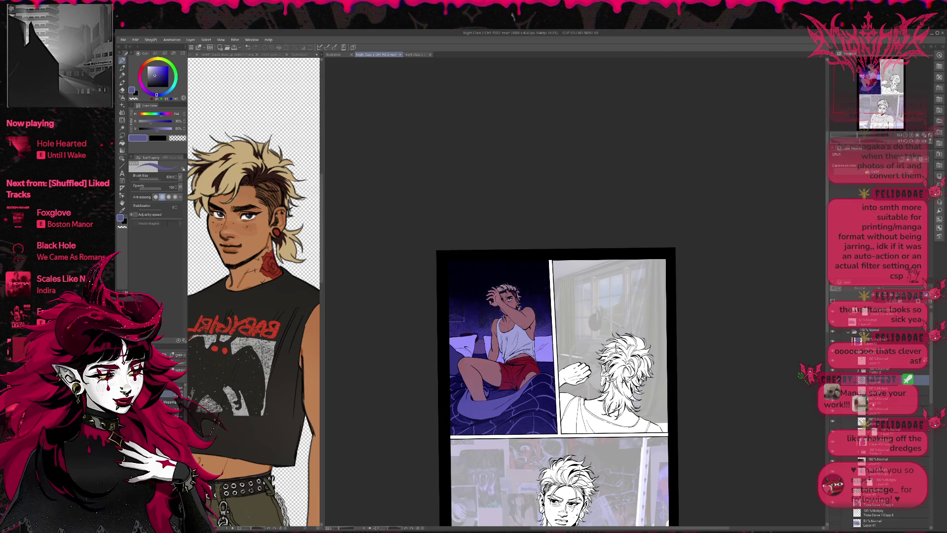
# - Step through the lighting stack down to the Multiply shading layer and switch brushes
pyautogui.click(885, 401)
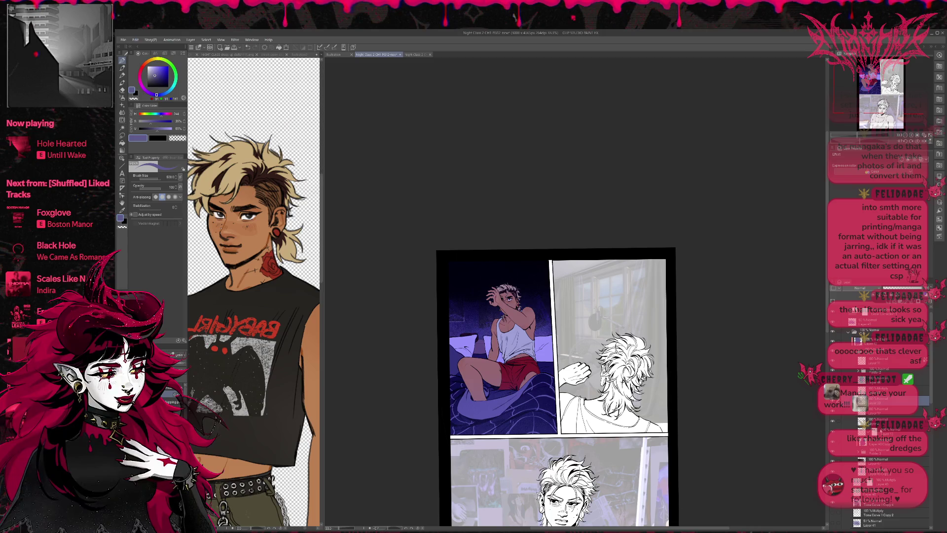
pyautogui.click(873, 431)
pyautogui.click(905, 405)
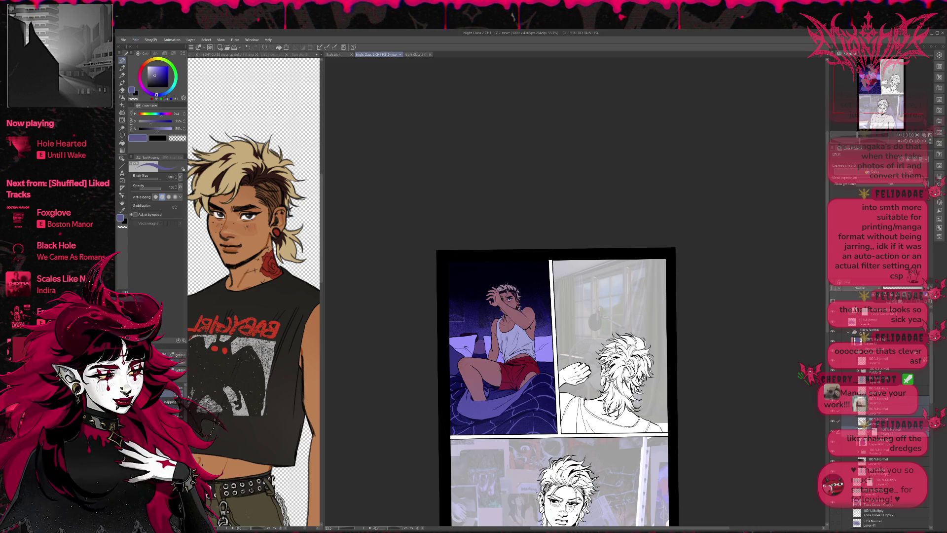
pyautogui.click(880, 416)
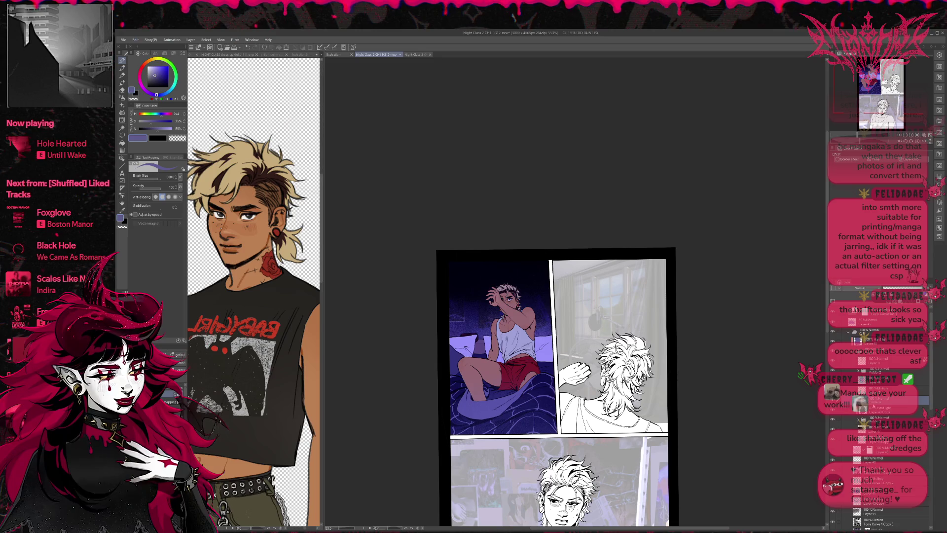
pyautogui.click(873, 460)
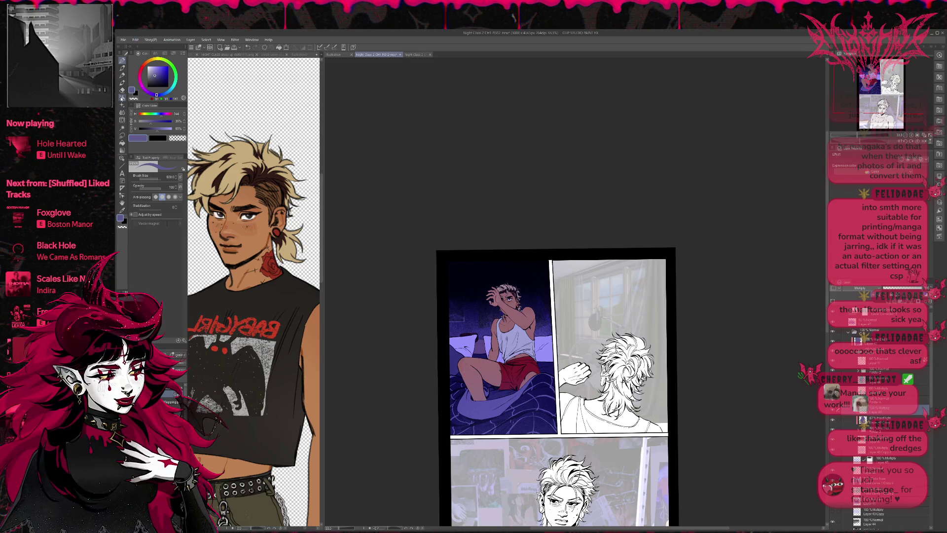
pyautogui.click(180, 368)
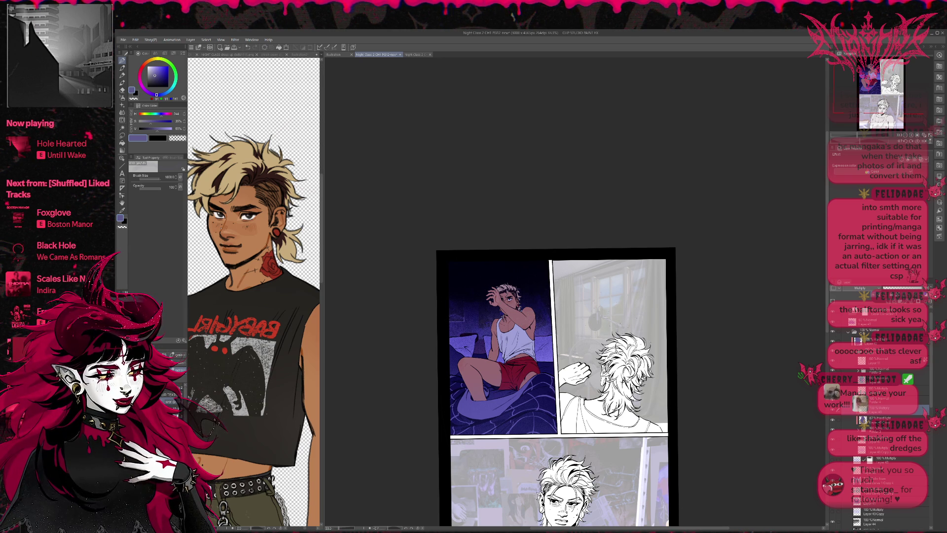
# - Select the 100% Multiply layer and toggle the correction and figure shading layers to compare brightness
pyautogui.scroll(1, 621, 308)
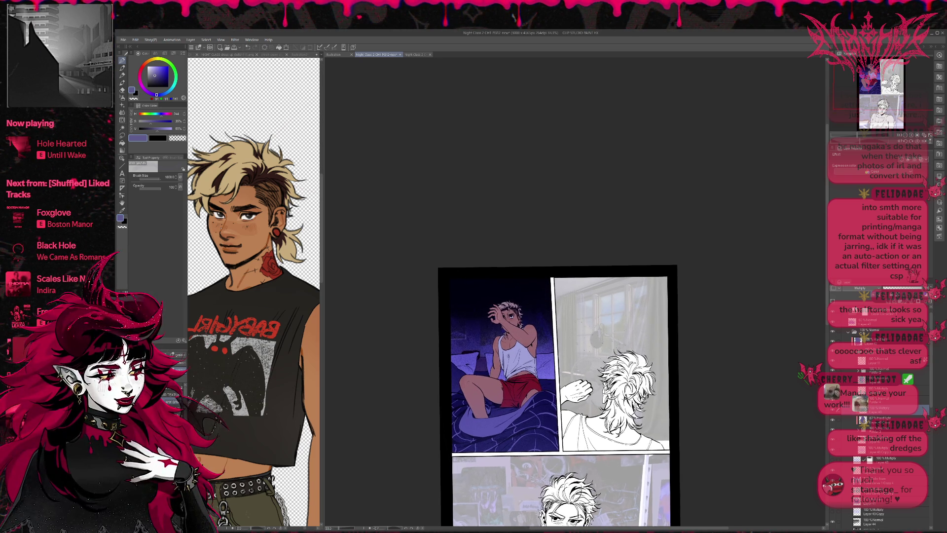
pyautogui.click(888, 418)
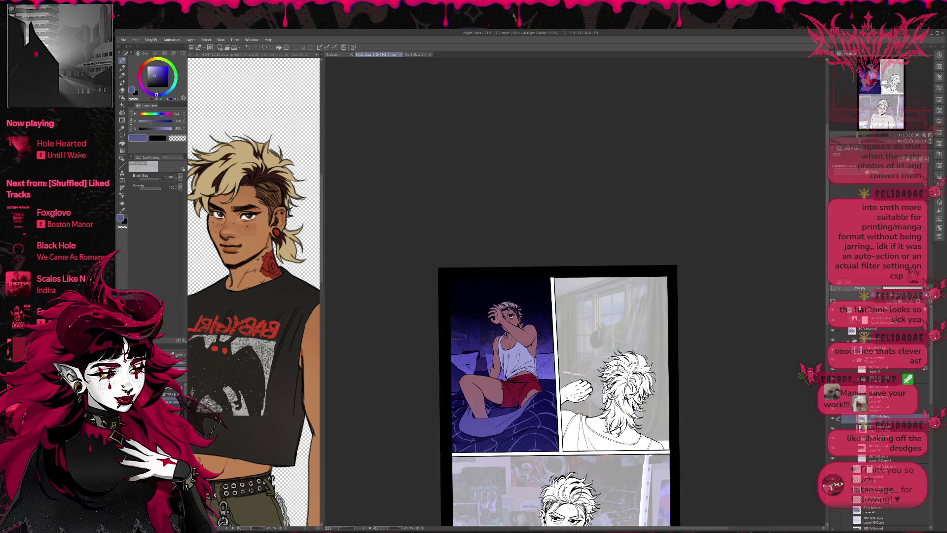
pyautogui.click(833, 322)
pyautogui.click(833, 321)
pyautogui.click(833, 322)
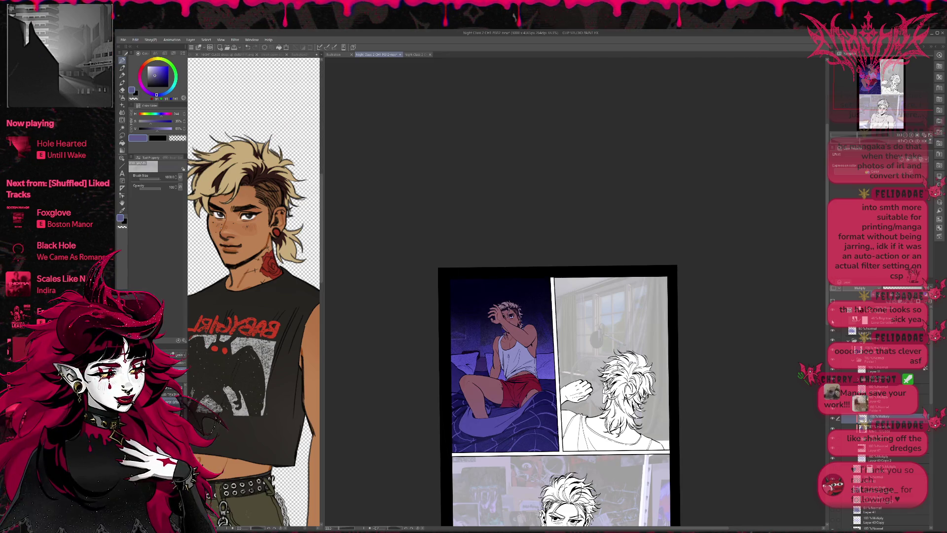
pyautogui.click(833, 332)
pyautogui.click(834, 332)
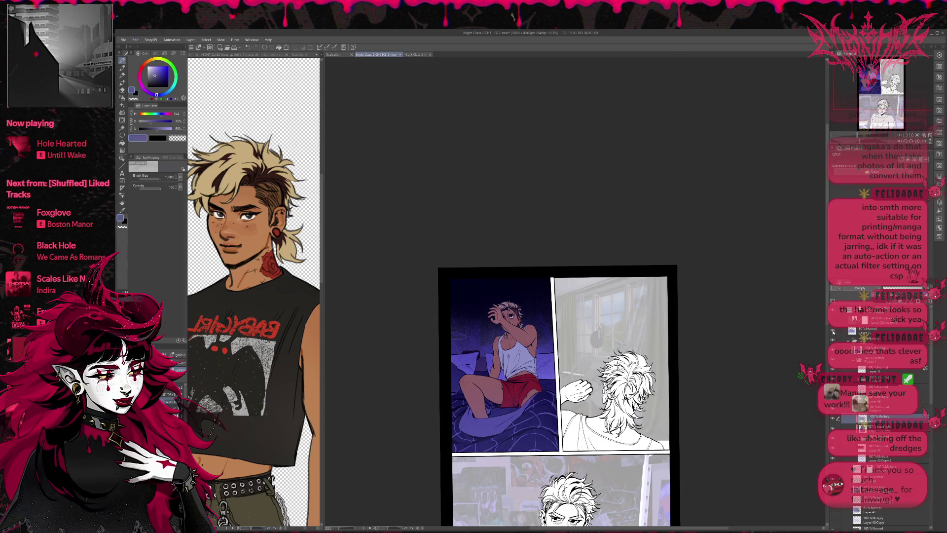
pyautogui.click(833, 331)
pyautogui.click(833, 331)
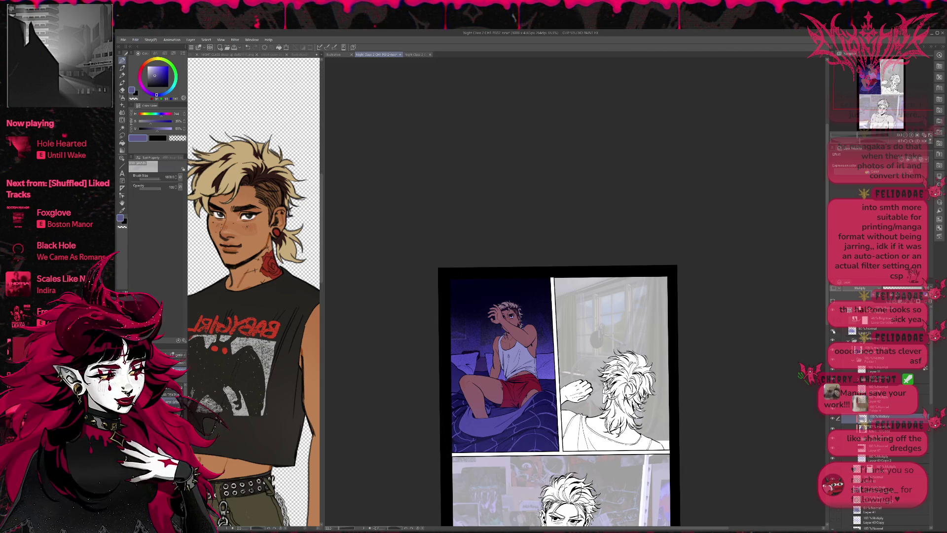
pyautogui.click(834, 331)
# - Select the lighting folder and toggle a layer to compare the figure and bed brightness
pyautogui.click(868, 340)
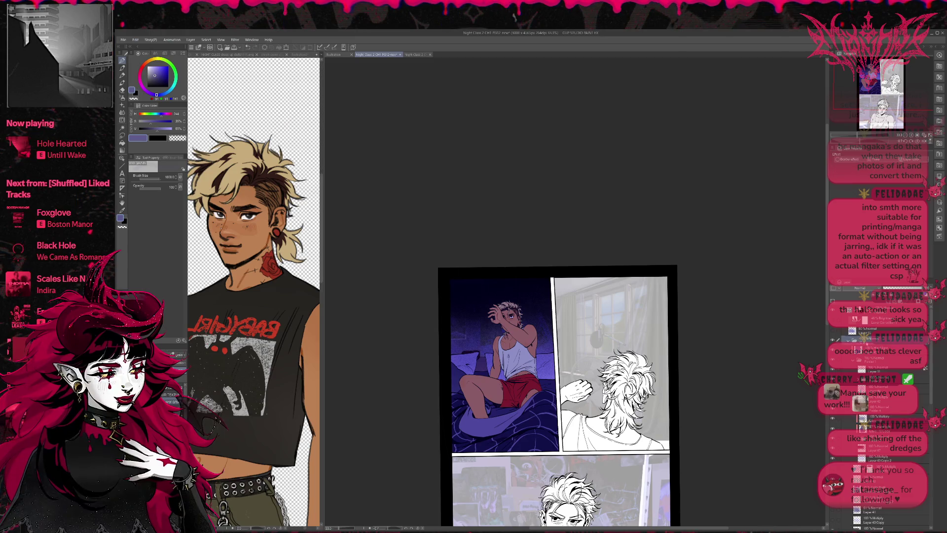
pyautogui.click(834, 341)
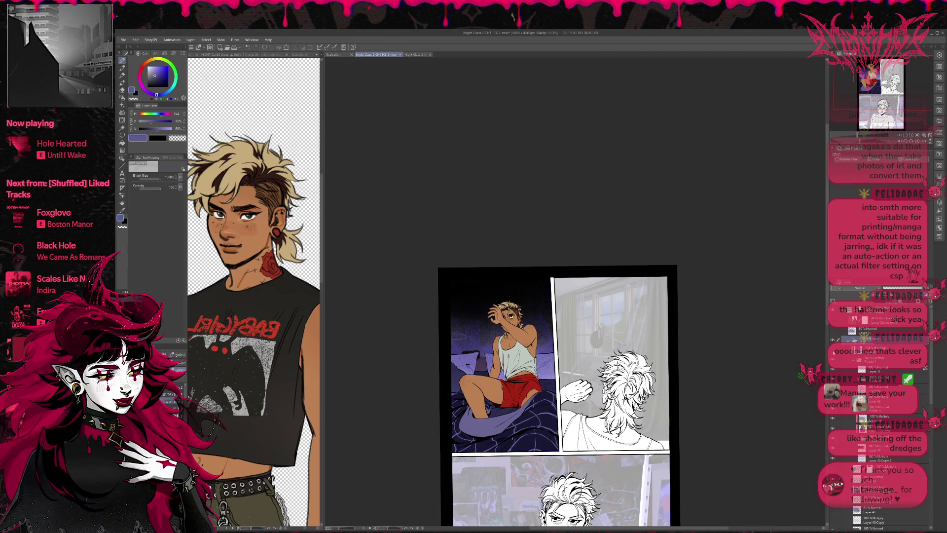
pyautogui.click(833, 341)
pyautogui.click(834, 340)
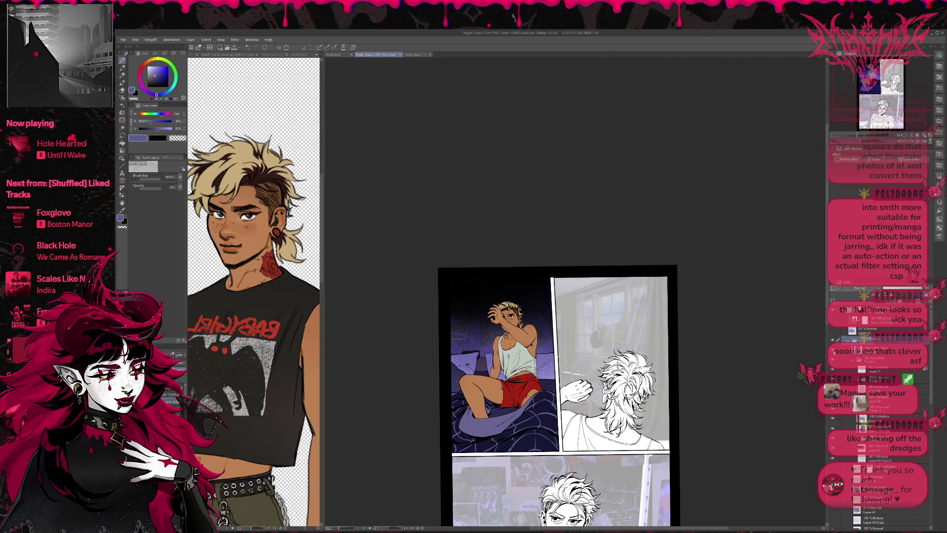
pyautogui.click(833, 340)
# - Try the Brightness blend mode on the Hard Light layer, then return it to Hard light
pyautogui.click(878, 345)
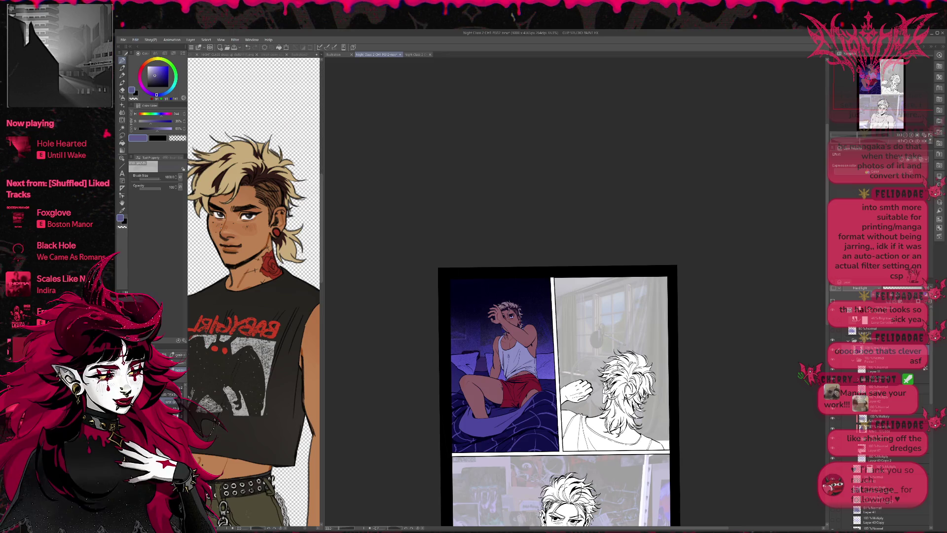
pyautogui.click(855, 457)
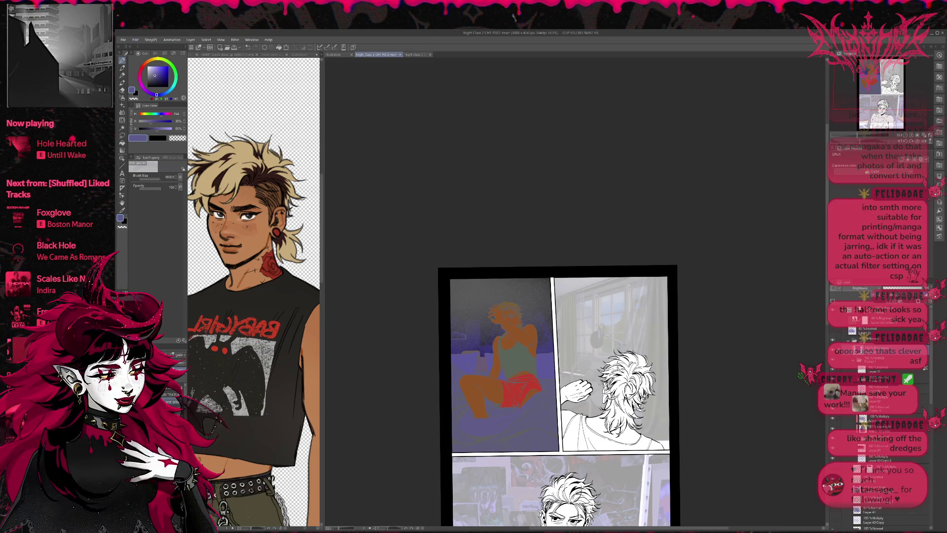
pyautogui.click(878, 288)
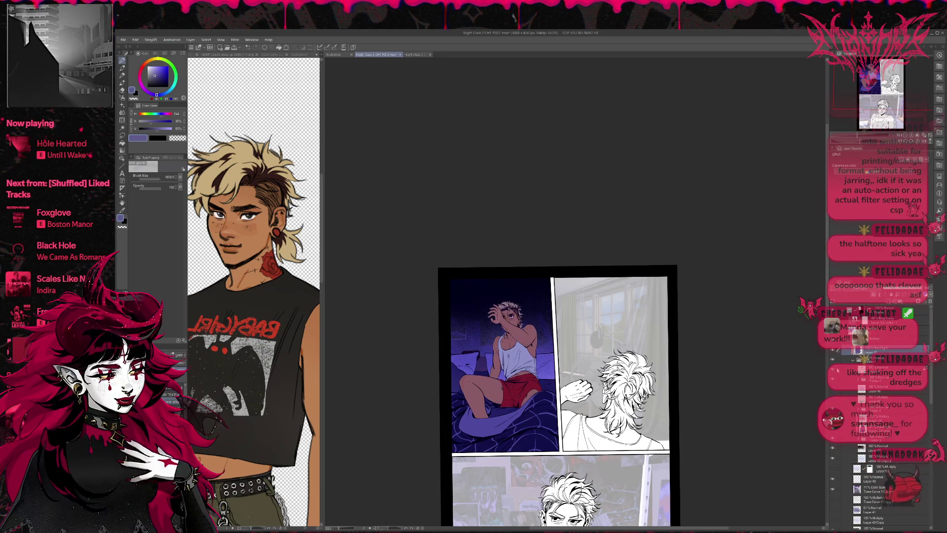
pyautogui.click(878, 370)
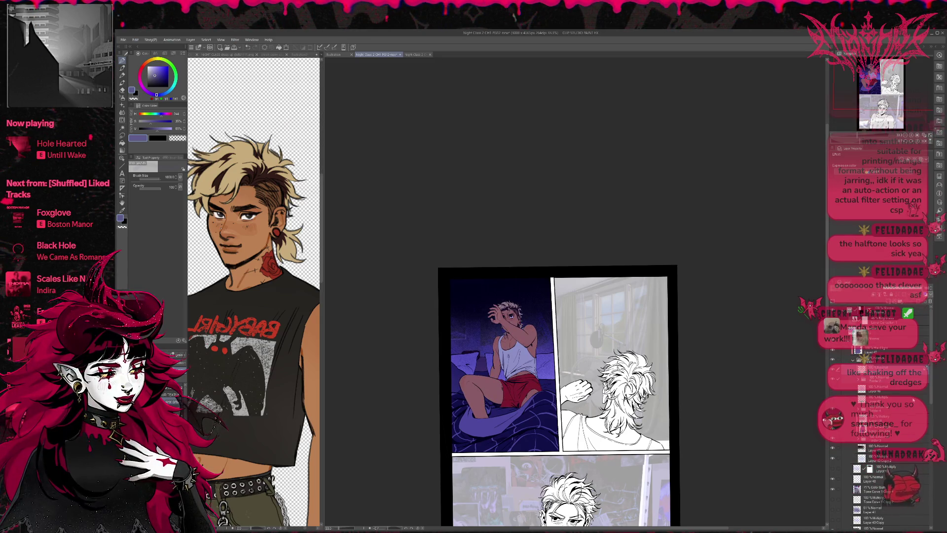
pyautogui.click(858, 389)
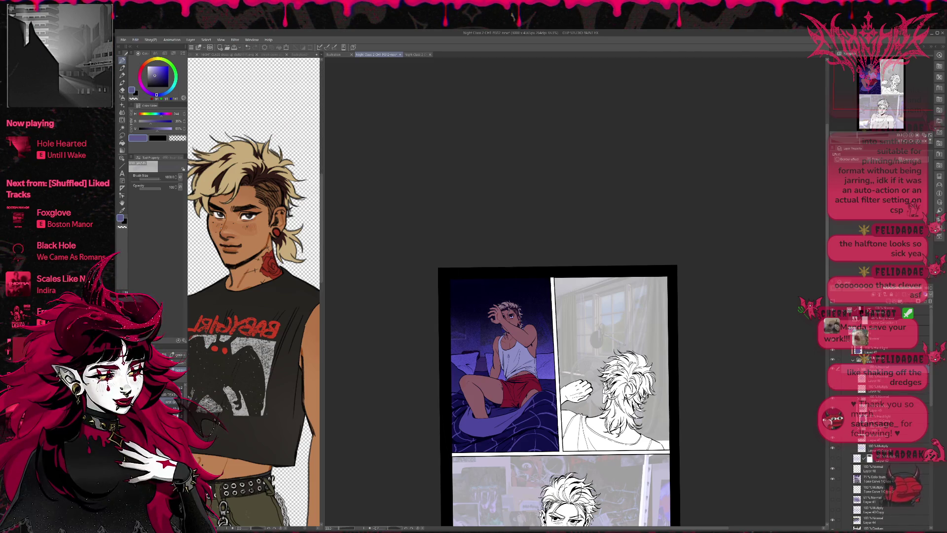
pyautogui.click(874, 352)
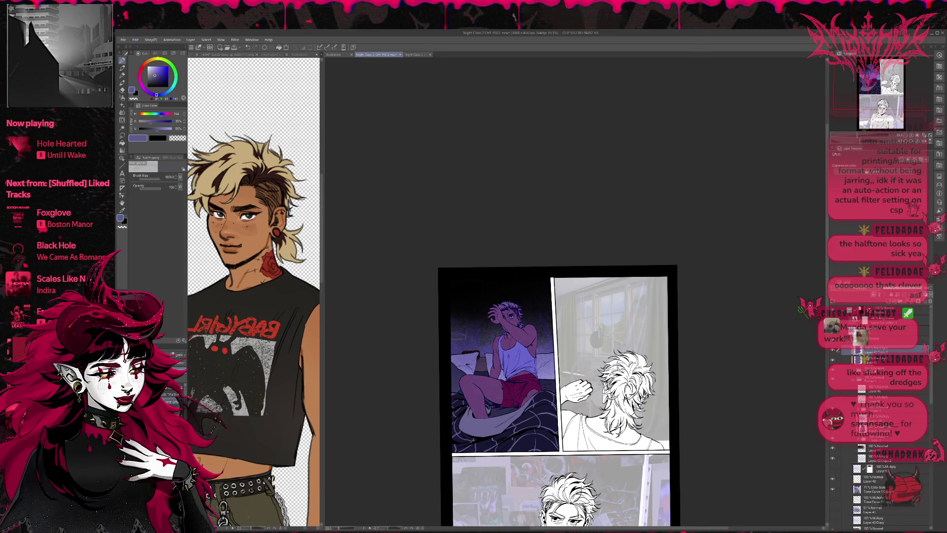
pyautogui.click(861, 368)
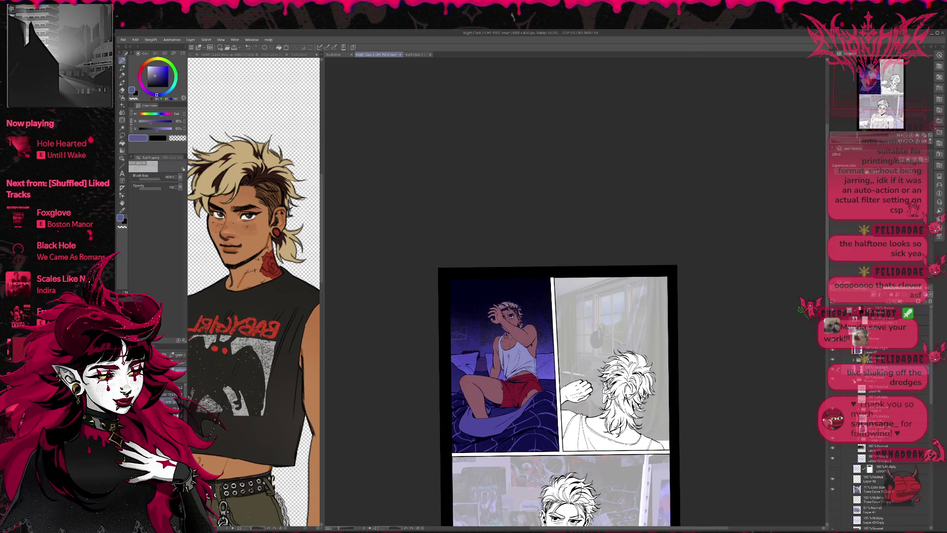
pyautogui.click(855, 381)
pyautogui.click(833, 379)
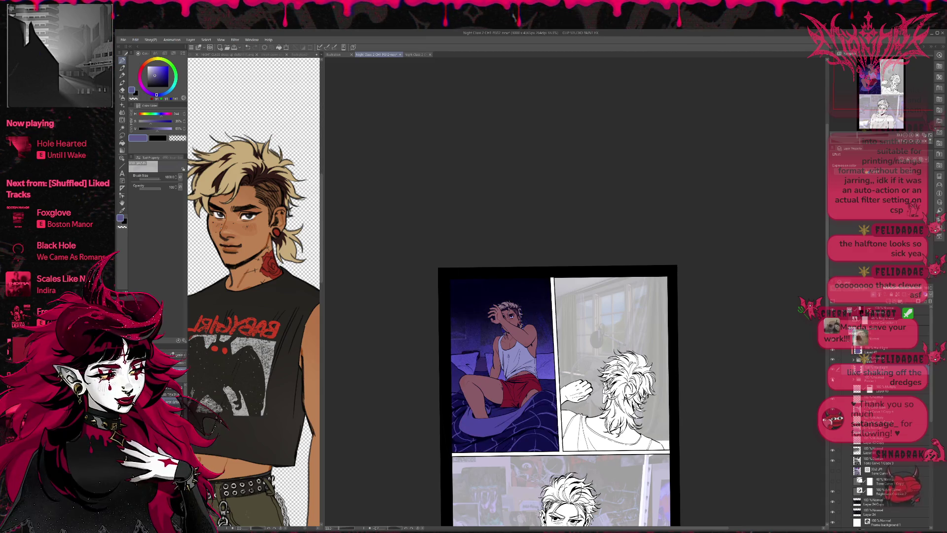
pyautogui.click(879, 351)
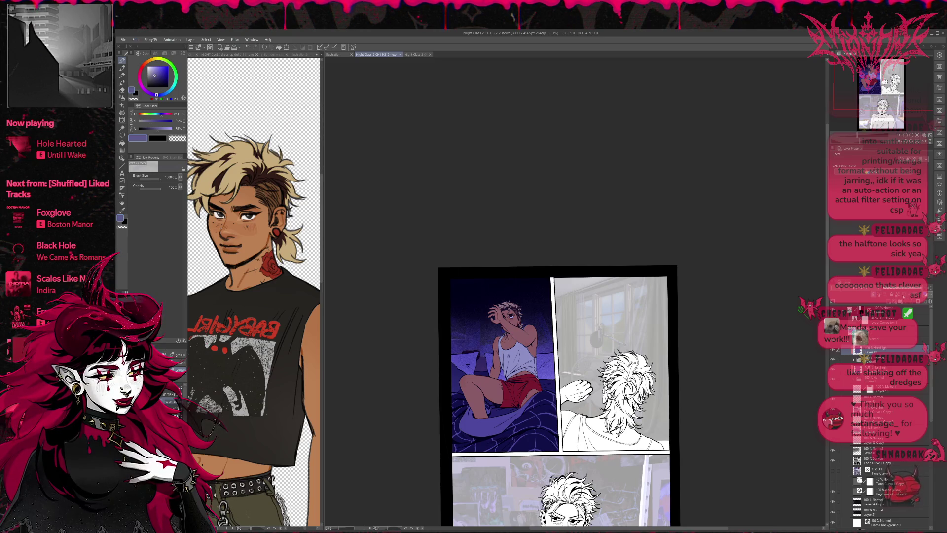
pyautogui.click(832, 350)
pyautogui.click(833, 350)
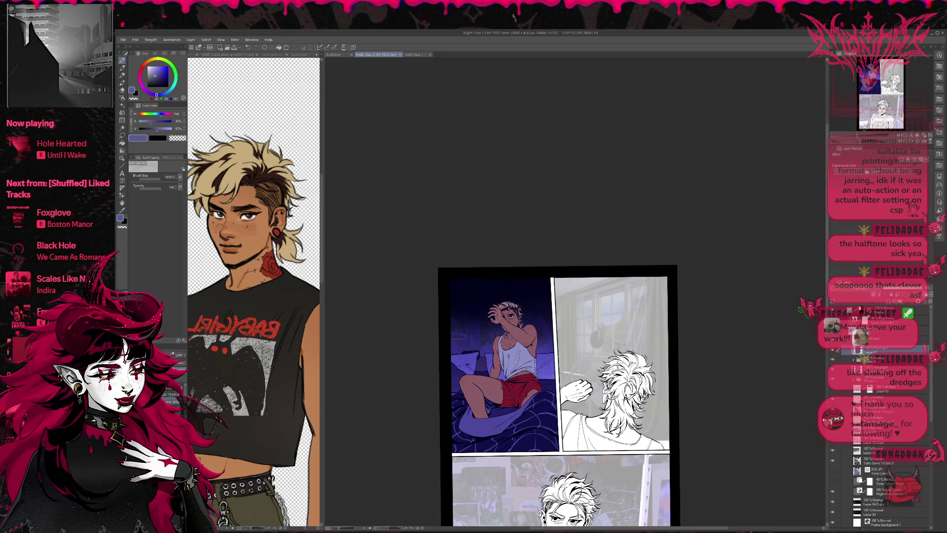
pyautogui.click(833, 350)
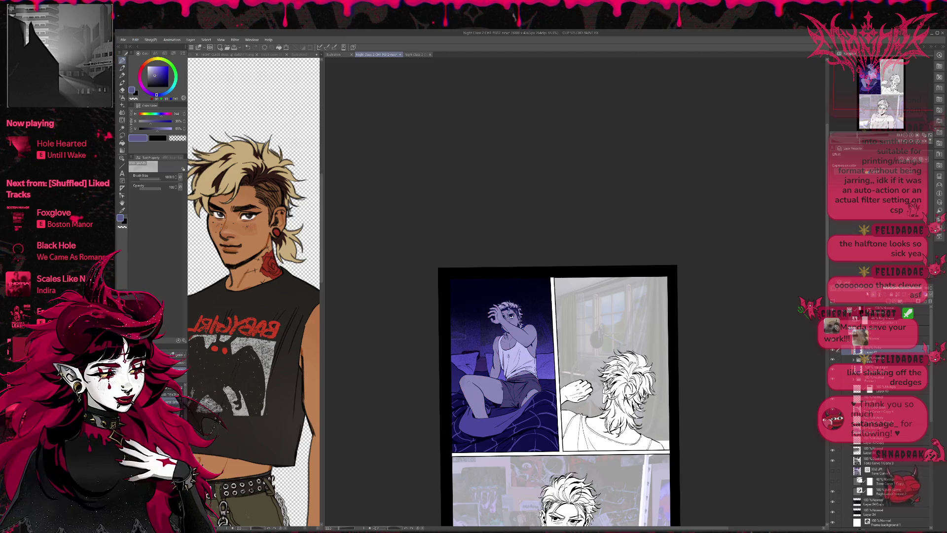
pyautogui.click(833, 351)
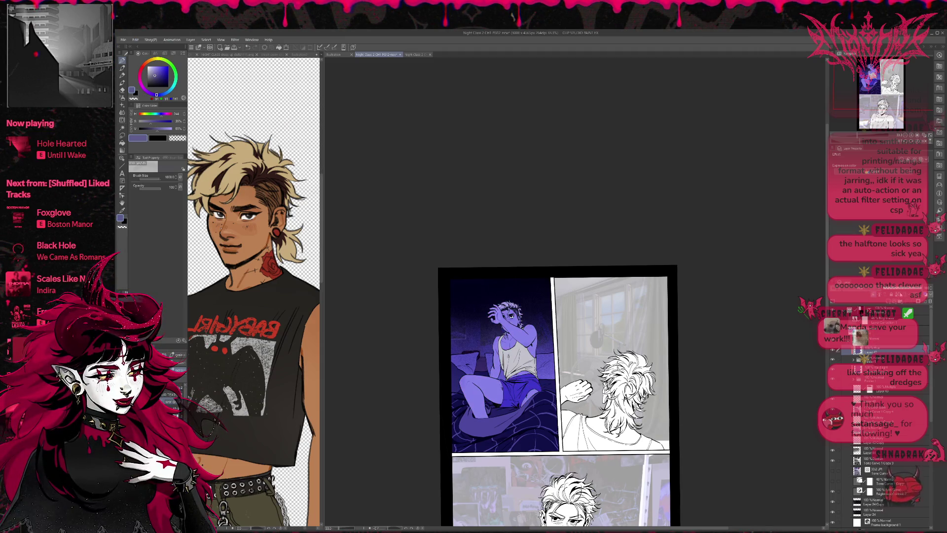
pyautogui.click(832, 352)
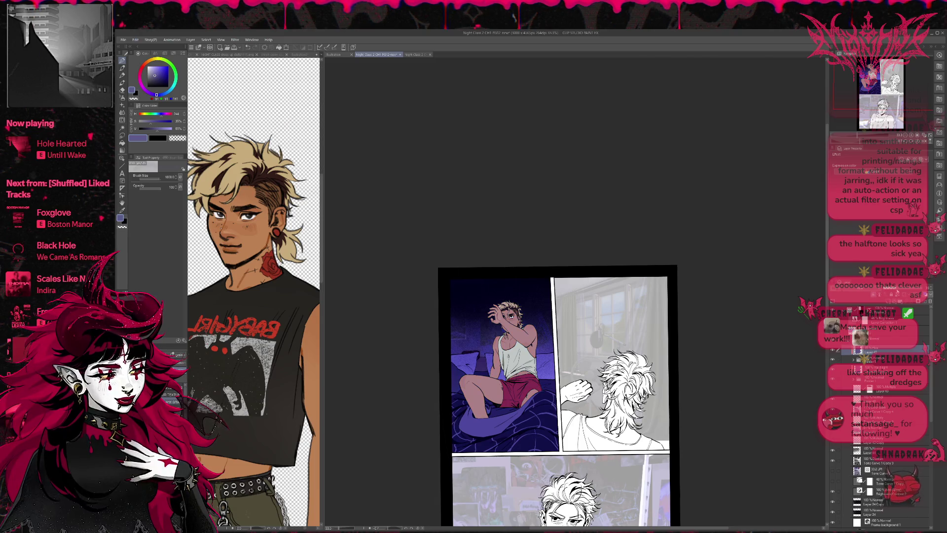
pyautogui.click(833, 351)
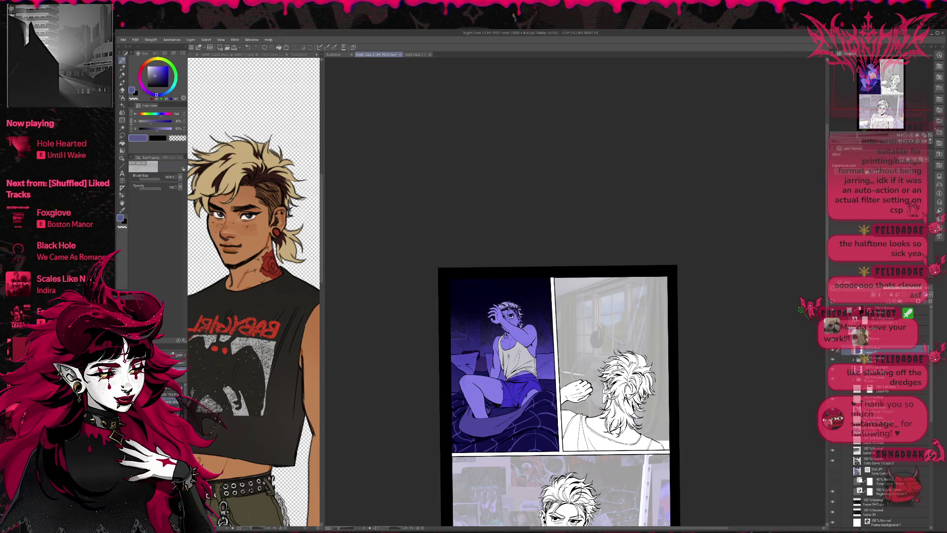
pyautogui.click(832, 351)
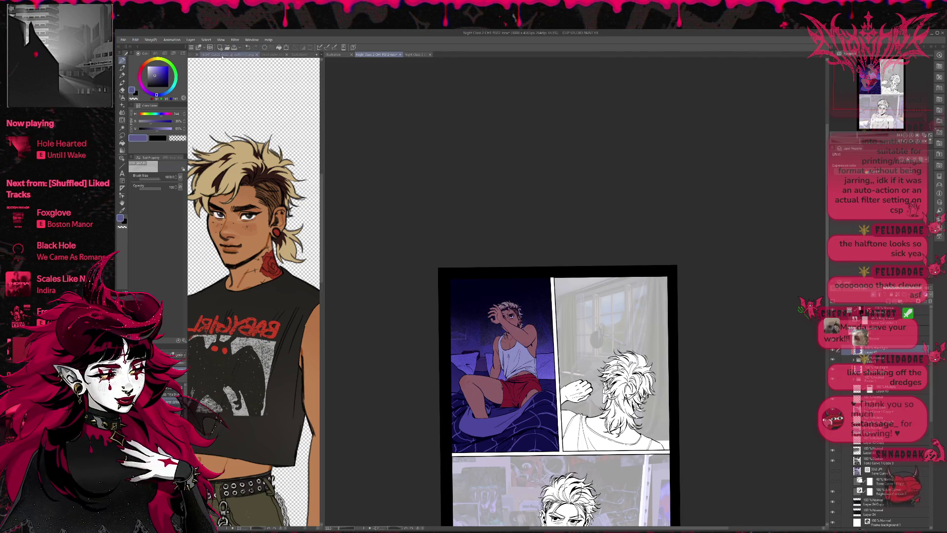
pyautogui.click(122, 98)
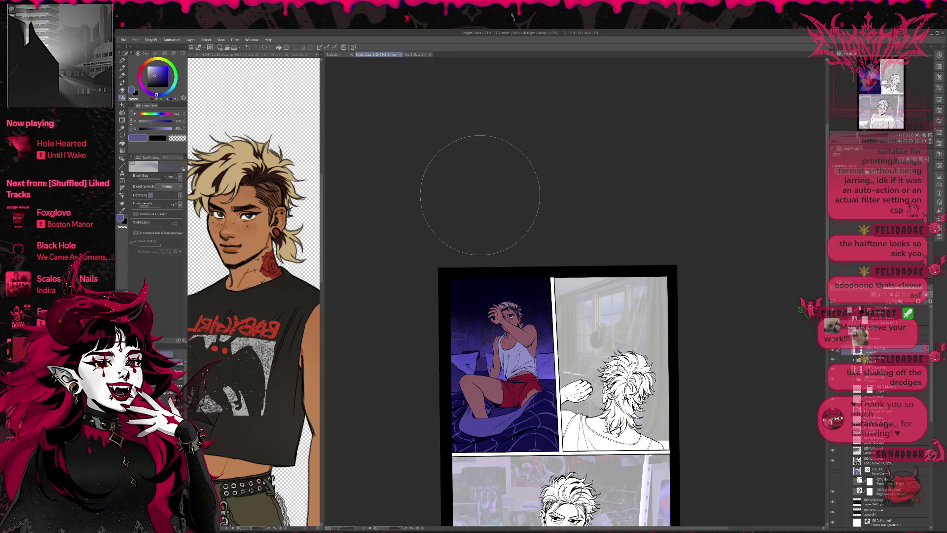
# - Scatter dark red sparkles in the night sky above the character
pyautogui.keyDown('alt'); pyautogui.click(511, 390); pyautogui.keyUp('alt')
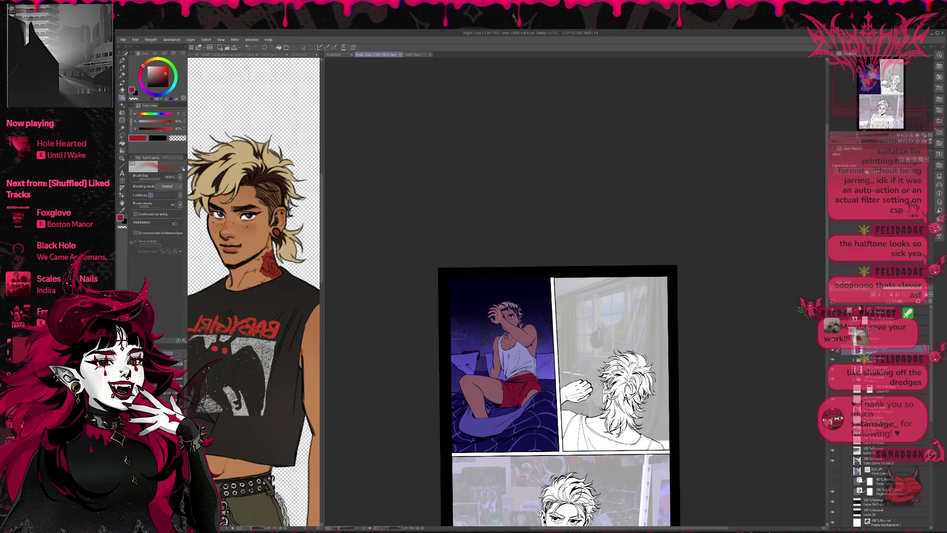
pyautogui.press('p')
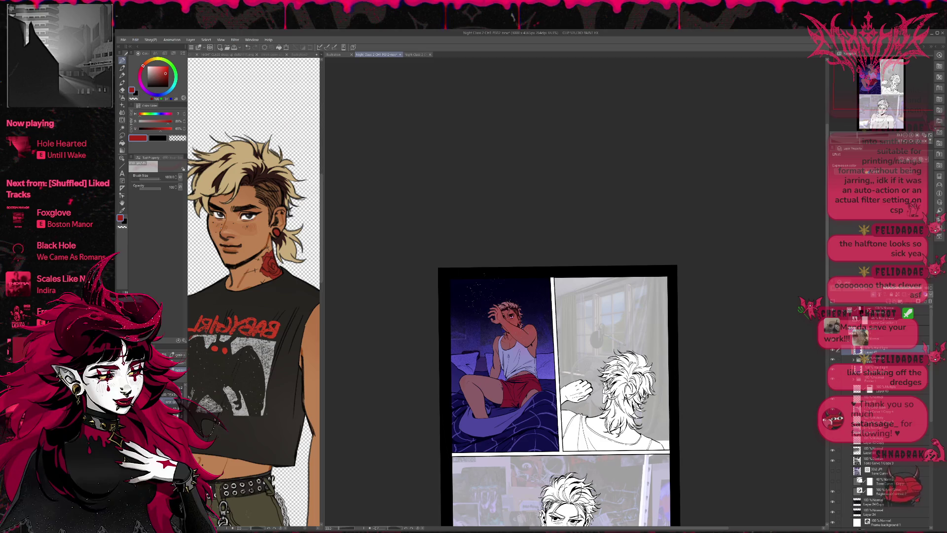
pyautogui.moveTo(547, 281); pyautogui.dragTo(513, 360)
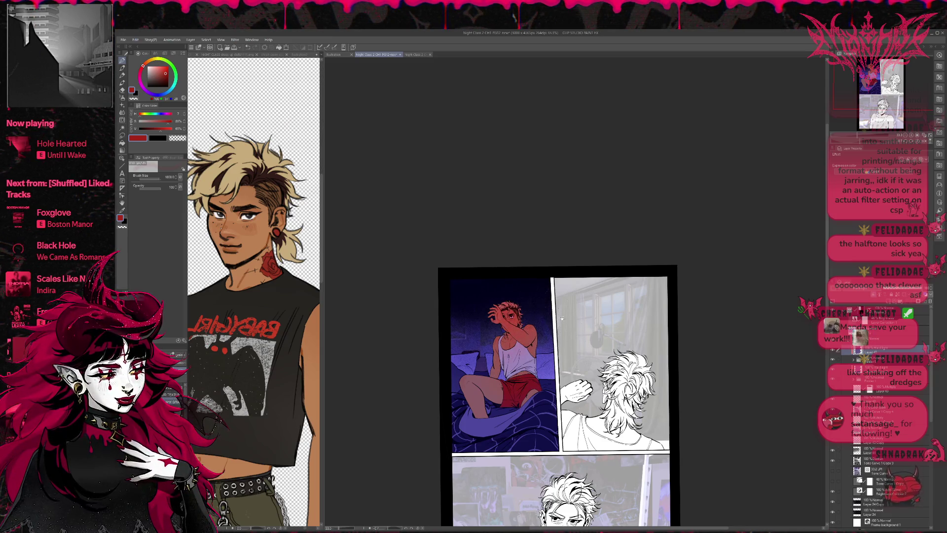
pyautogui.moveTo(562, 321); pyautogui.dragTo(551, 316)
# - Add a new top layer, test a red halftone band and undo it, then zoom in
pyautogui.click(876, 298)
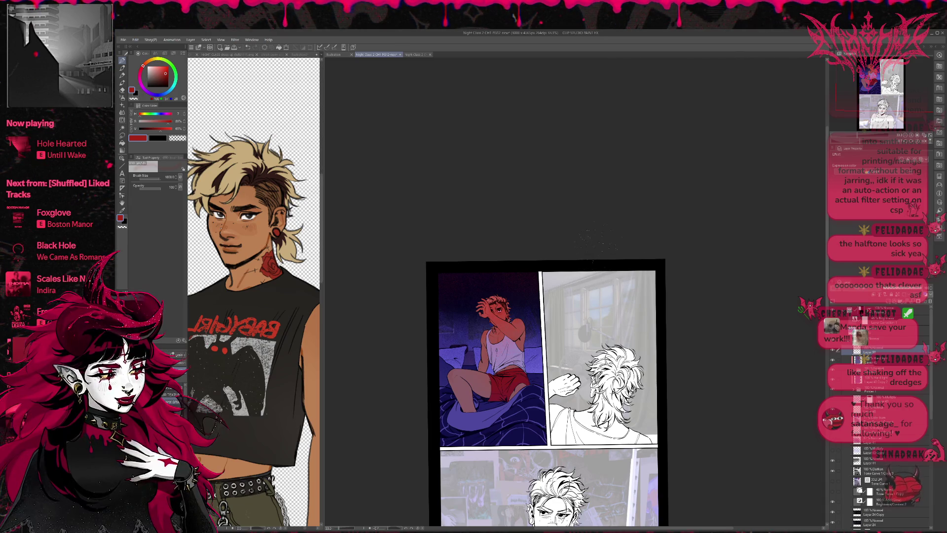
pyautogui.press('b')
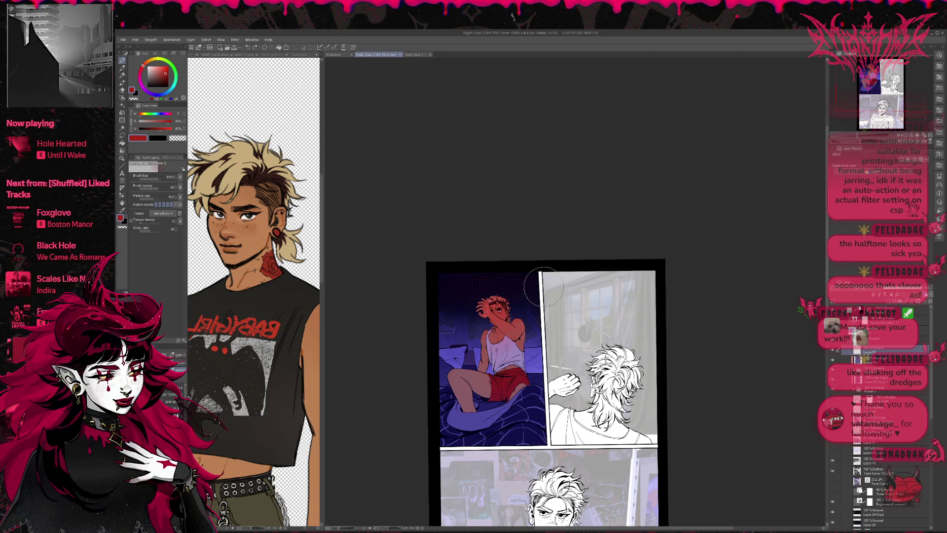
pyautogui.moveTo(478, 258); pyautogui.dragTo(495, 276)
pyautogui.hotkey('ctrl', 'z')
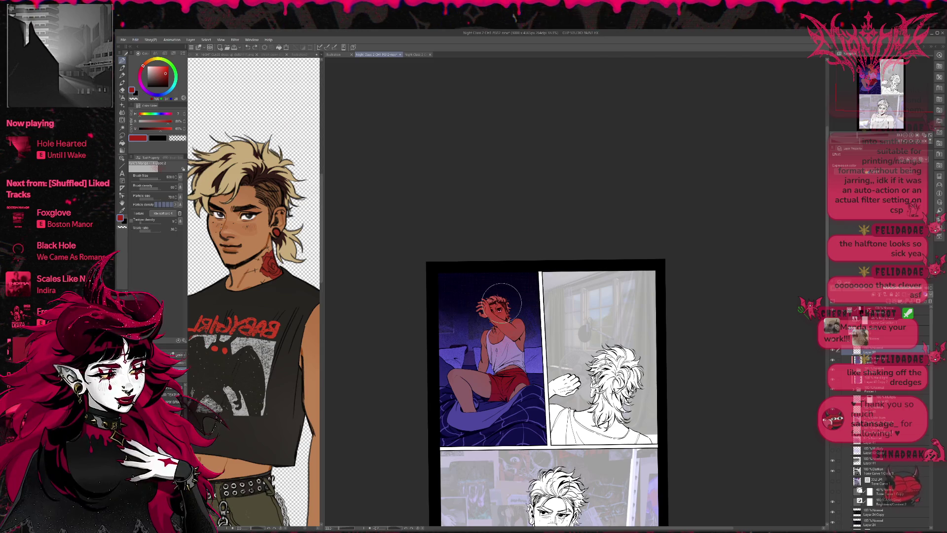
pyautogui.click(912, 136)
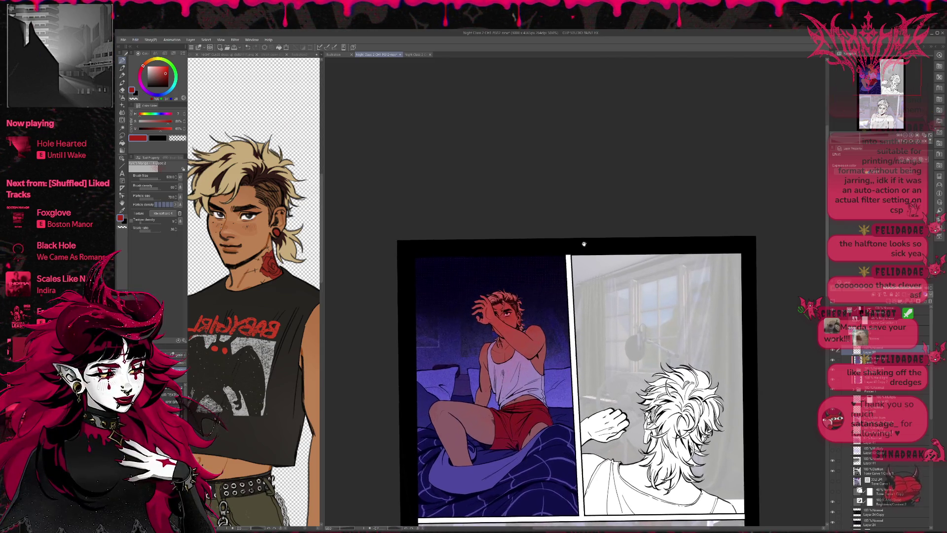
# - Switch to a smaller particle spray brush for the sky specks
pyautogui.press('b')
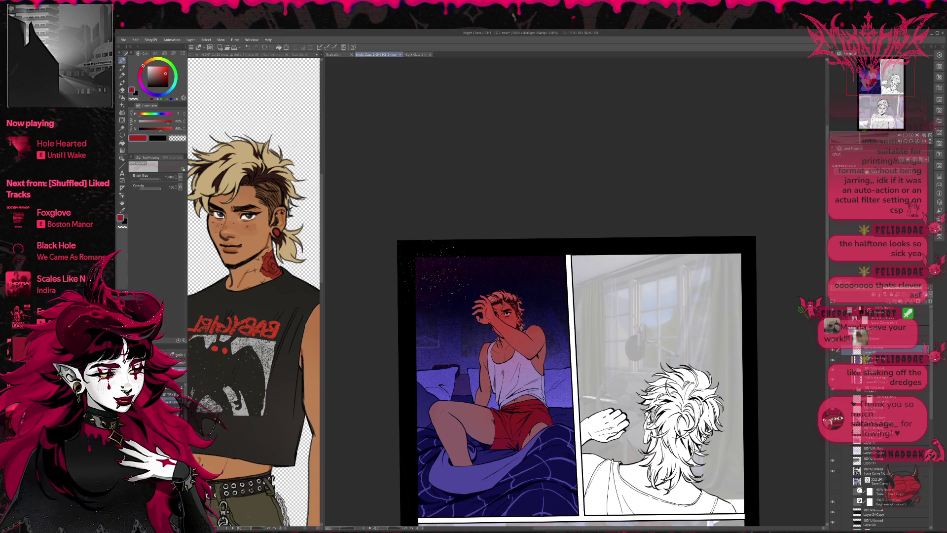
pyautogui.press('b')
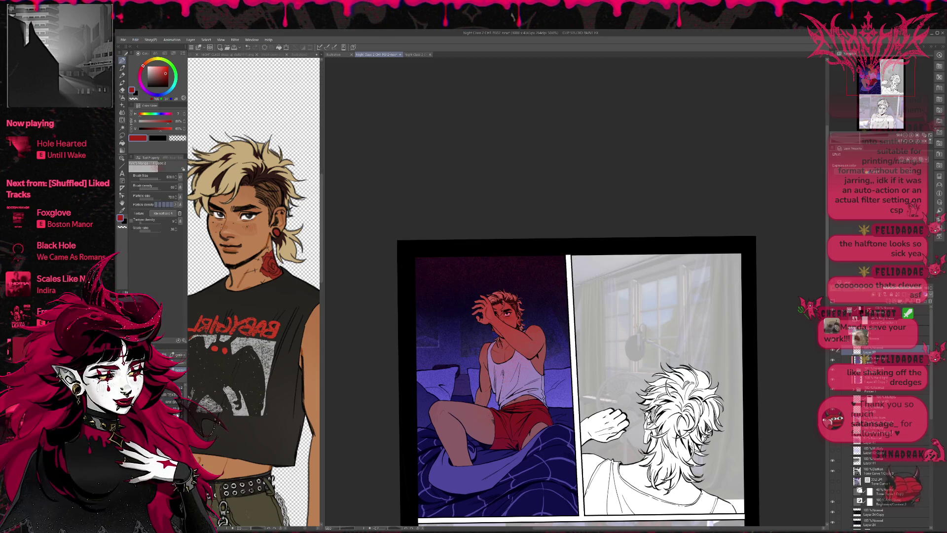
pyautogui.press('b')
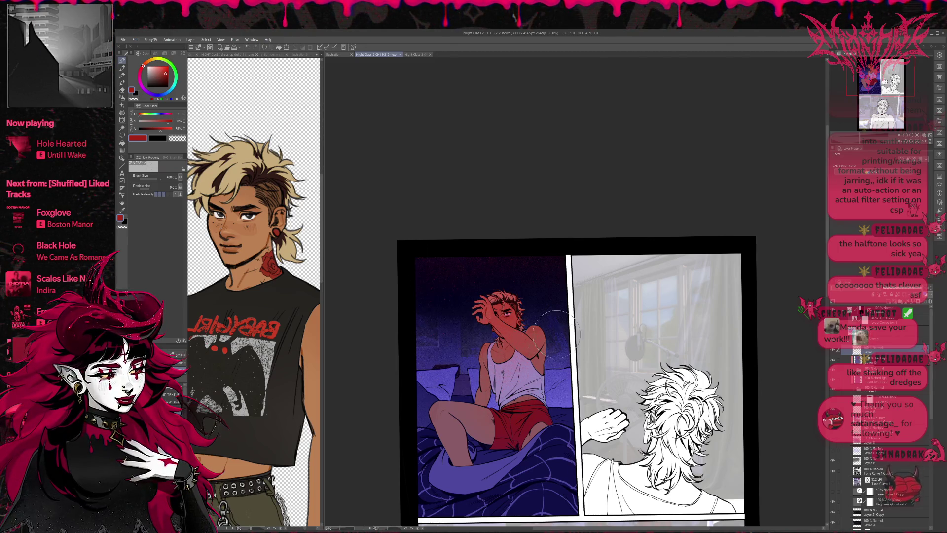
pyautogui.moveTo(591, 330)
pyautogui.mouseDown()
pyautogui.moveTo(568, 286)
pyautogui.moveTo(591, 350)
pyautogui.mouseUp()
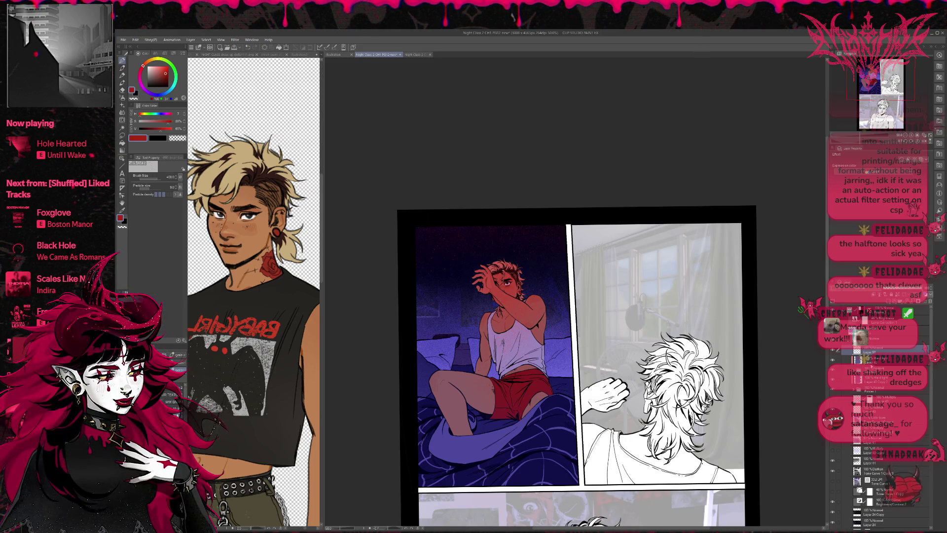
# - Expand Folder 2, select the tan skin layer, and load an orange-brown colour on the pen
pyautogui.click(858, 390)
pyautogui.click(859, 390)
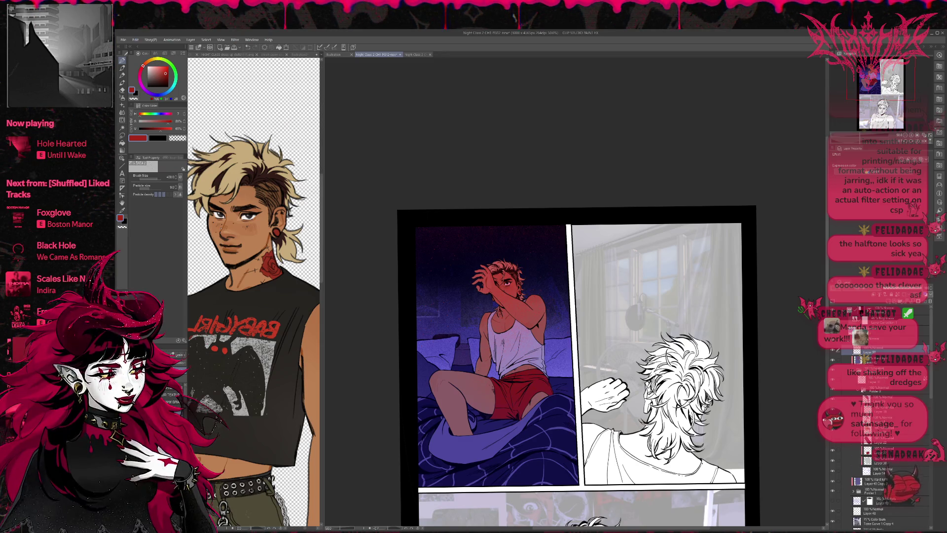
pyautogui.click(888, 379)
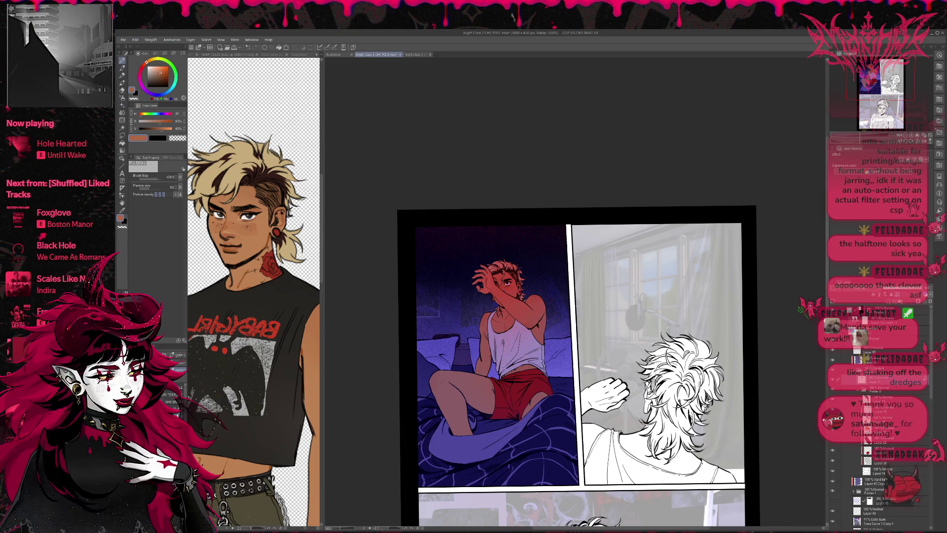
pyautogui.press('p')
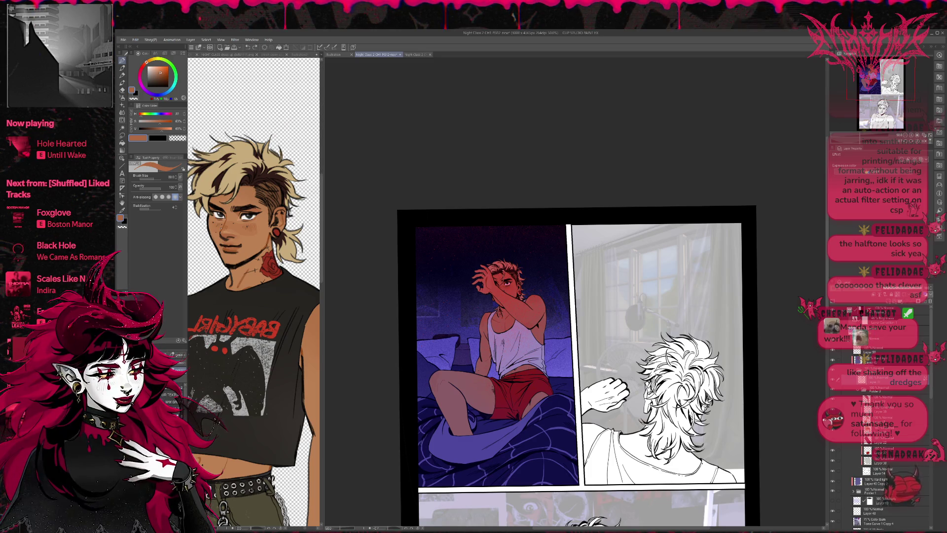
pyautogui.keyDown('alt'); pyautogui.click(496, 390); pyautogui.keyUp('alt')
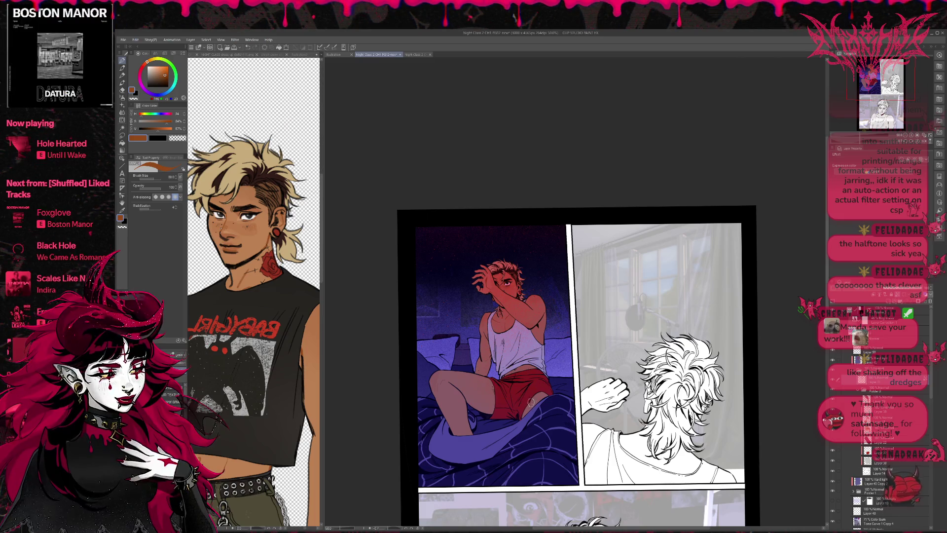
# - Pan down to the panel below the top row, then zoom out and center the page
pyautogui.hscroll(1, 562, 352)
pyautogui.hscroll(2, 566, 354)
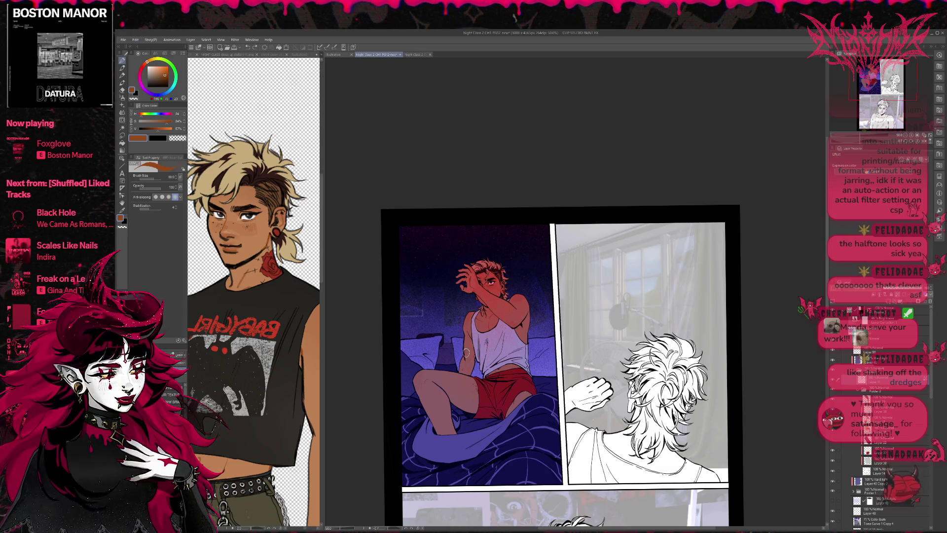
pyautogui.scroll(1, 539, 337)
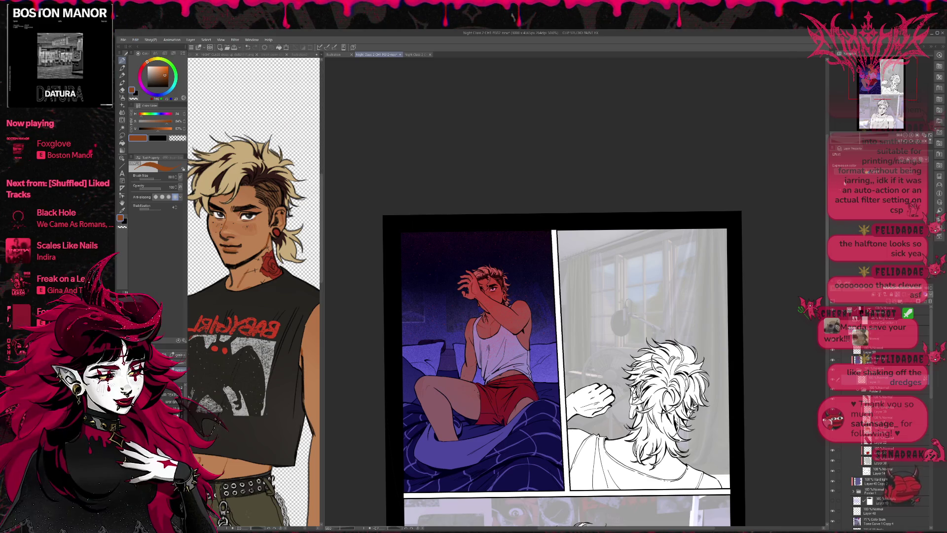
pyautogui.moveTo(713, 367); pyautogui.dragTo(707, 305)
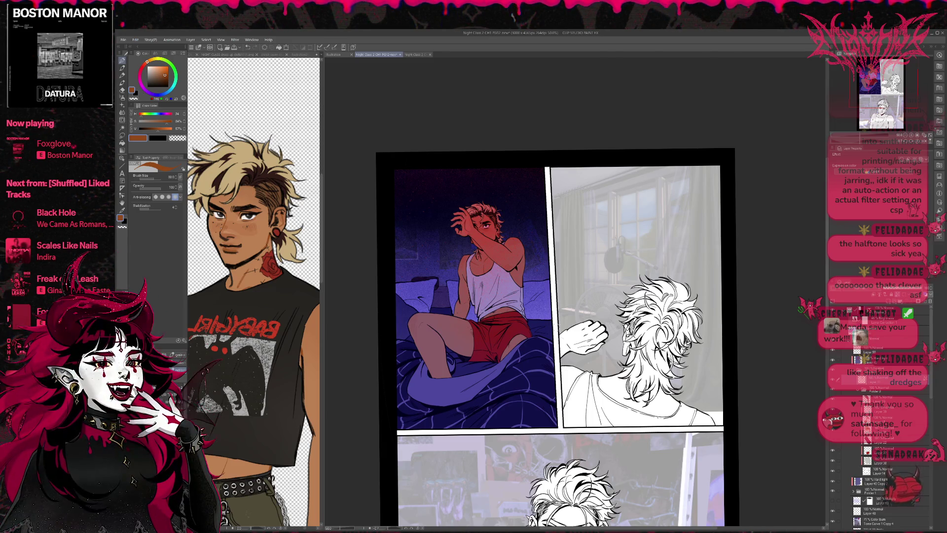
pyautogui.scroll(-1, 636, 320)
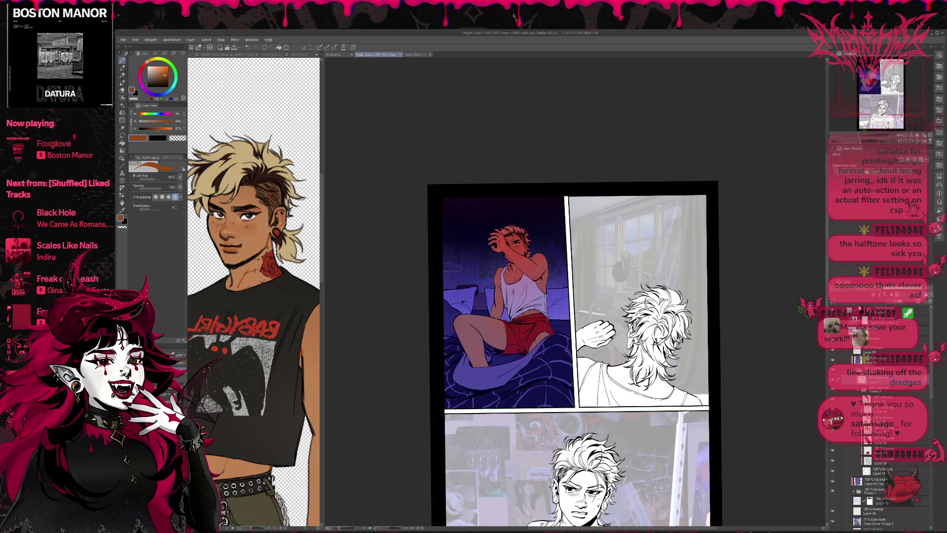
pyautogui.scroll(-1, 635, 320)
pyautogui.moveTo(564, 360); pyautogui.dragTo(535, 361)
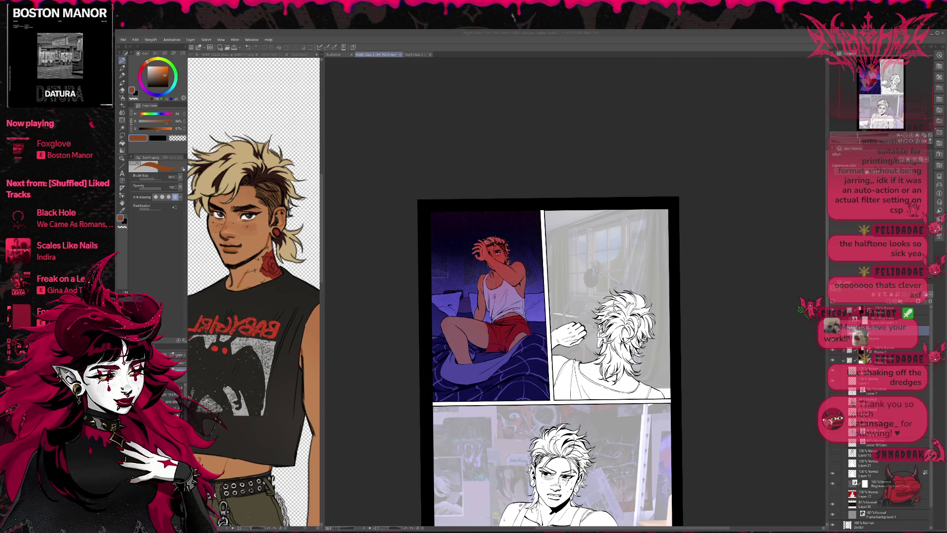
# - Add a red tint correction layer over the bedroom panel and compare it on and off
pyautogui.click(868, 359)
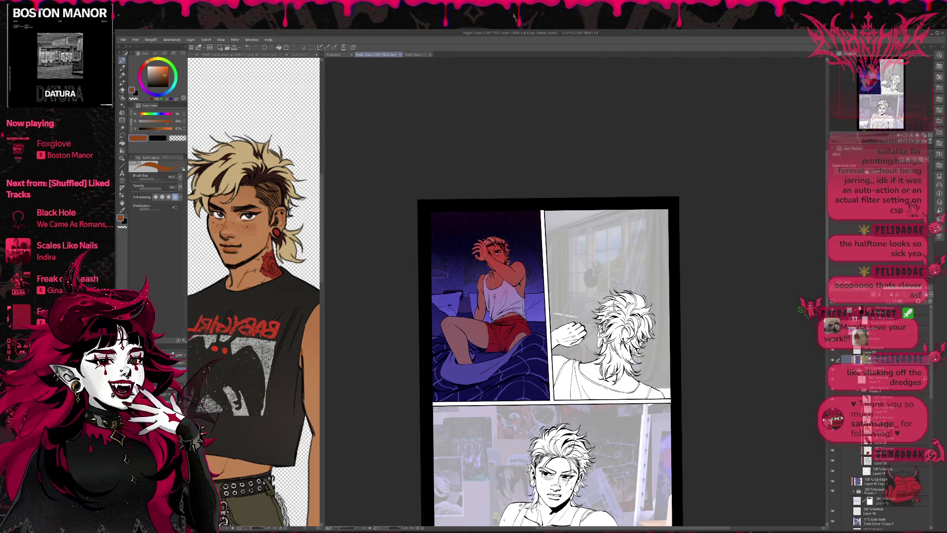
pyautogui.click(888, 301)
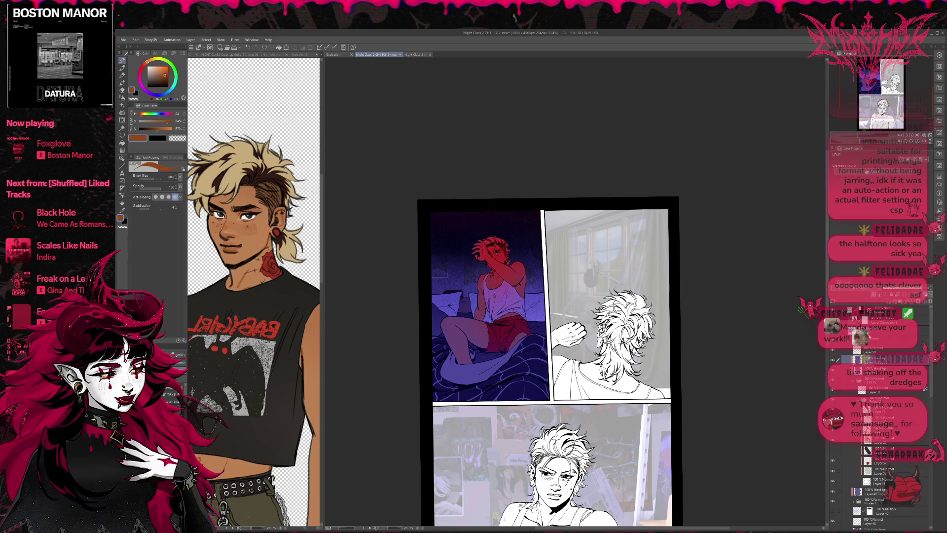
pyautogui.click(833, 360)
pyautogui.click(834, 359)
pyautogui.click(834, 360)
pyautogui.click(834, 359)
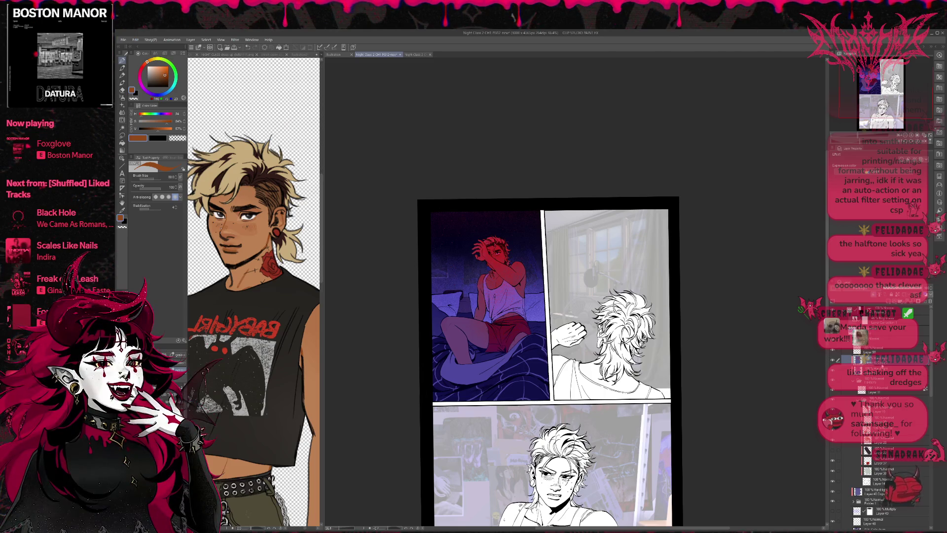
# - Preview the layer above, then inspect the Brightness correction layer's settings
pyautogui.click(873, 332)
pyautogui.click(832, 331)
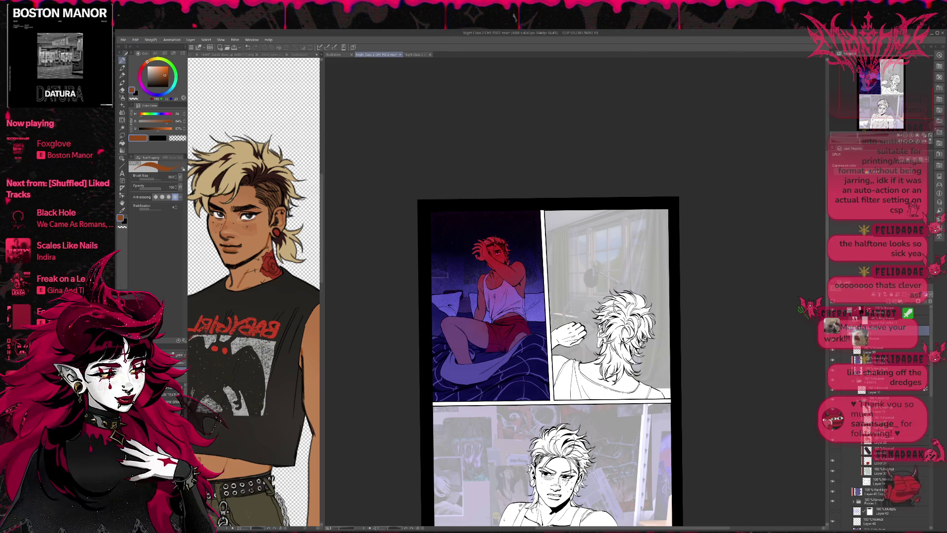
pyautogui.click(833, 332)
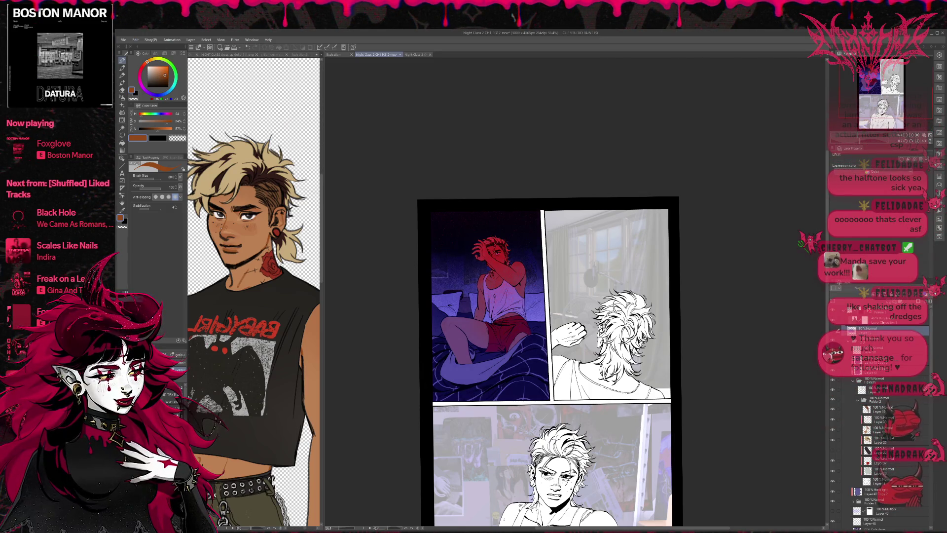
pyautogui.click(836, 319)
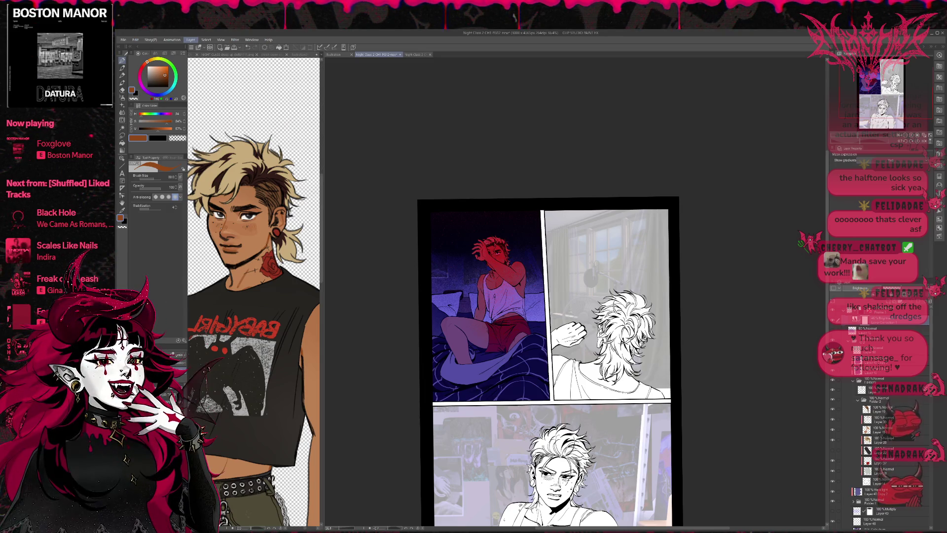
# - Return from another window and save the comic page with Ctrl+S
pyautogui.hotkey('alt', 'Tab')
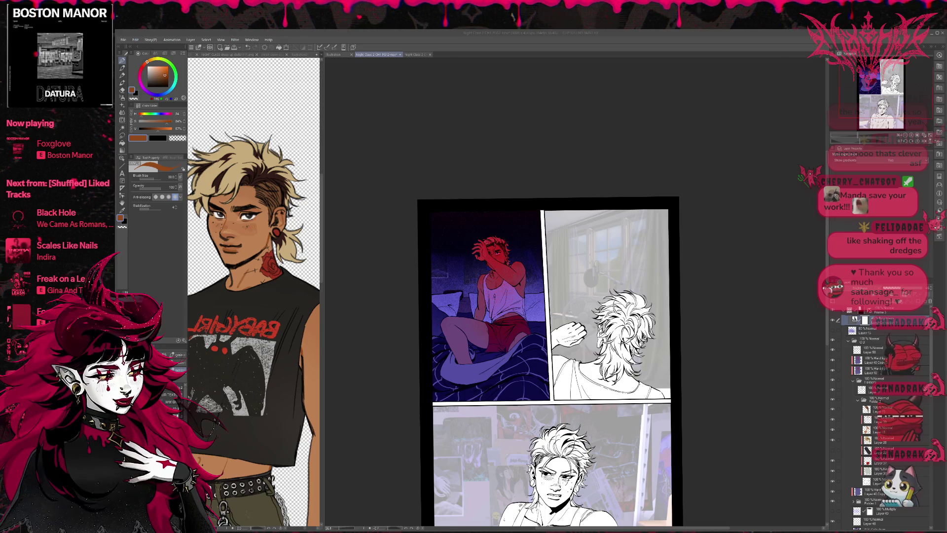
pyautogui.hotkey('alt', 'Tab')
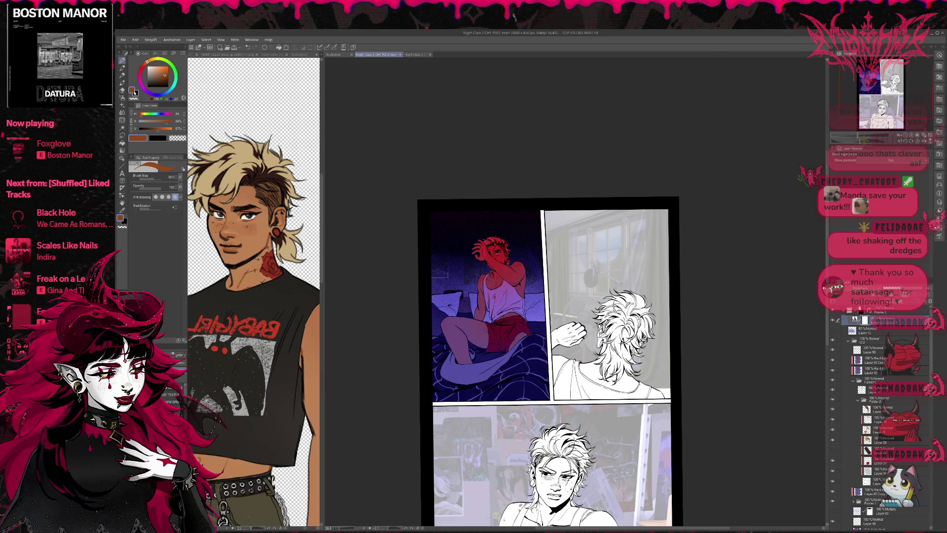
pyautogui.hotkey('ctrl', 's')
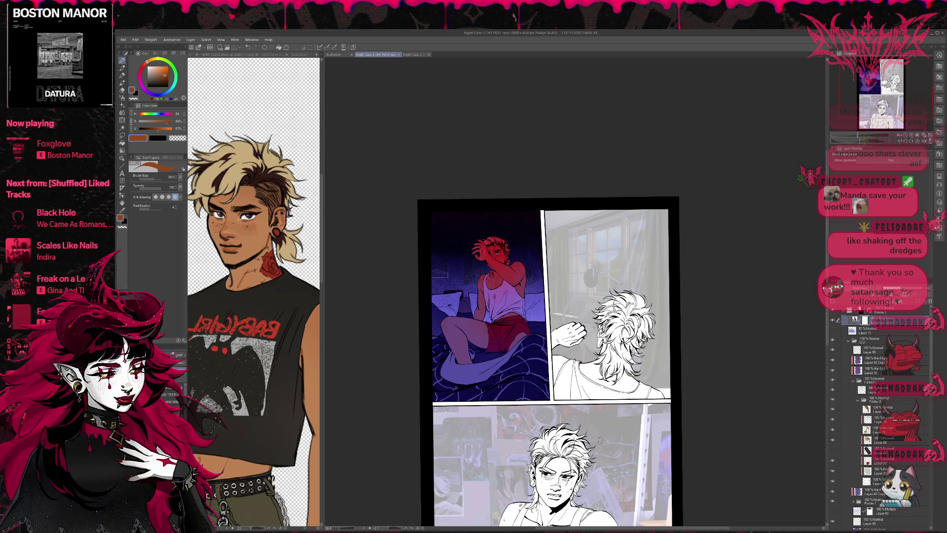
# - Save a copy of the comic page as a PSD file
pyautogui.scroll(-1, 587, 404)
pyautogui.scroll(-1, 587, 404)
pyautogui.scroll(1, 585, 401)
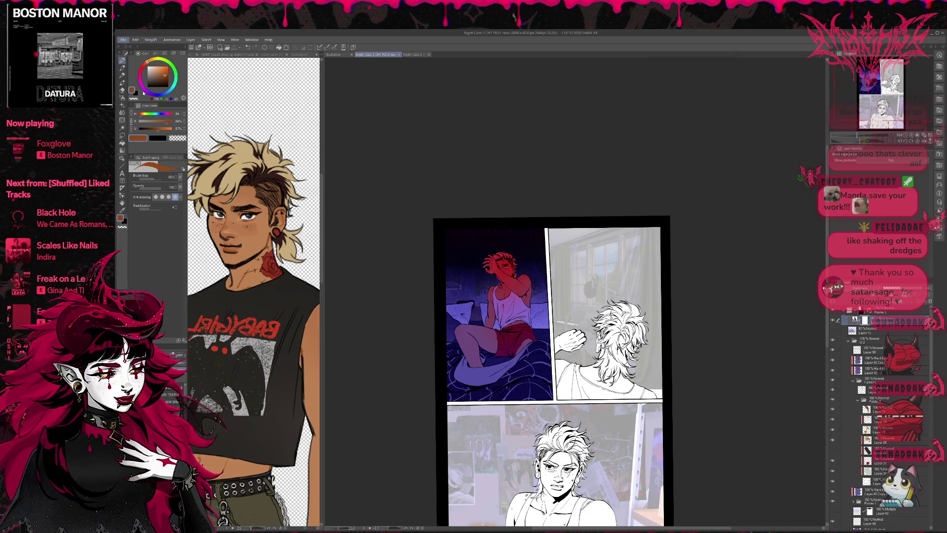
pyautogui.hotkey('alt', 'Tab')
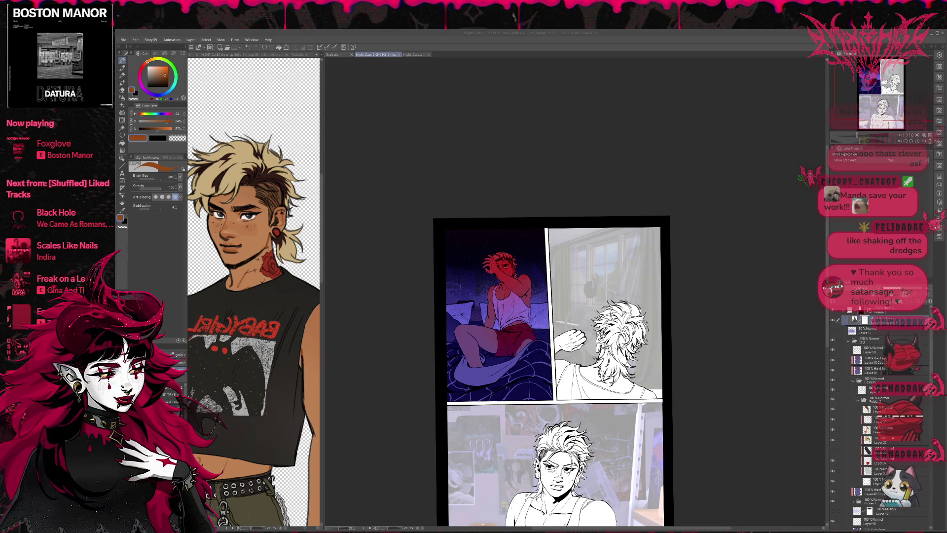
pyautogui.press('Return')
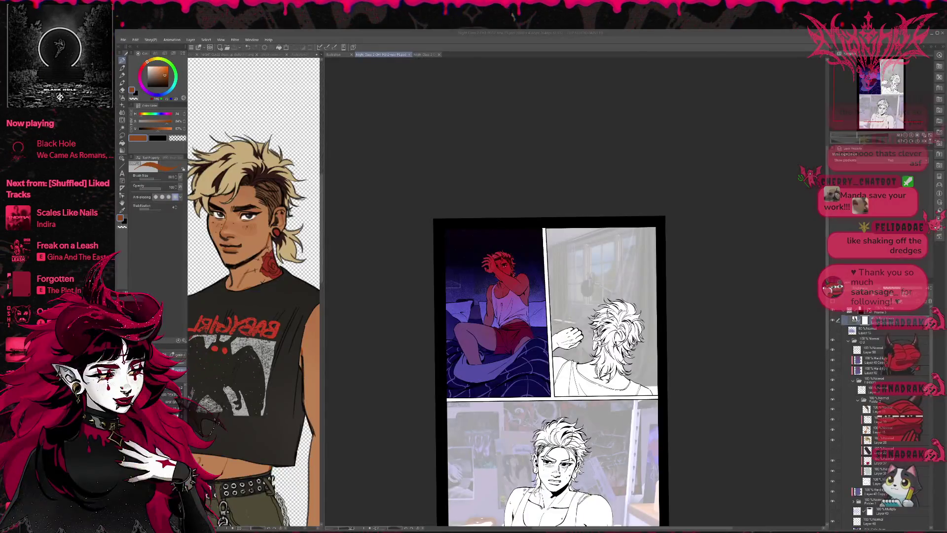
# - Zoom out until the bedroom, window and close-up panels all fit on screen
pyautogui.scroll(-1, 527, 296)
pyautogui.scroll(-1, 528, 296)
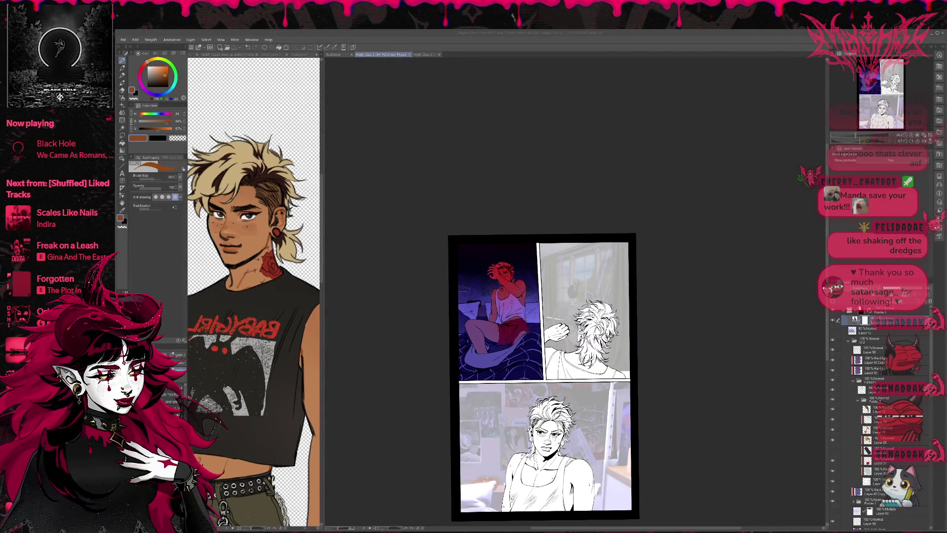
pyautogui.scroll(-1, 528, 296)
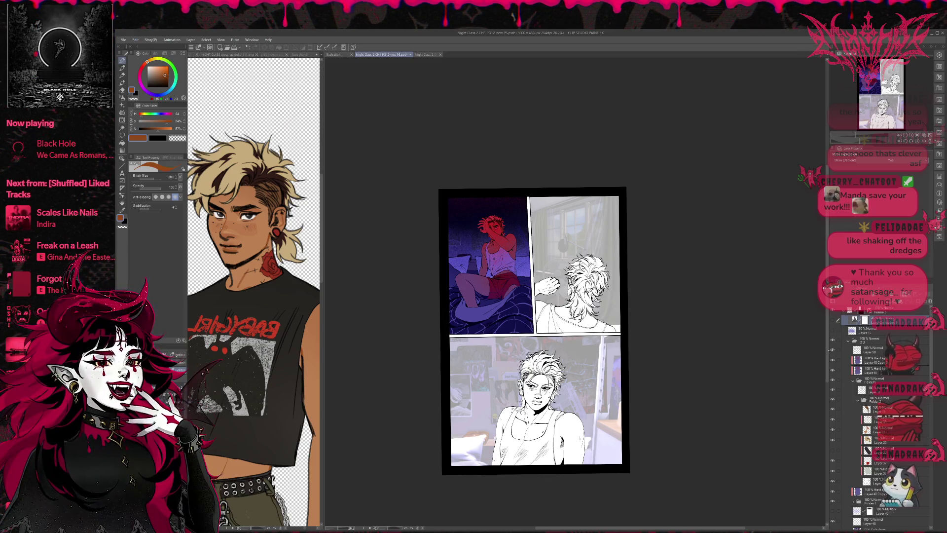
# - Compare the bedroom character with and without the red tint, leave it hidden, and show the purple shading
pyautogui.click(832, 371)
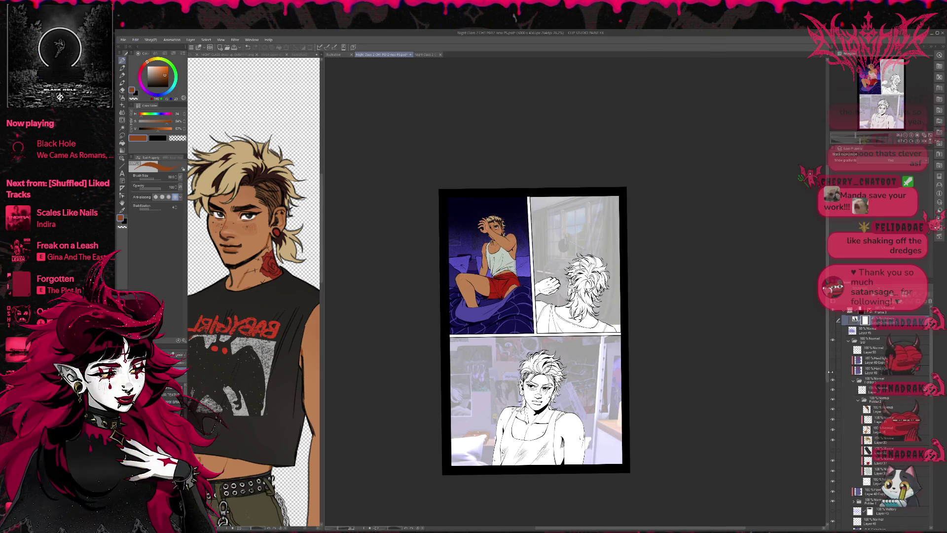
pyautogui.click(832, 372)
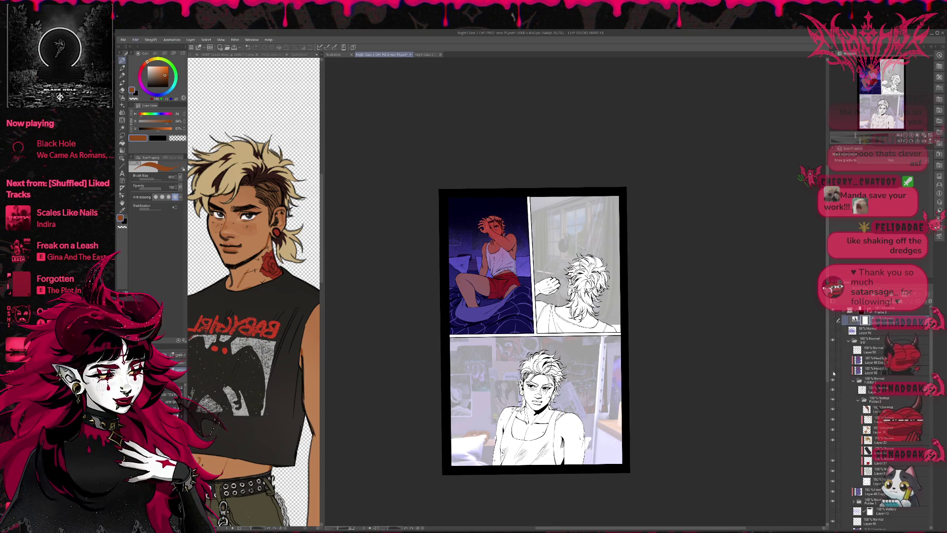
pyautogui.click(833, 370)
pyautogui.click(832, 364)
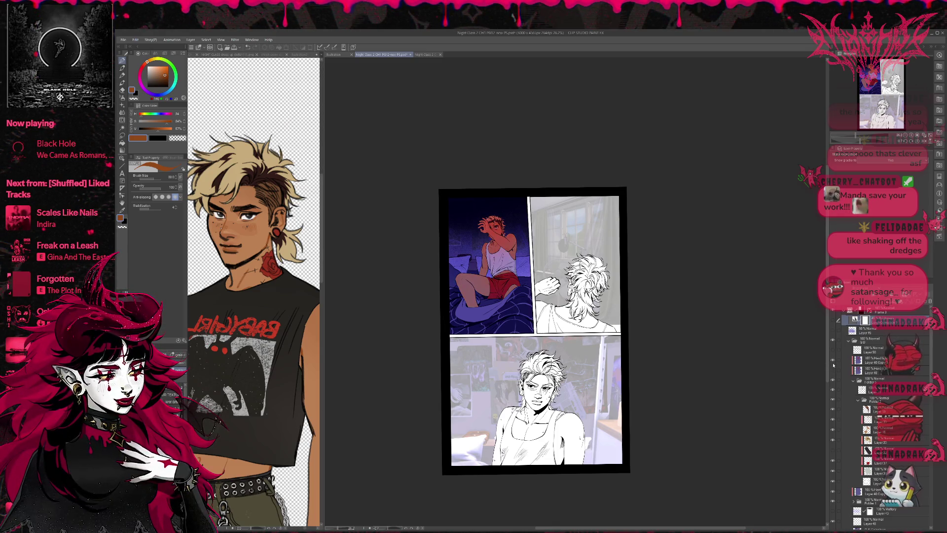
pyautogui.click(833, 364)
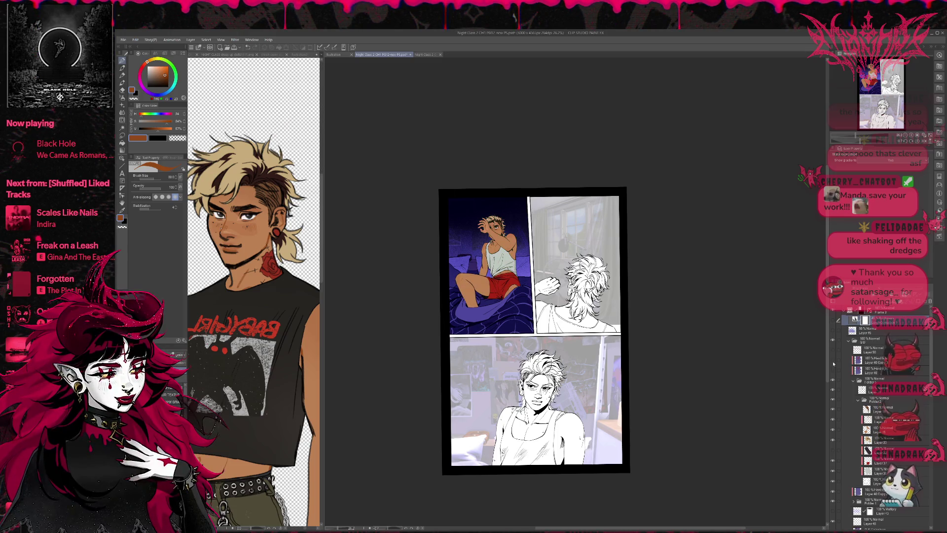
pyautogui.click(833, 370)
pyautogui.click(832, 362)
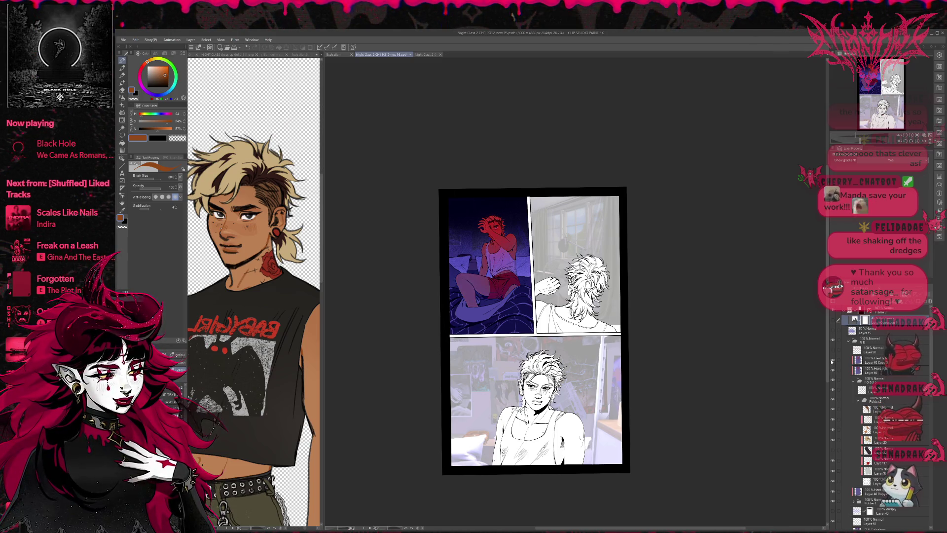
pyautogui.click(834, 363)
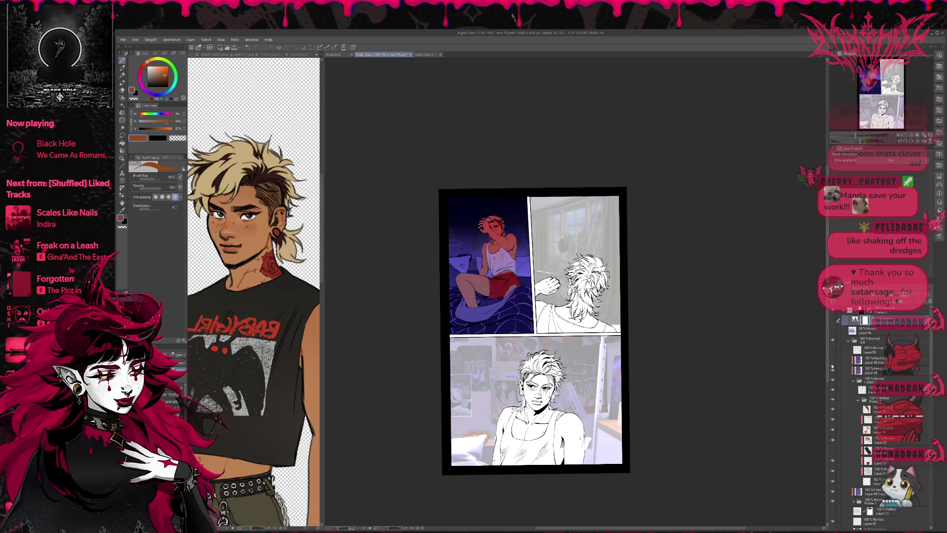
pyautogui.click(834, 493)
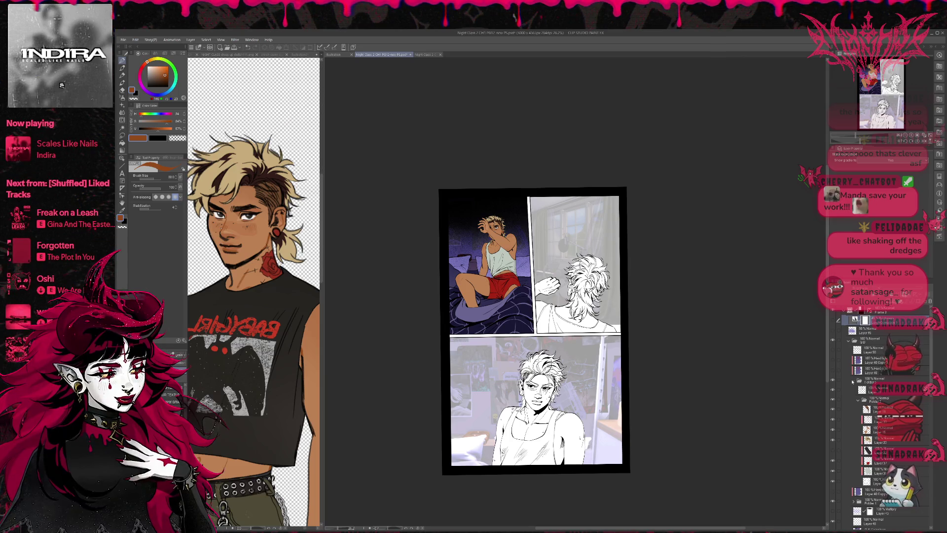
# - Toggle the blanket shading and reddish tint layers on and off to compare the bedroom panel
pyautogui.click(832, 328)
pyautogui.click(832, 329)
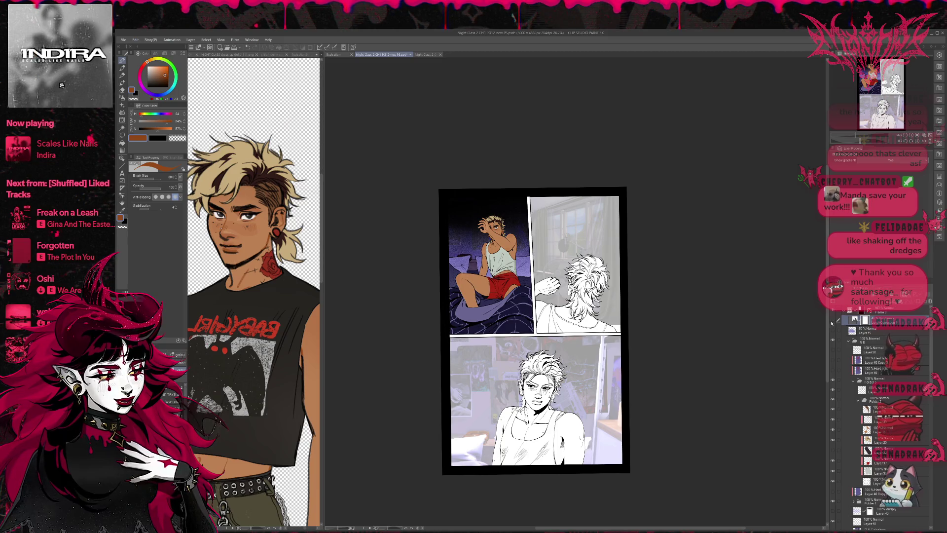
pyautogui.click(833, 334)
pyautogui.click(833, 334)
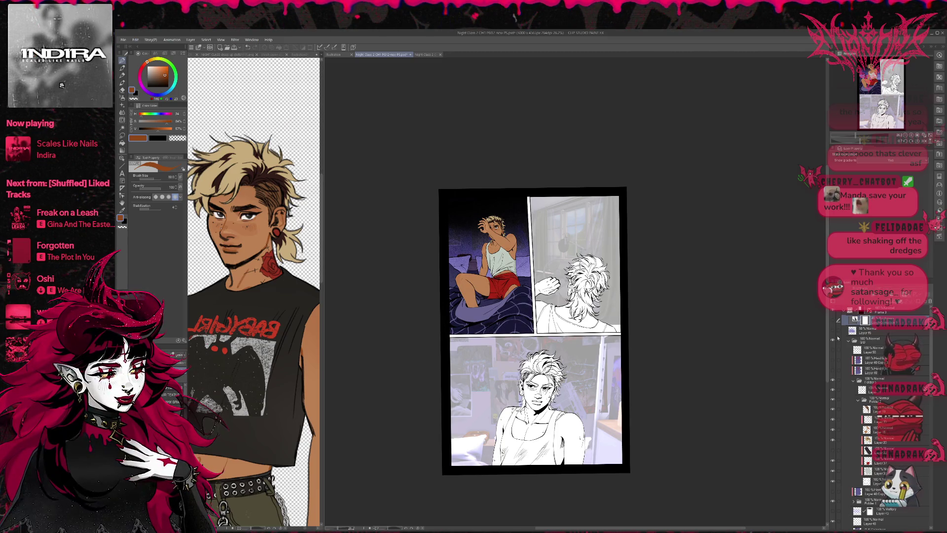
pyautogui.click(833, 371)
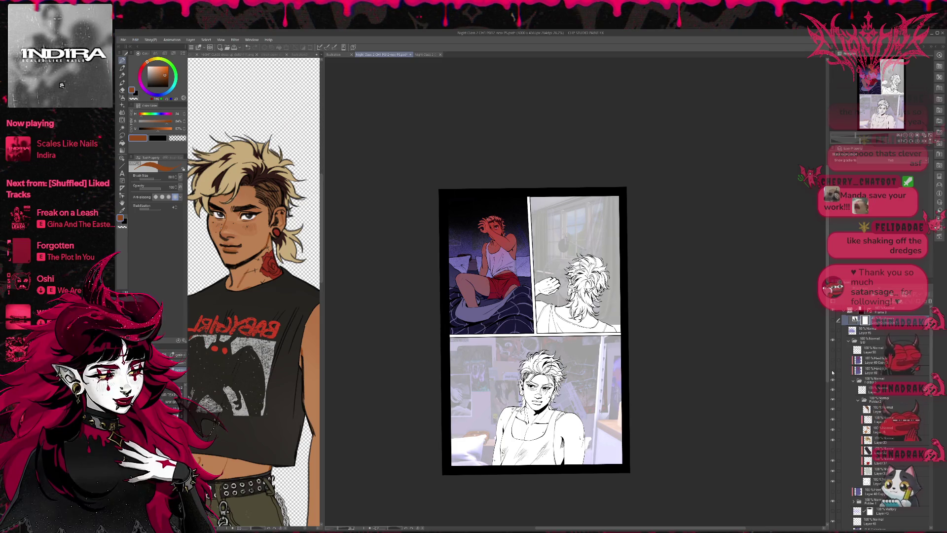
pyautogui.click(832, 371)
# - Collapse the OLD and Frame folders, then group Layer 40 and Layer 40 Copy into a new folder
pyautogui.click(849, 341)
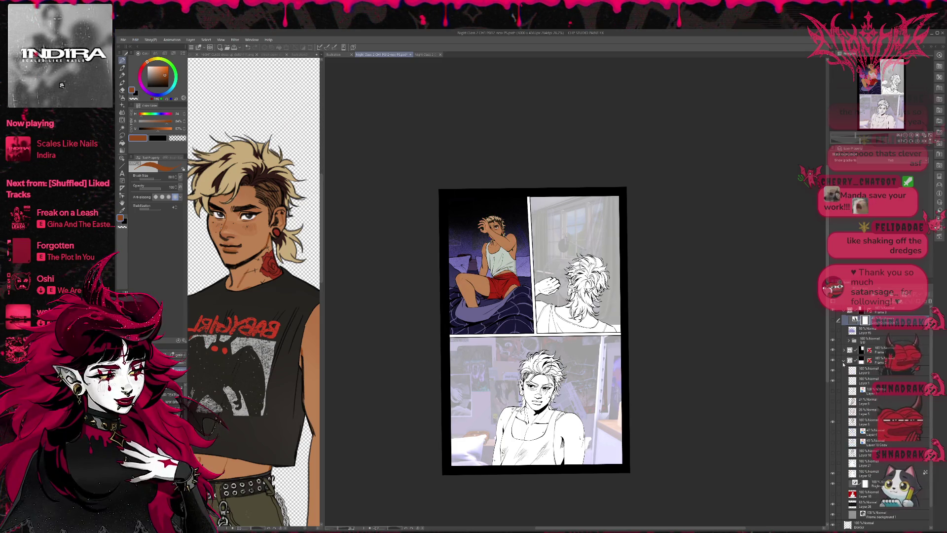
pyautogui.click(844, 360)
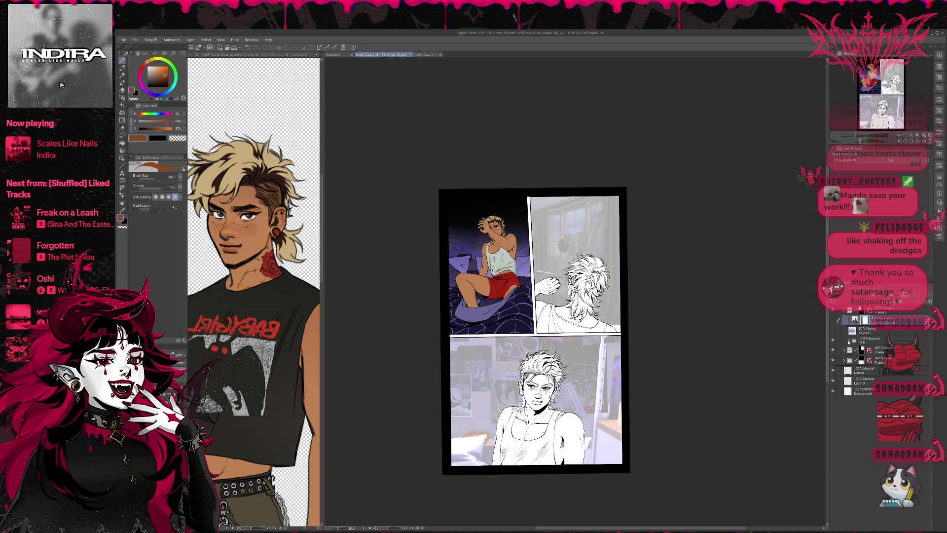
pyautogui.click(849, 341)
pyautogui.scroll(-1, 861, 411)
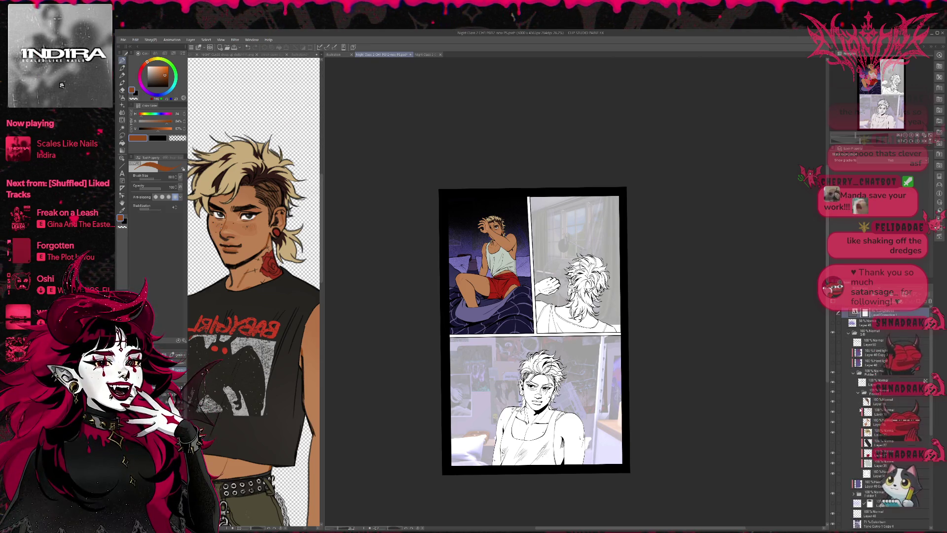
pyautogui.scroll(1, 851, 383)
pyautogui.click(861, 370)
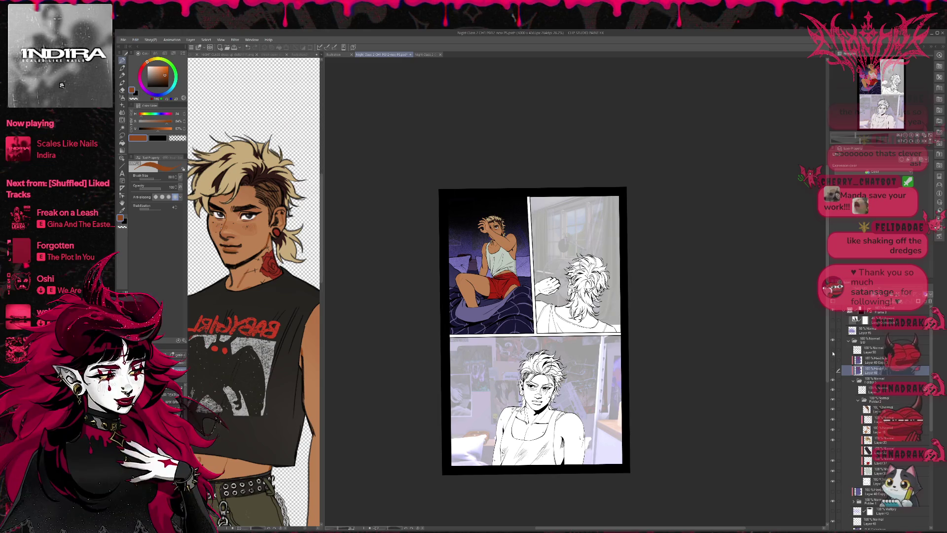
pyautogui.keyDown('ctrl'); pyautogui.click(874, 359); pyautogui.keyUp('ctrl')
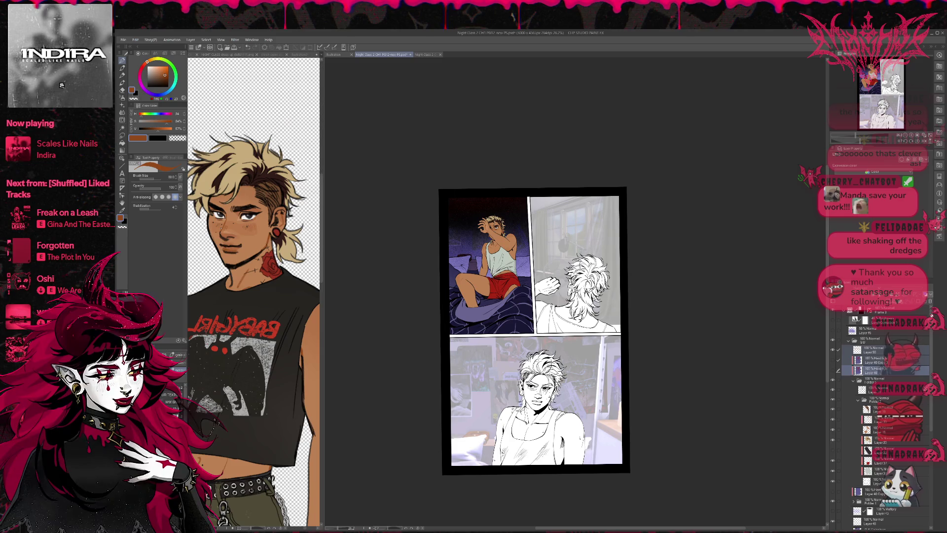
pyautogui.hotkey('ctrl', 'g')
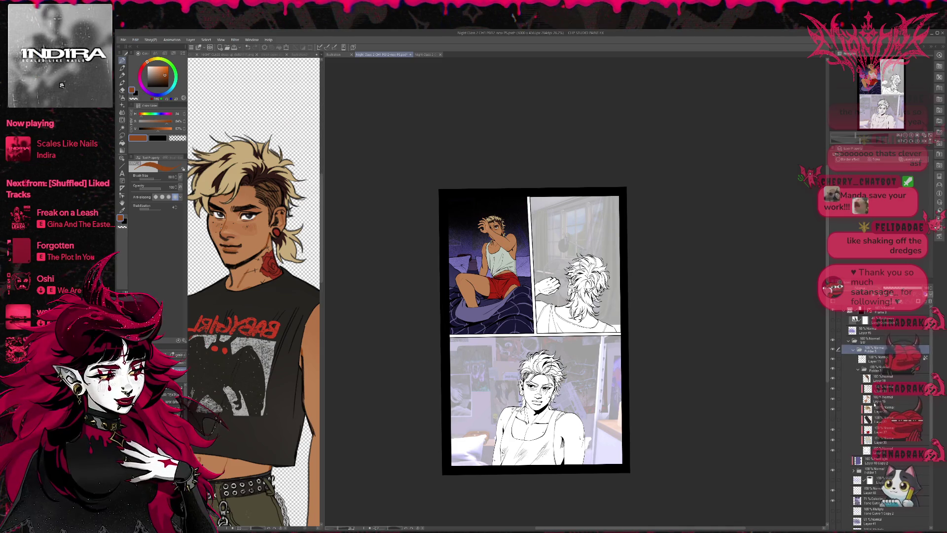
# - Delete unused layers: Layer 10 Copy 2, Layer 48, the masked Multiply layer, Layer 41 and Layer 13 Copy
pyautogui.scroll(-1, 874, 405)
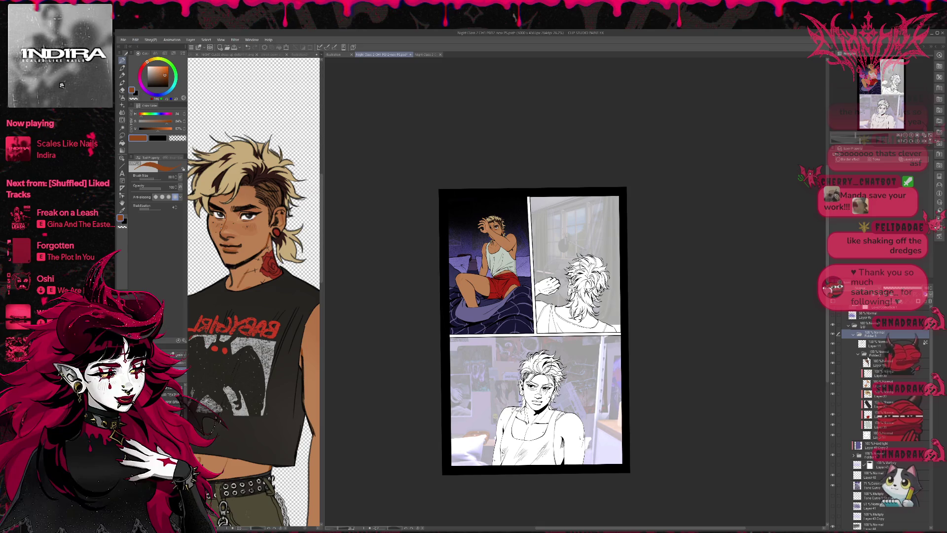
pyautogui.click(858, 354)
pyautogui.click(859, 365)
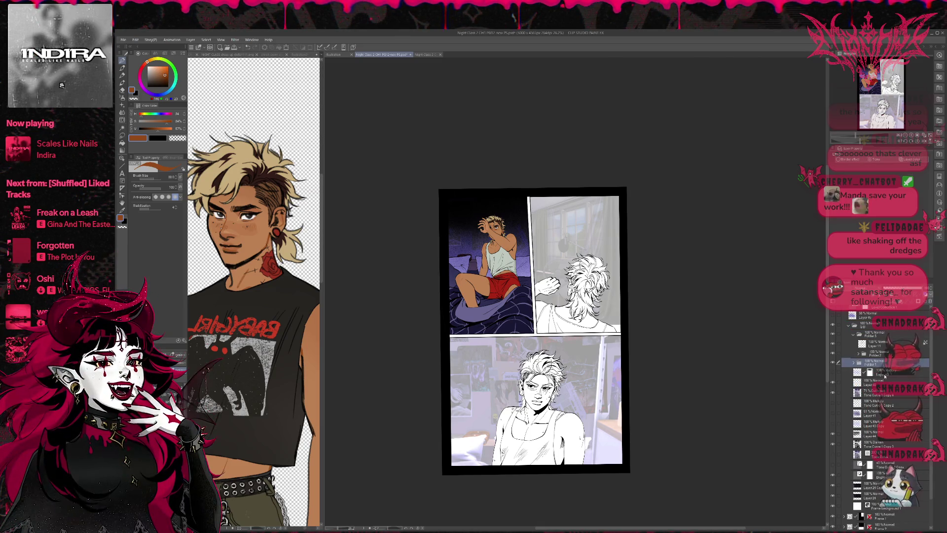
pyautogui.hotkey('ctrl', 'e')
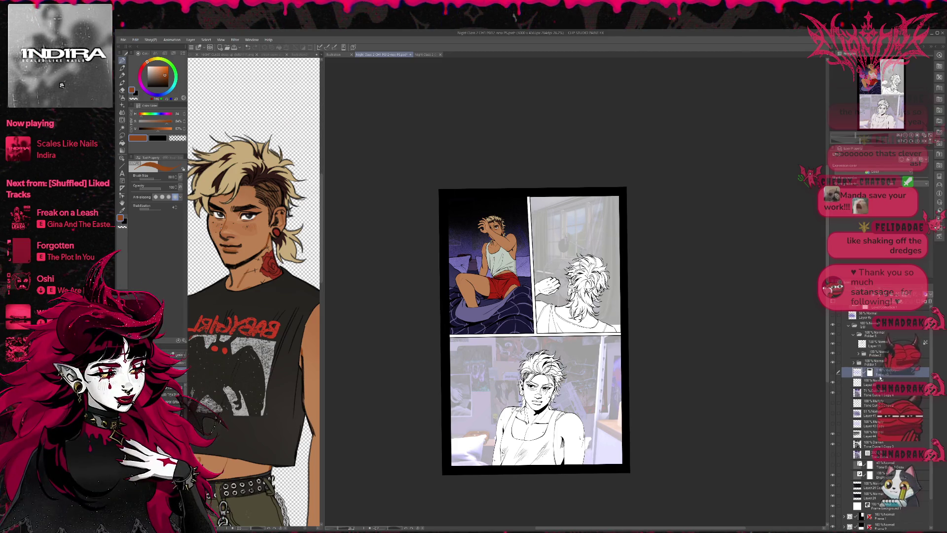
pyautogui.keyDown('ctrl'); pyautogui.click(878, 385); pyautogui.keyUp('ctrl')
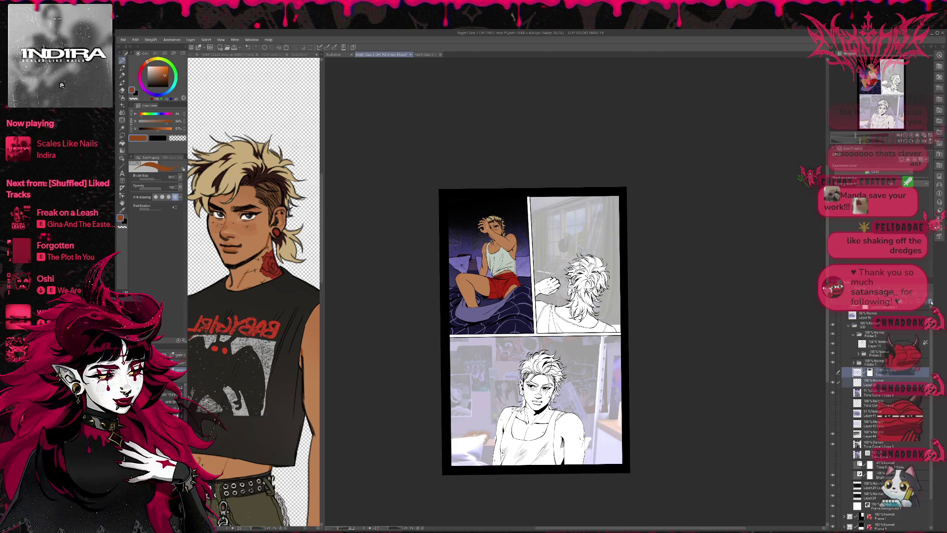
pyautogui.click(930, 302)
pyautogui.click(867, 385)
pyautogui.keyDown('shift'); pyautogui.click(880, 401); pyautogui.keyUp('shift')
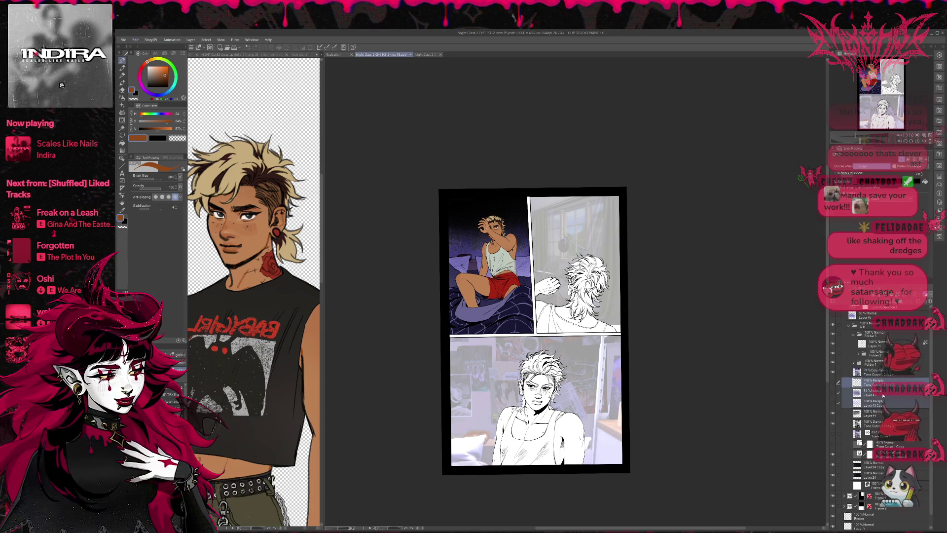
pyautogui.click(931, 302)
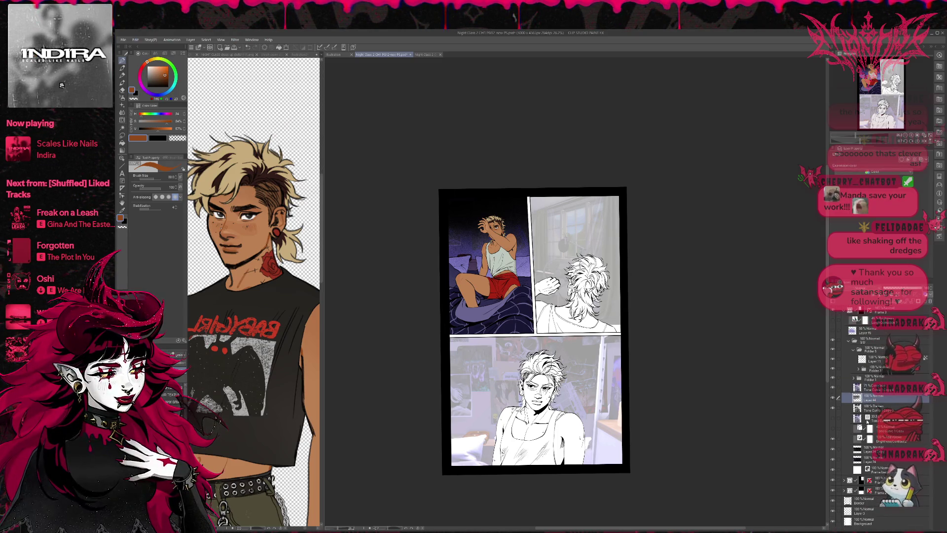
# - Expand Folder 1 and multi-select the panel-one layers, checking the panel with layers briefly hidden
pyautogui.click(866, 420)
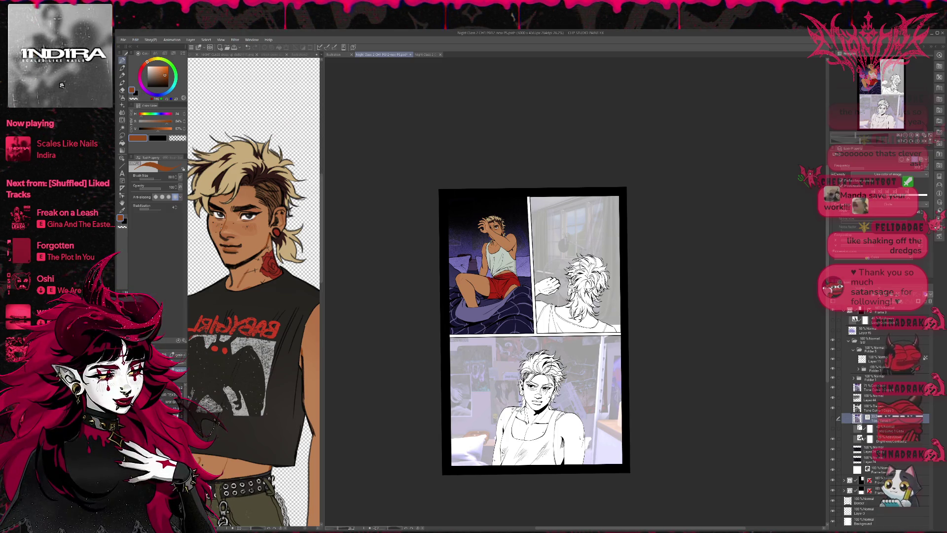
pyautogui.click(833, 378)
pyautogui.click(832, 377)
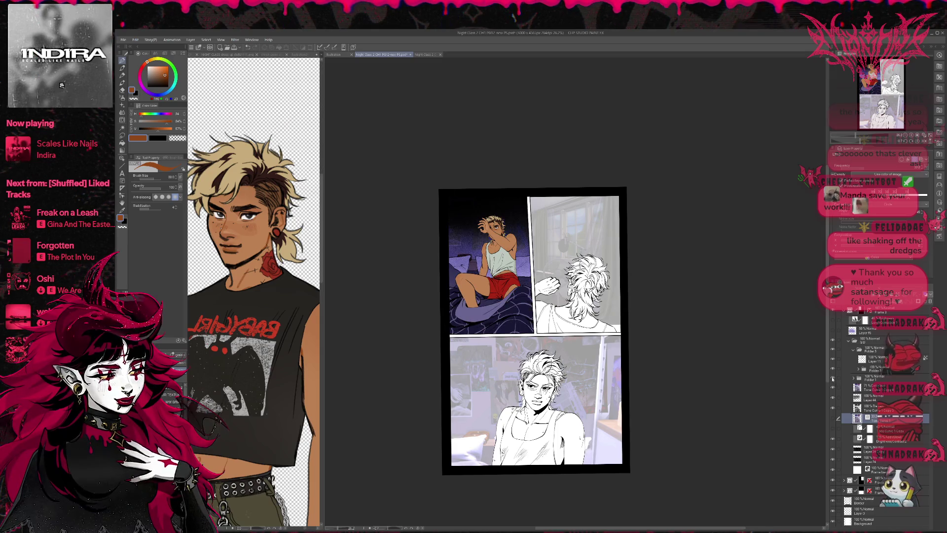
pyautogui.click(854, 378)
pyautogui.click(873, 387)
pyautogui.keyDown('ctrl'); pyautogui.click(873, 397); pyautogui.keyUp('ctrl')
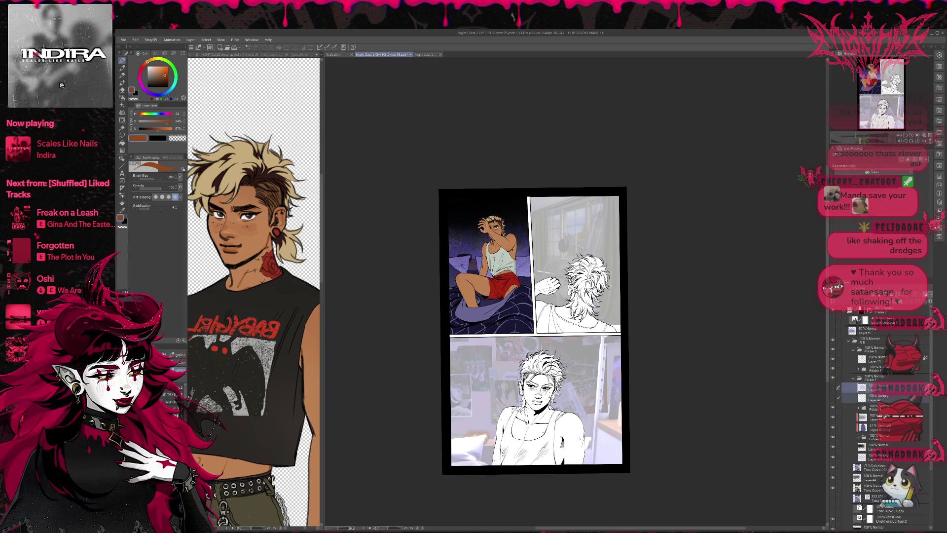
pyautogui.click(832, 409)
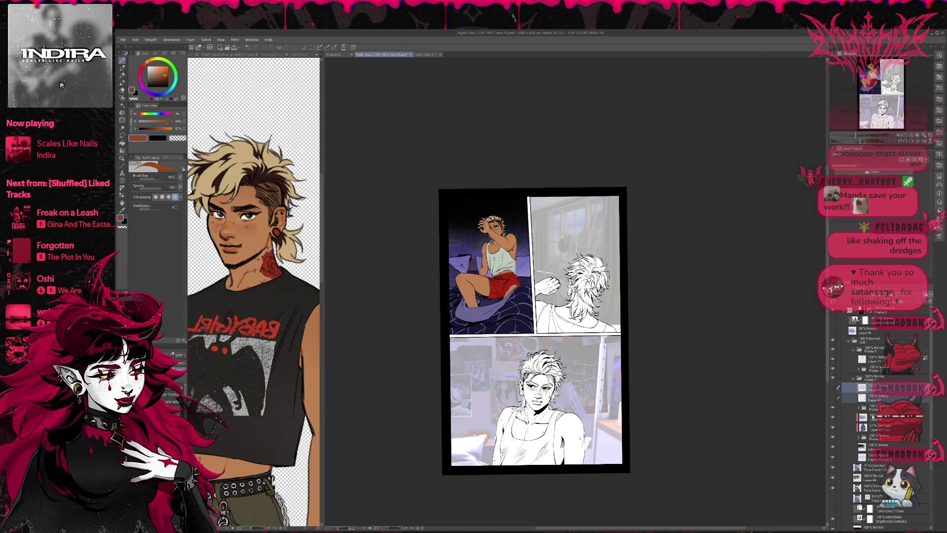
pyautogui.keyDown('ctrl'); pyautogui.click(875, 418); pyautogui.keyUp('ctrl')
pyautogui.keyDown('ctrl'); pyautogui.click(876, 427); pyautogui.keyUp('ctrl')
pyautogui.keyDown('ctrl'); pyautogui.click(876, 447); pyautogui.keyUp('ctrl')
pyautogui.keyDown('ctrl'); pyautogui.click(876, 456); pyautogui.keyUp('ctrl')
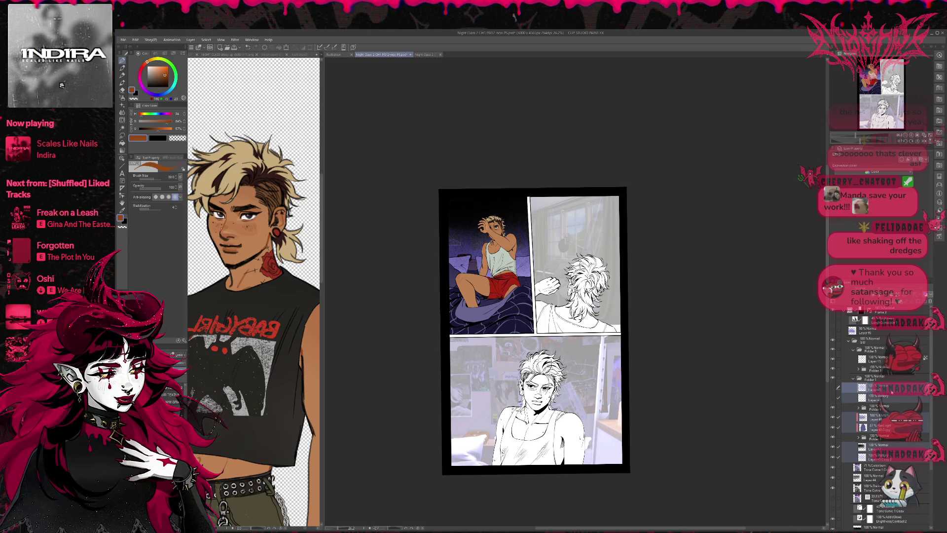
# - Group the selected panel-one layers, reveal the poster wall background, and hide the purple halftone overlay
pyautogui.hotkey('ctrl', 'g')
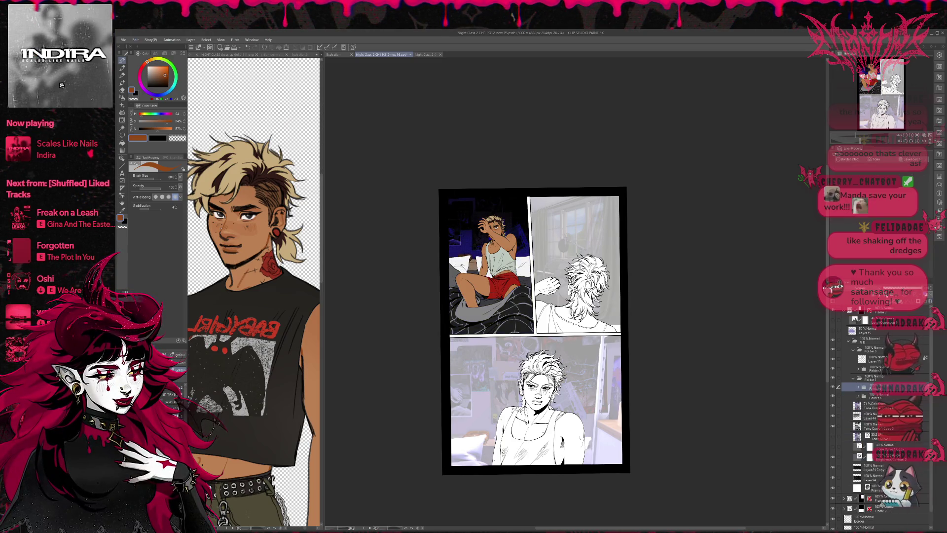
pyautogui.click(833, 406)
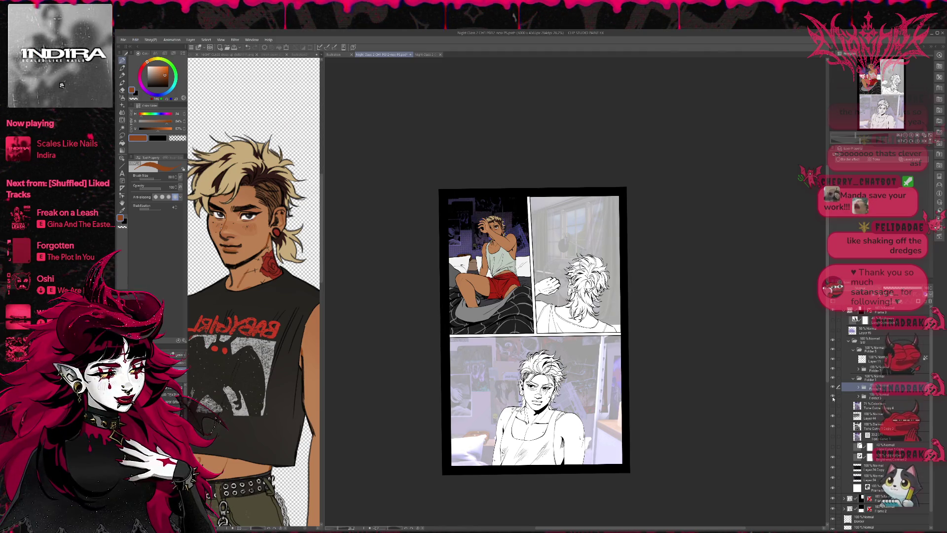
pyautogui.click(833, 398)
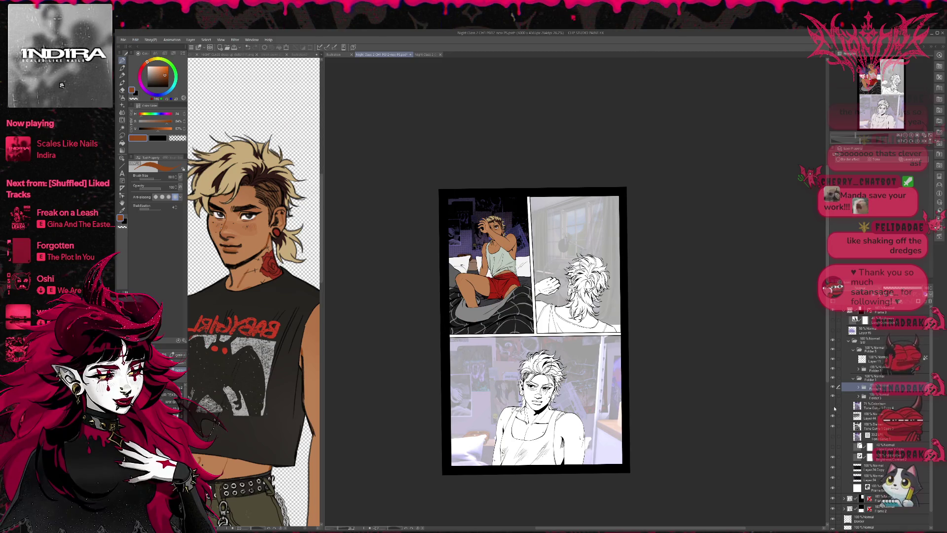
pyautogui.click(833, 396)
pyautogui.click(833, 427)
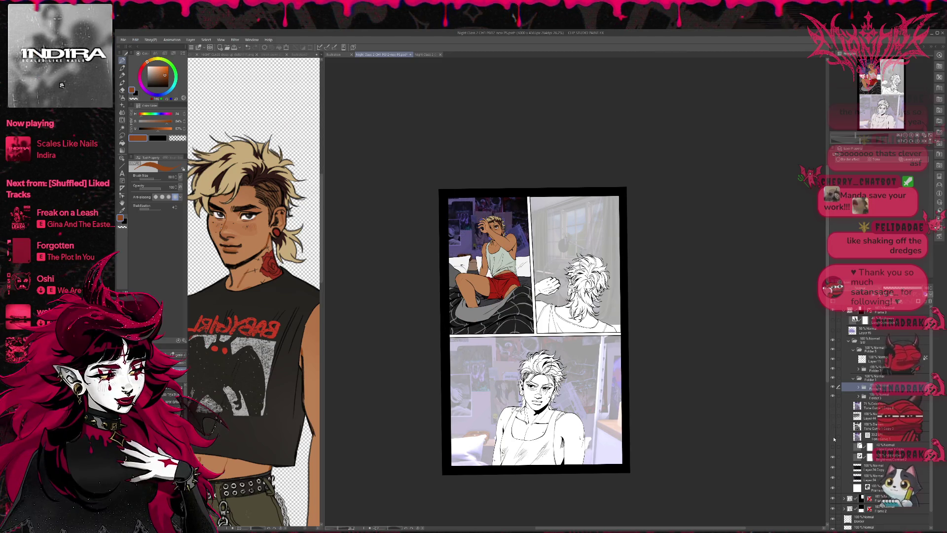
# - Compare panel one with the background layer on and off, keeping the bright poster wall and purple tint
pyautogui.click(832, 457)
pyautogui.click(833, 458)
pyautogui.click(833, 458)
pyautogui.click(833, 457)
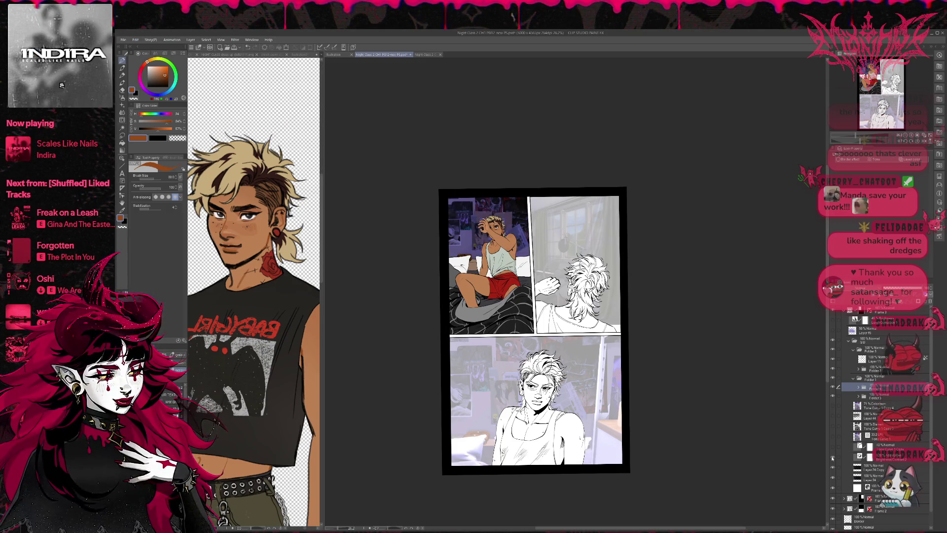
pyautogui.click(834, 447)
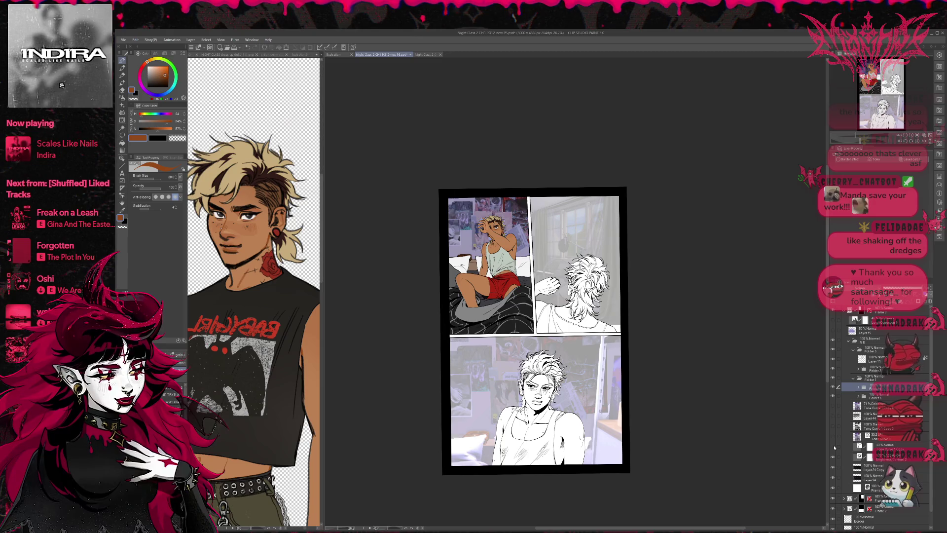
pyautogui.click(834, 448)
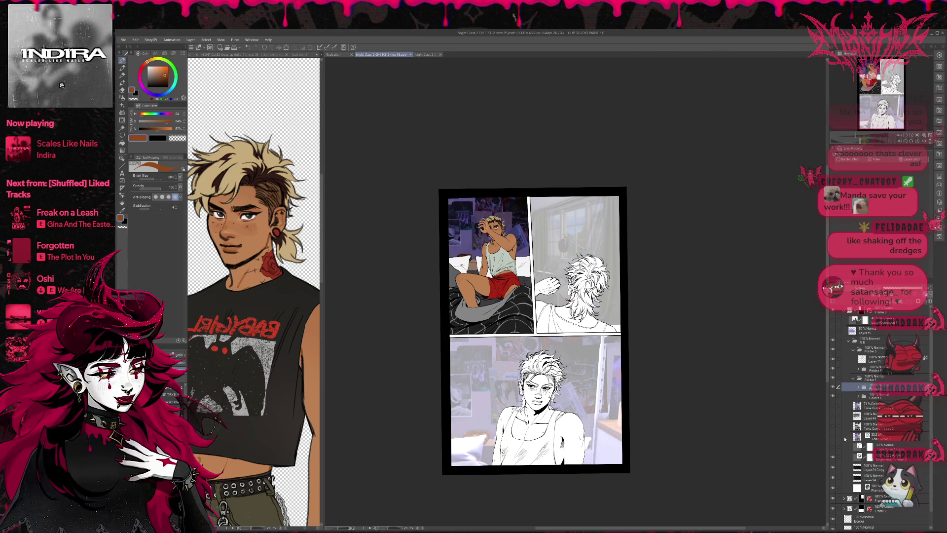
# - Toggle the purple tint and nearby layers to compare, leaving a brighter background behind the character
pyautogui.click(834, 426)
pyautogui.click(834, 426)
pyautogui.click(834, 427)
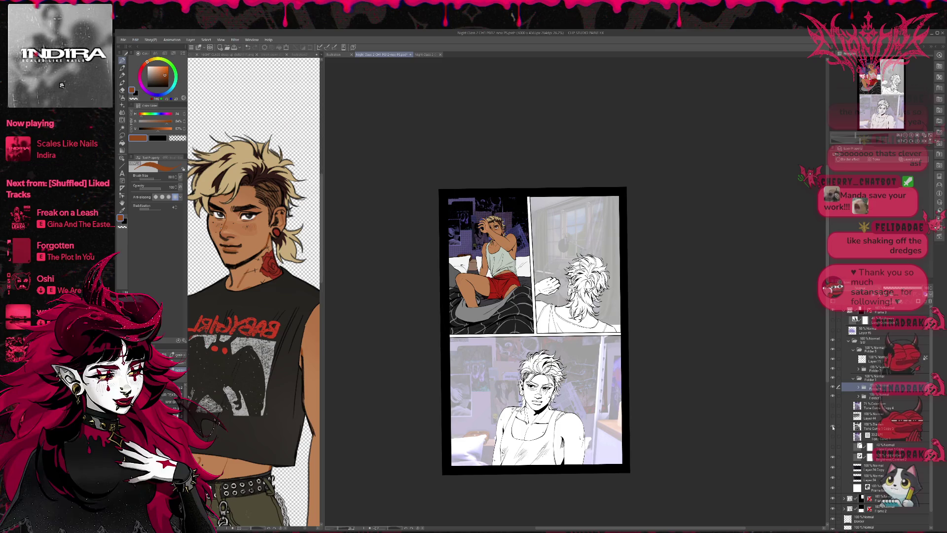
pyautogui.click(834, 426)
pyautogui.click(834, 426)
pyautogui.click(834, 418)
pyautogui.click(833, 418)
pyautogui.click(835, 405)
pyautogui.click(835, 406)
pyautogui.click(834, 427)
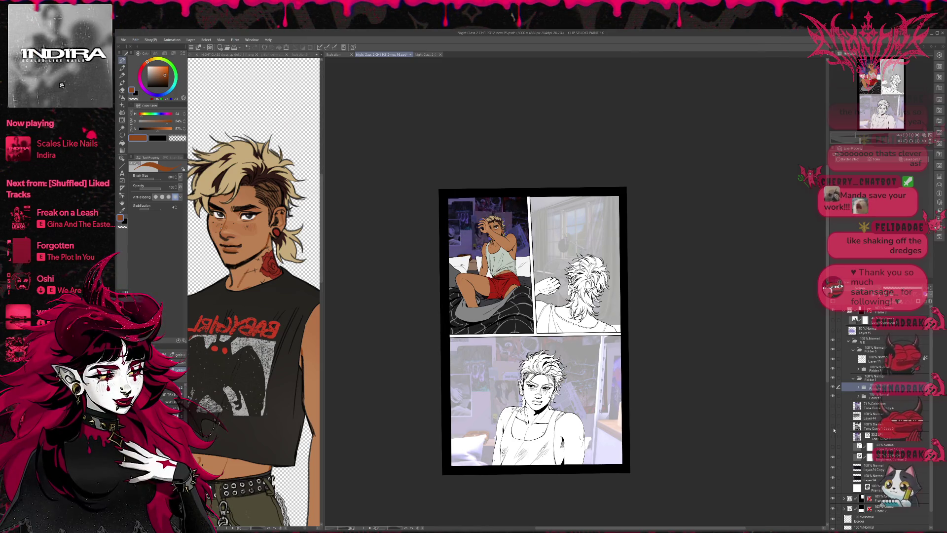